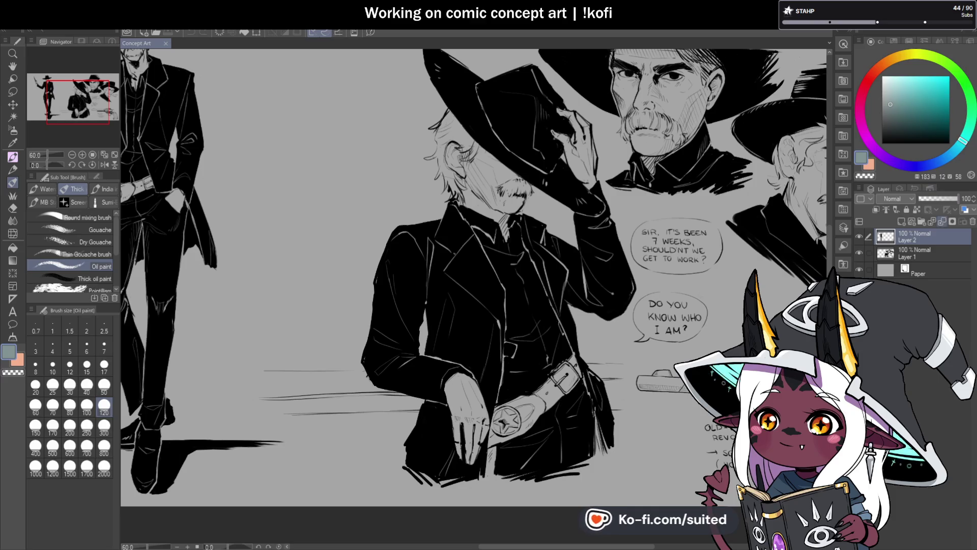
- Merge Layer 2 down into Layer 1, zoom out, and add a new empty layer above
{"action": "left_click", "coordinate": [941, 224]}
{"action": "scroll", "coordinate": [372, 373], "scroll_direction": "down", "scroll_amount": 2}
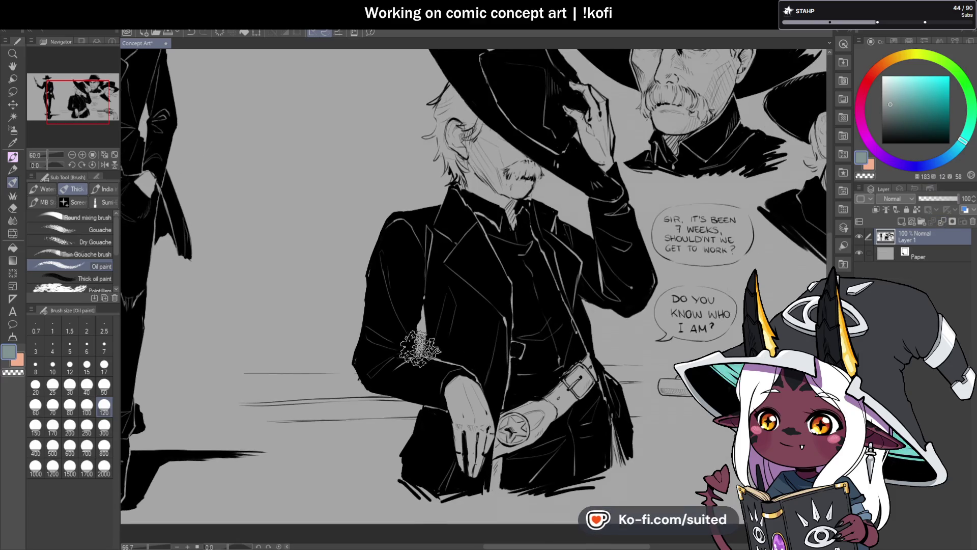
{"action": "scroll", "coordinate": [373, 373], "scroll_direction": "down", "scroll_amount": 3}
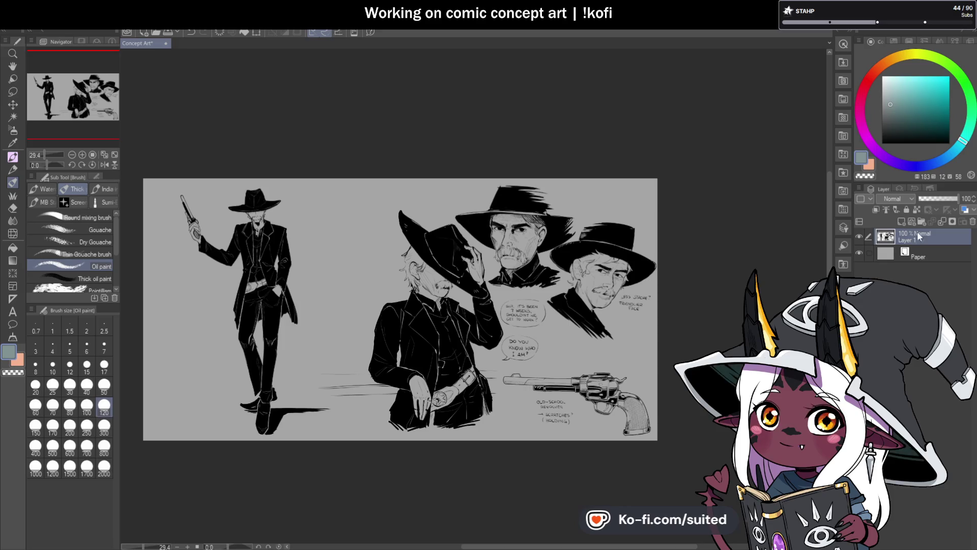
{"action": "left_click", "coordinate": [902, 223]}
- On Layer 1, lasso the standing gunslinger and shift him about 75 px to the right
{"action": "left_click", "coordinate": [920, 256]}
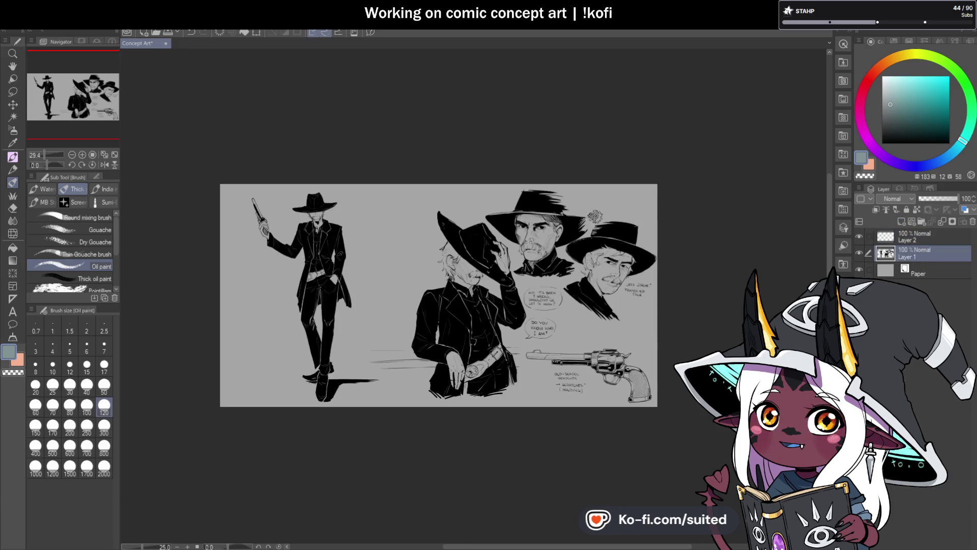
{"action": "scroll", "coordinate": [379, 221], "scroll_direction": "up", "scroll_amount": 1}
{"action": "key", "text": "m"}
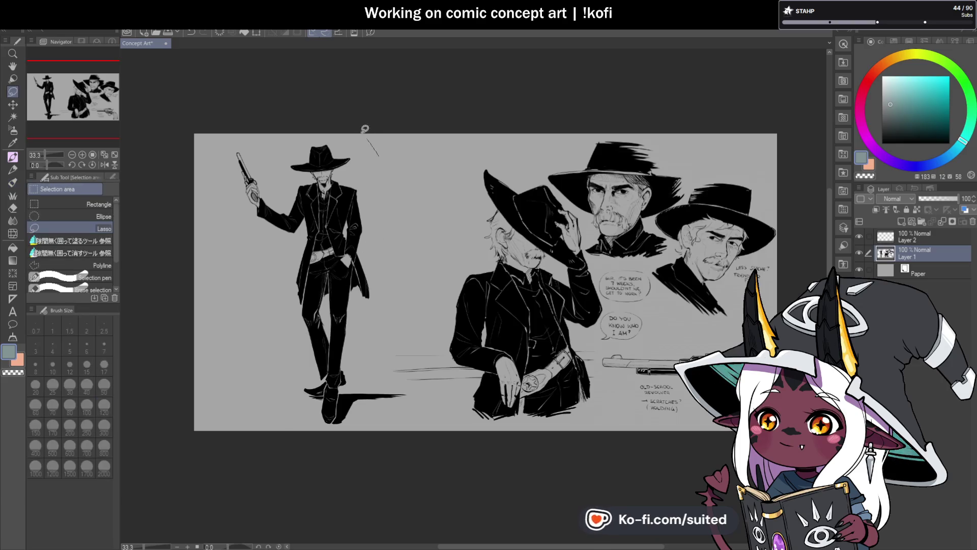
{"action": "mouse_move", "coordinate": [378, 156]}
{"action": "left_mouse_down"}
{"action": "mouse_move", "coordinate": [201, 372]}
{"action": "mouse_move", "coordinate": [412, 409]}
{"action": "left_mouse_up"}
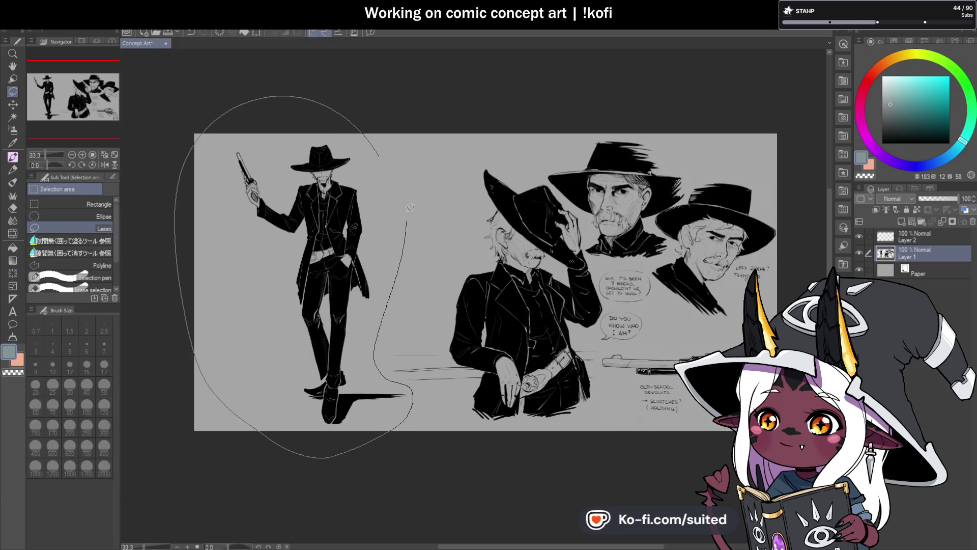
{"action": "left_click_drag", "start_coordinate": [410, 208], "coordinate": [418, 210]}
{"action": "key", "text": "ctrl+t"}
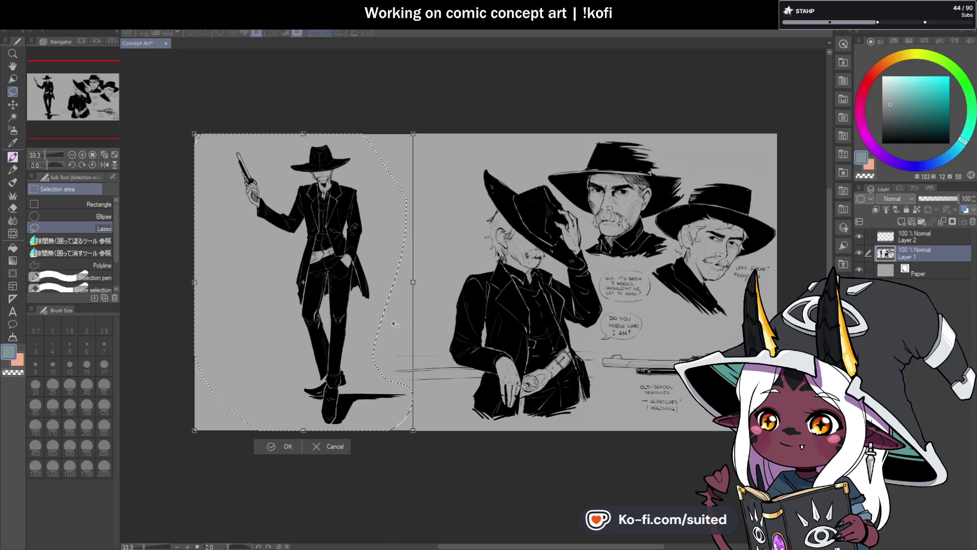
{"action": "left_click_drag", "start_coordinate": [394, 322], "coordinate": [441, 323]}
{"action": "left_click", "coordinate": [336, 448]}
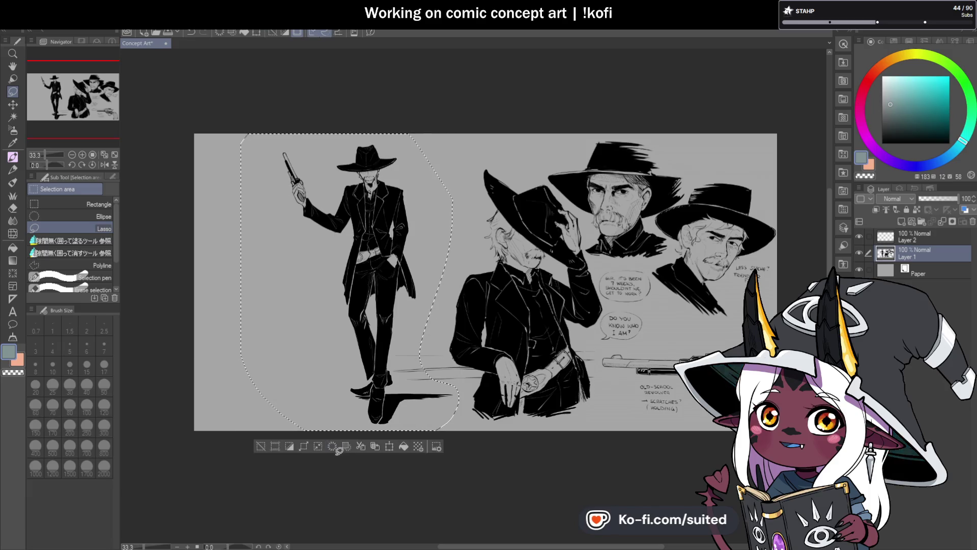
{"action": "key", "text": "ctrl+d"}
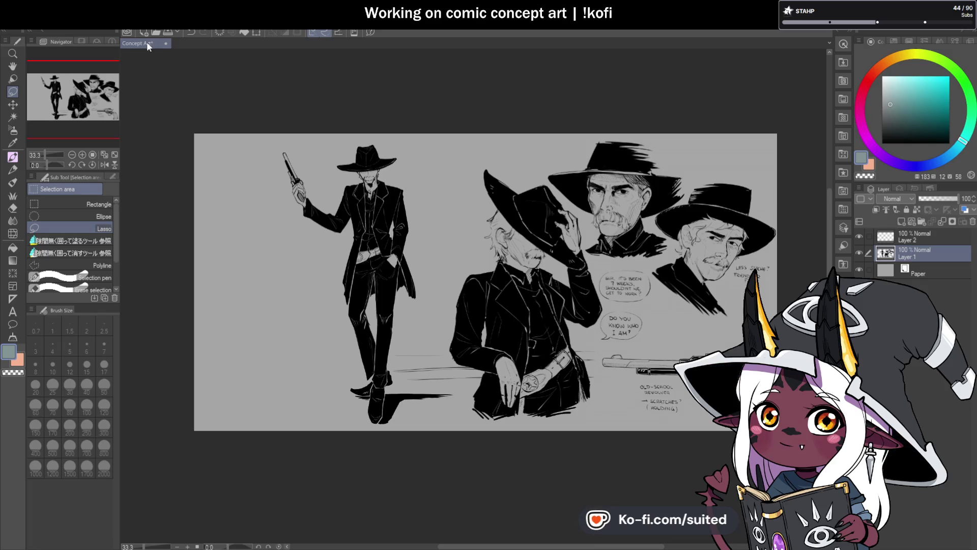
{"action": "scroll", "coordinate": [611, 298], "scroll_direction": "up", "scroll_amount": 1}
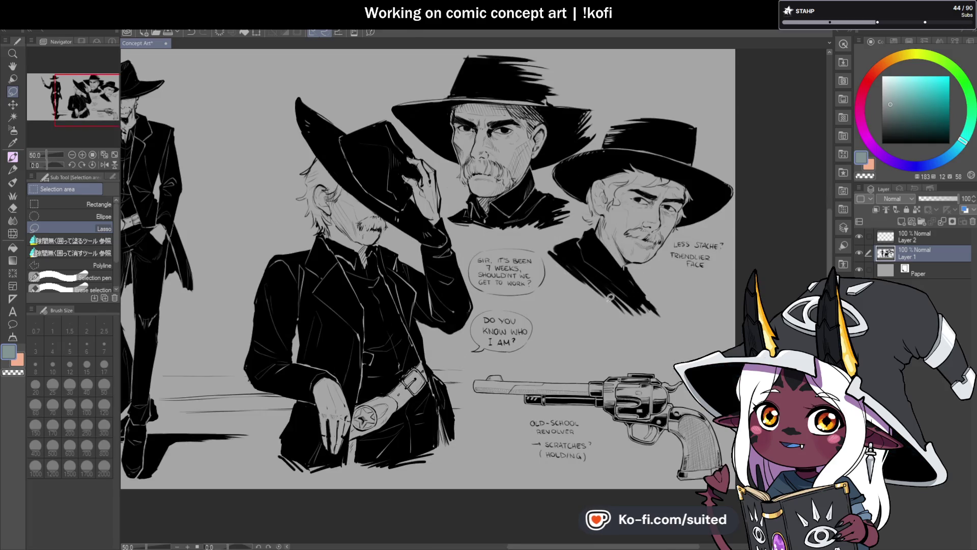
{"action": "key", "text": "space"}
{"action": "left_click_drag", "start_coordinate": [589, 331], "coordinate": [570, 317]}
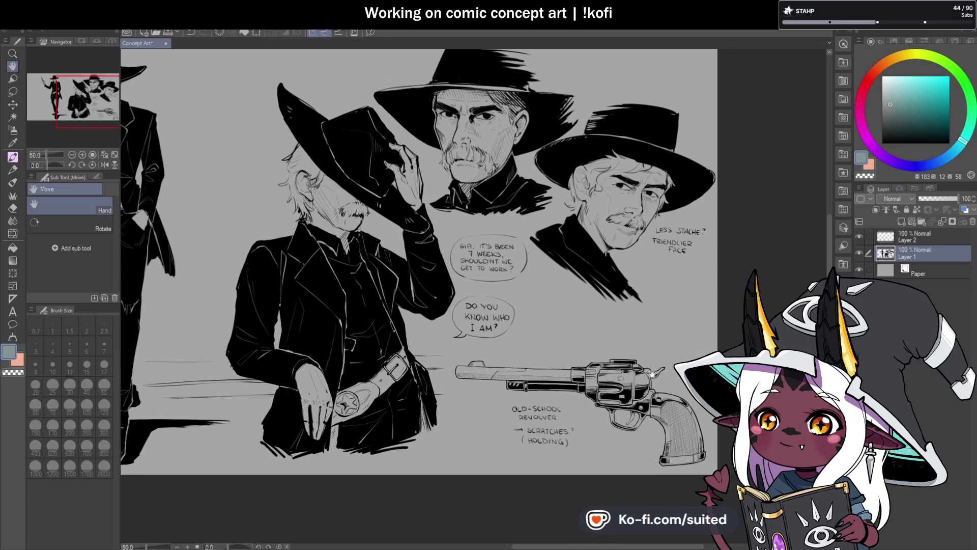
{"action": "left_click_drag", "start_coordinate": [652, 374], "coordinate": [625, 428]}
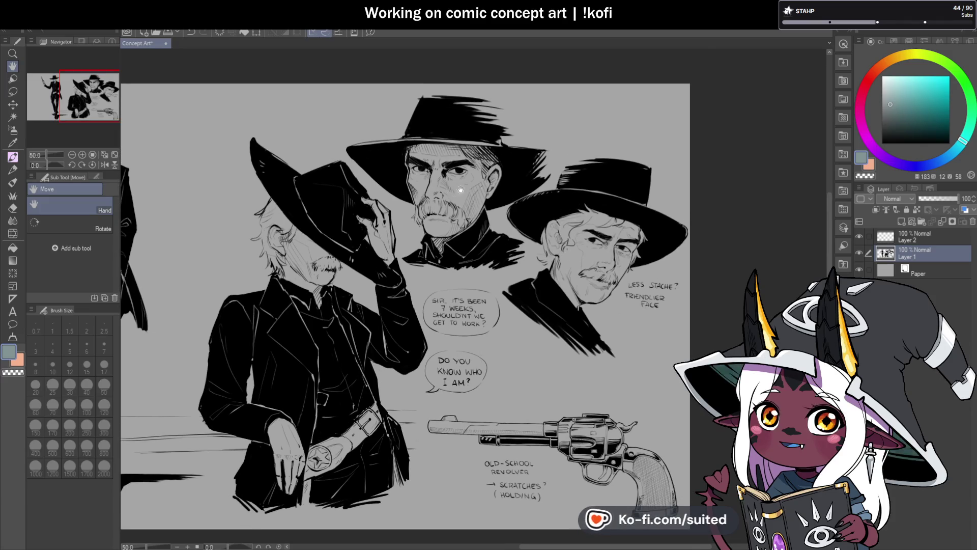
{"action": "mouse_move", "coordinate": [470, 322]}
{"action": "left_mouse_down"}
{"action": "mouse_move", "coordinate": [630, 306]}
{"action": "mouse_move", "coordinate": [641, 290]}
{"action": "left_mouse_up"}
{"action": "left_click_drag", "start_coordinate": [448, 338], "coordinate": [441, 340]}
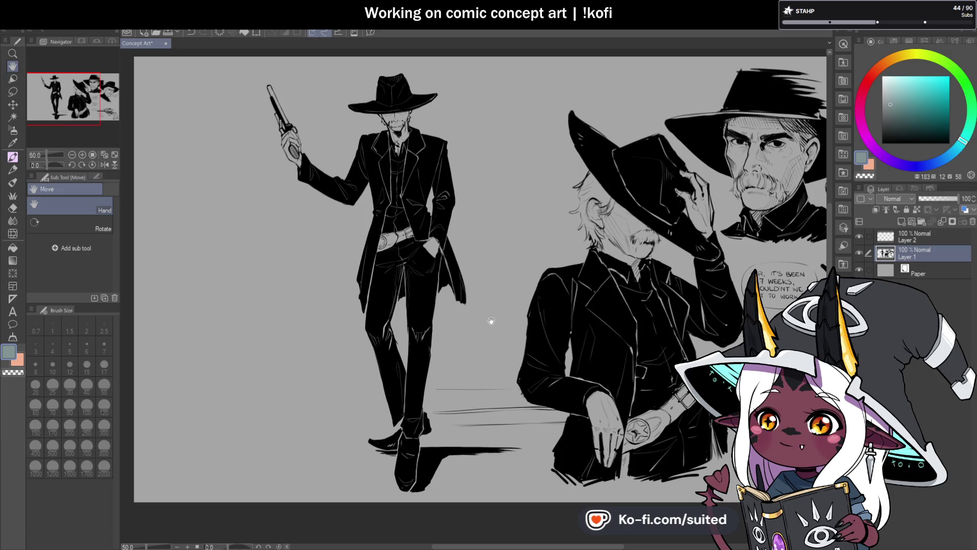
{"action": "scroll", "coordinate": [489, 322], "scroll_direction": "right", "scroll_amount": 7}
{"action": "scroll", "coordinate": [489, 323], "scroll_direction": "down", "scroll_amount": 3}
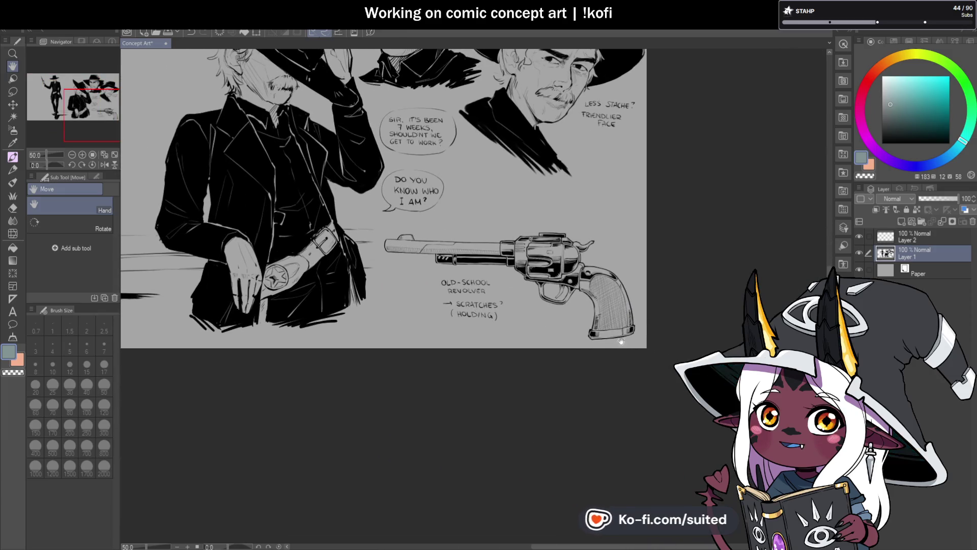
{"action": "scroll", "coordinate": [631, 332], "scroll_direction": "up", "scroll_amount": 4}
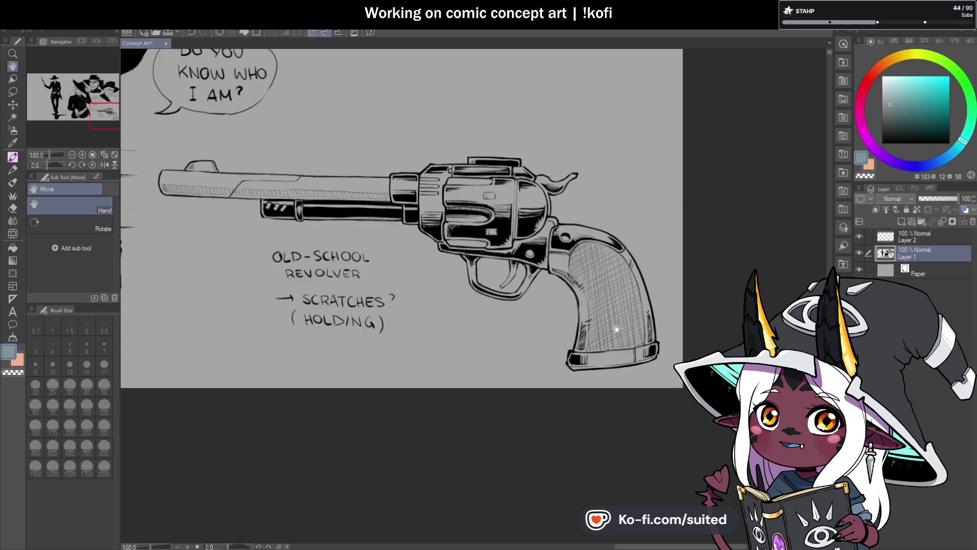
{"action": "left_click_drag", "start_coordinate": [529, 296], "coordinate": [606, 329]}
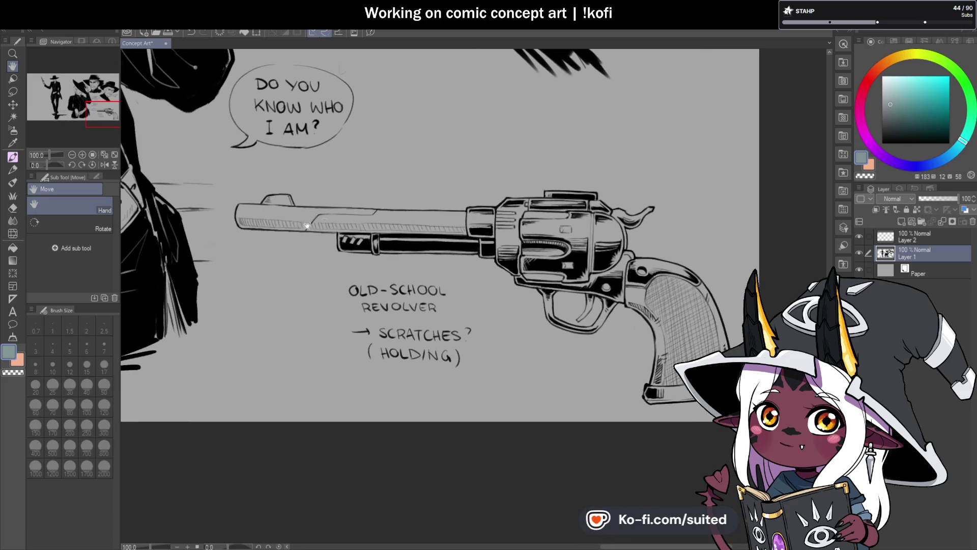
{"action": "scroll", "coordinate": [572, 343], "scroll_direction": "down", "scroll_amount": 5}
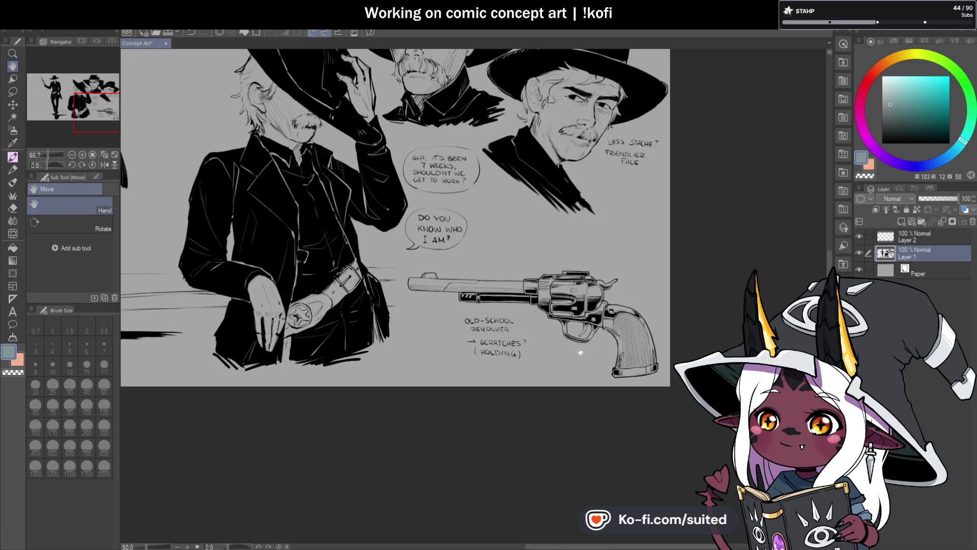
{"action": "left_click_drag", "start_coordinate": [541, 269], "coordinate": [629, 307]}
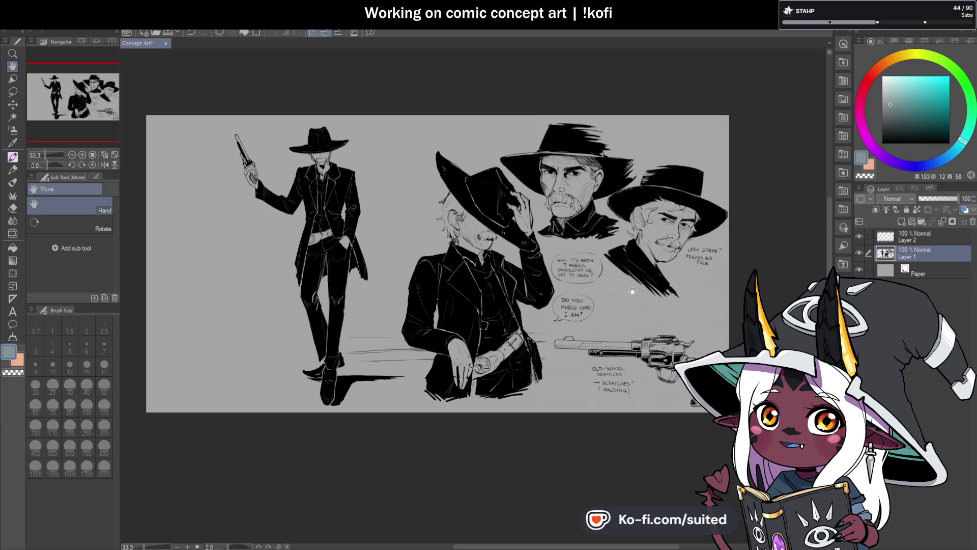
{"action": "left_click_drag", "start_coordinate": [282, 246], "coordinate": [378, 245]}
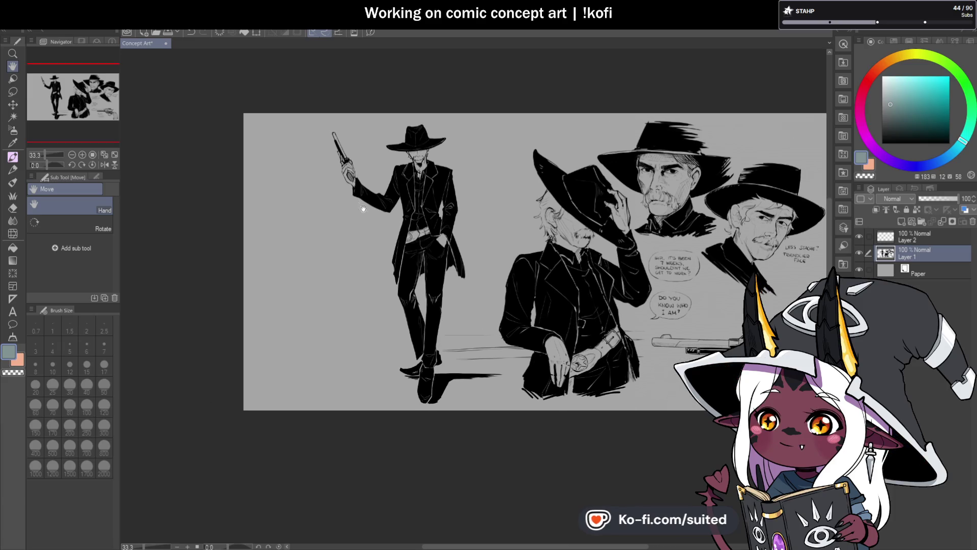
{"action": "scroll", "coordinate": [363, 209], "scroll_direction": "up", "scroll_amount": 1}
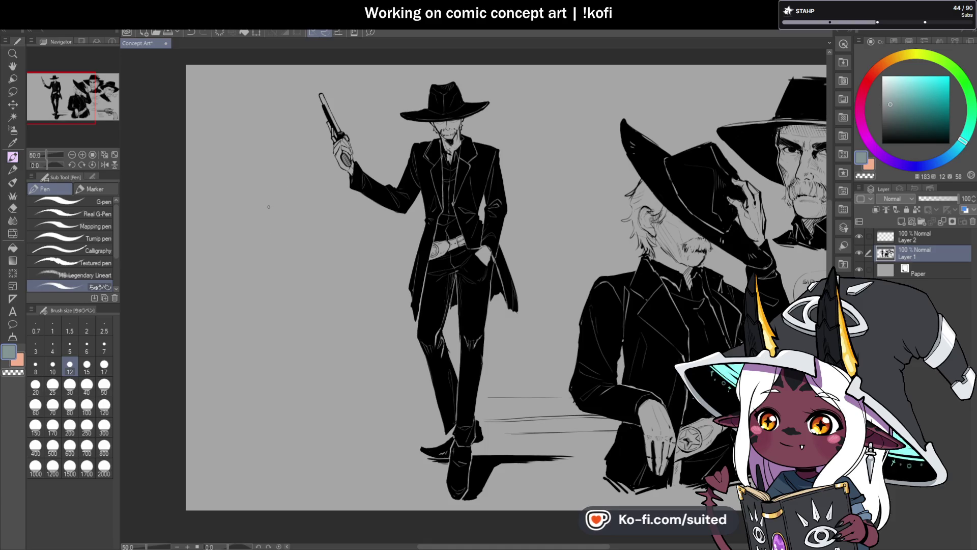
- Lower Layer 1's opacity to 64%, then make Layer 2 active with black as the colour
{"action": "left_click", "coordinate": [904, 237]}
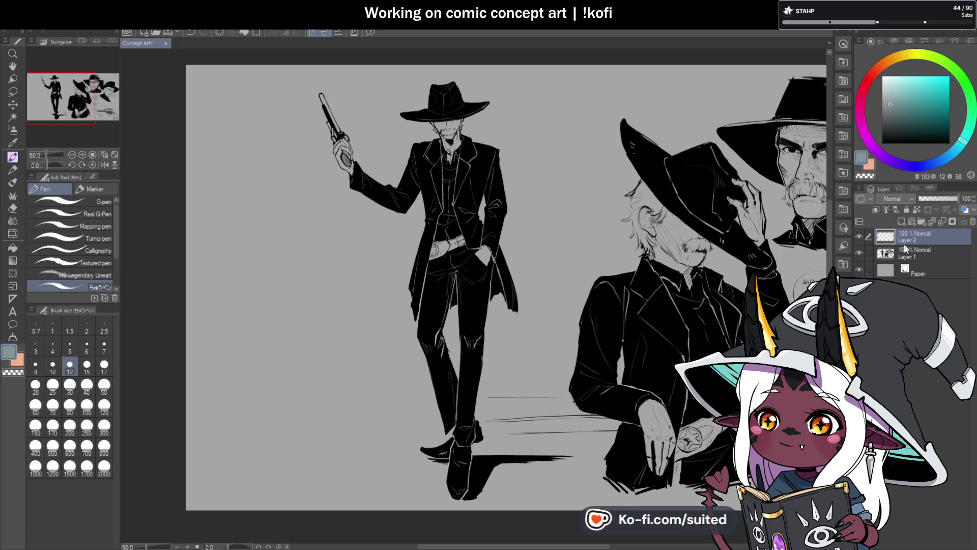
{"action": "left_click", "coordinate": [915, 252]}
{"action": "left_click_drag", "start_coordinate": [951, 198], "coordinate": [943, 199]}
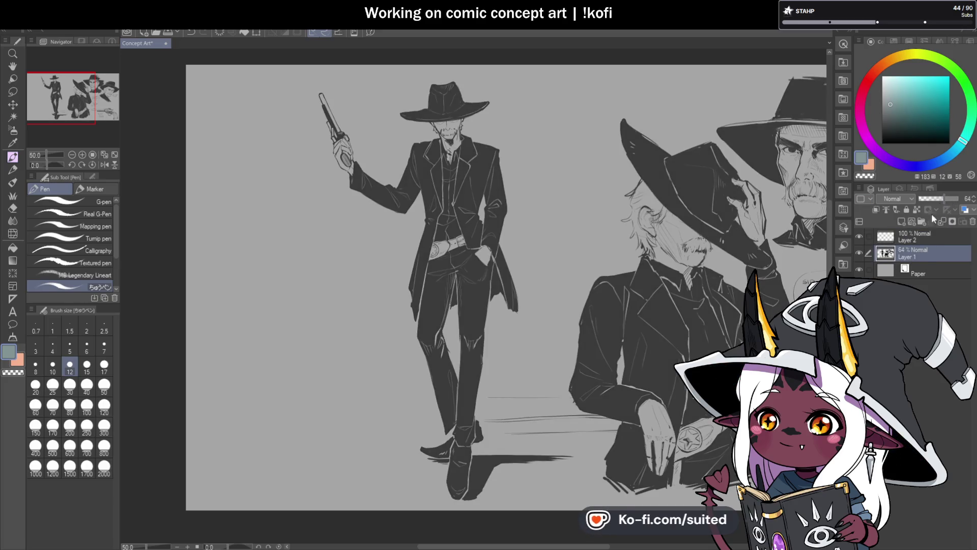
{"action": "left_click", "coordinate": [920, 238]}
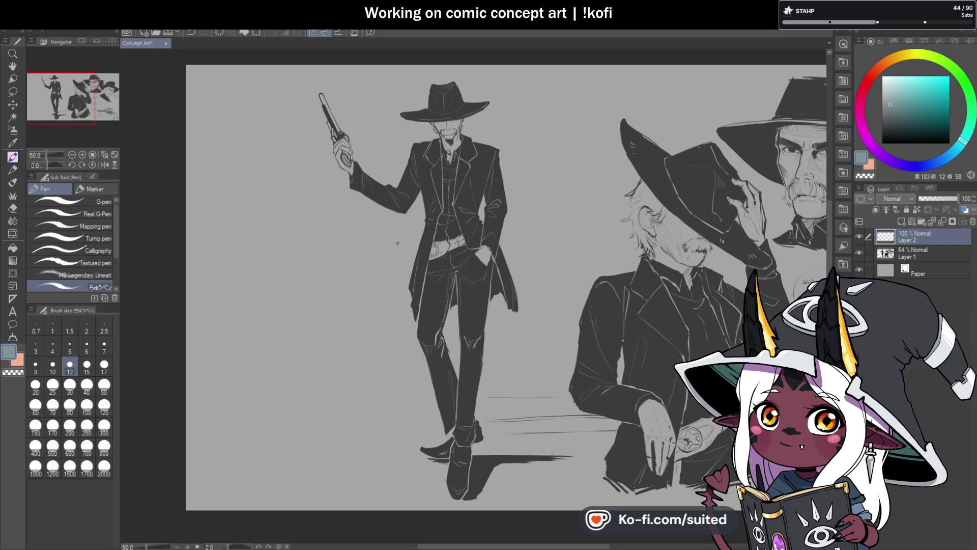
{"action": "left_click", "coordinate": [882, 143]}
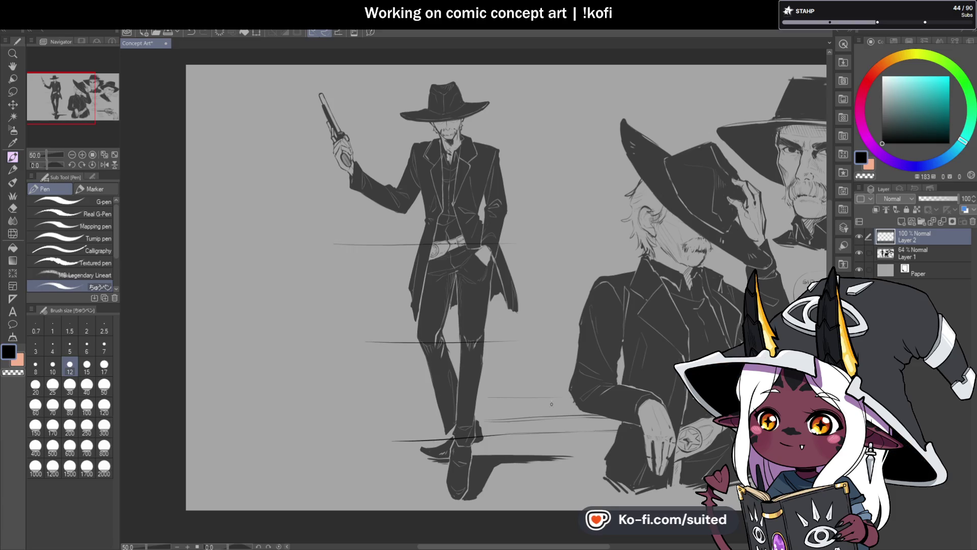
- Draw horizontal guide lines above the hat and across the figure at brush size 12
{"action": "left_click_drag", "start_coordinate": [326, 147], "coordinate": [577, 144]}
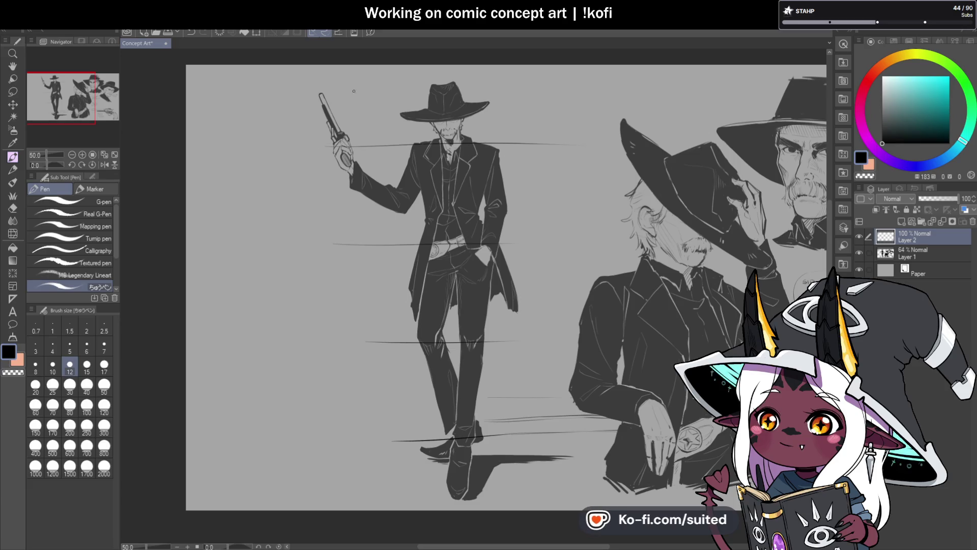
{"action": "key", "text": "ctrl+z"}
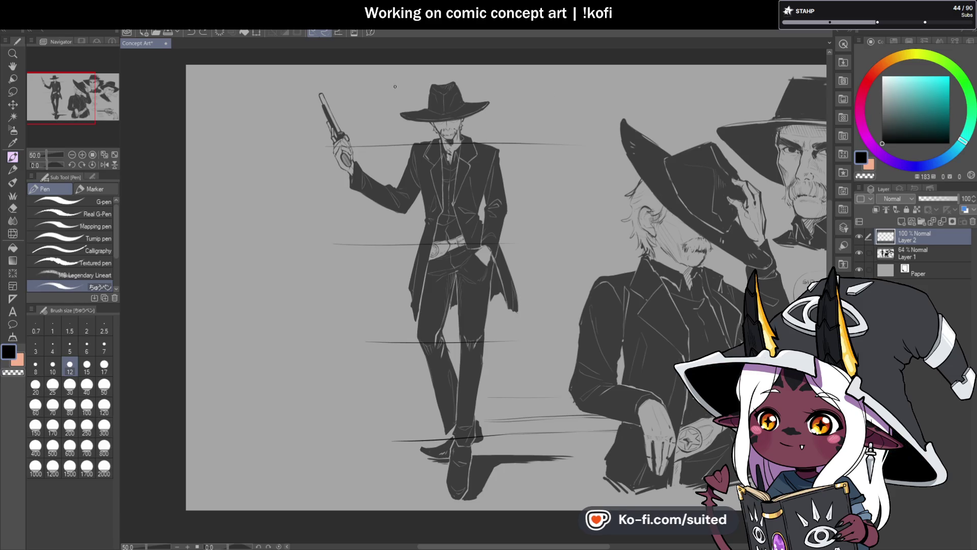
{"action": "left_click_drag", "start_coordinate": [374, 83], "coordinate": [527, 82]}
{"action": "scroll", "coordinate": [264, 251], "scroll_direction": "down", "scroll_amount": 2}
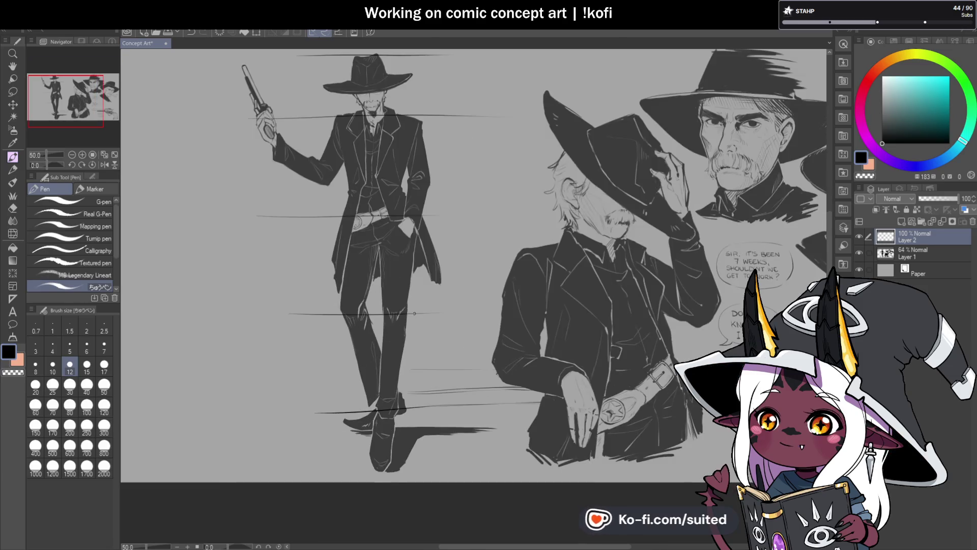
{"action": "scroll", "coordinate": [418, 299], "scroll_direction": "up", "scroll_amount": 2}
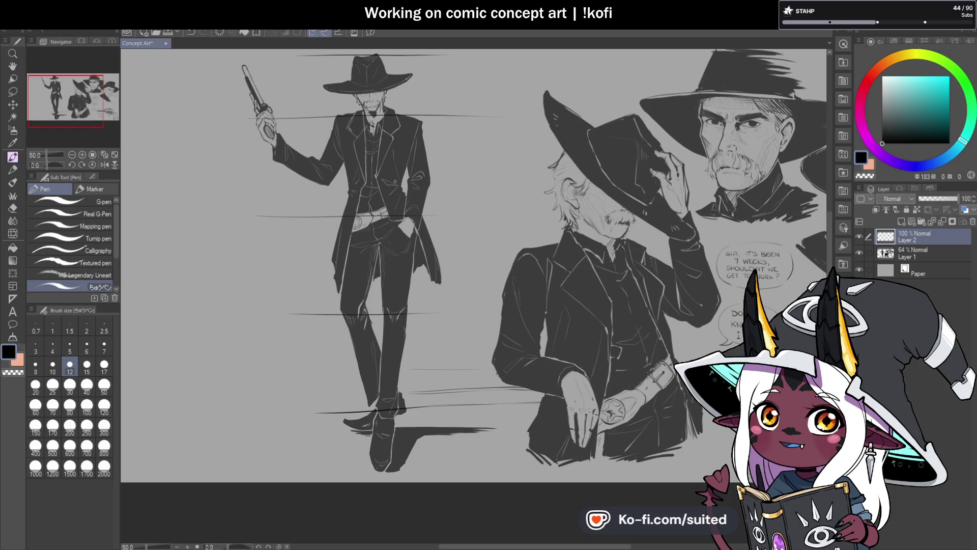
{"action": "left_click", "coordinate": [104, 407]}
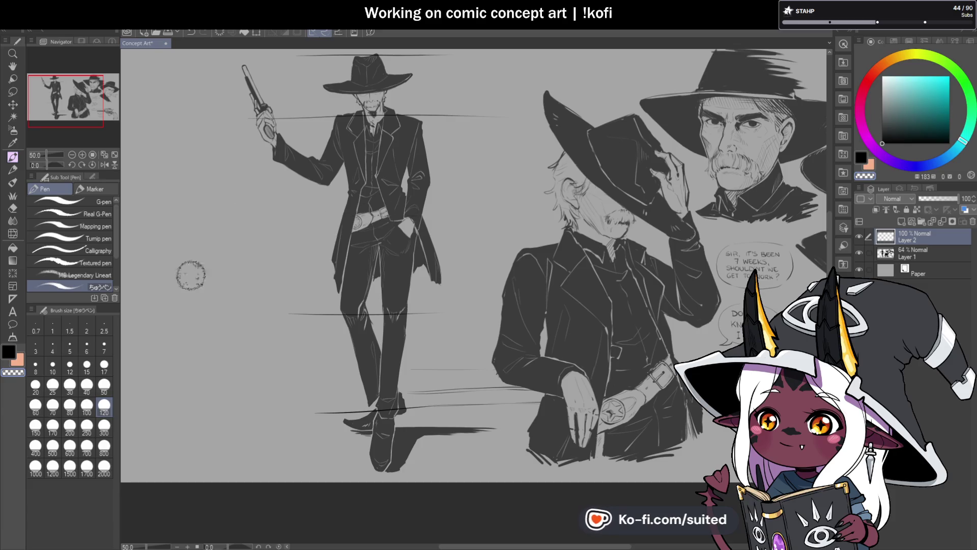
{"action": "left_click", "coordinate": [70, 365]}
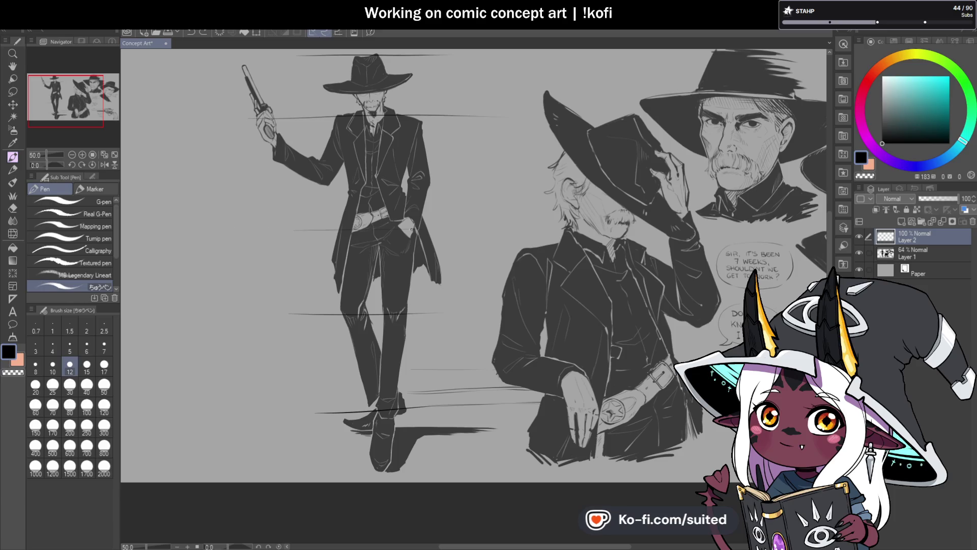
{"action": "left_click_drag", "start_coordinate": [230, 229], "coordinate": [478, 225]}
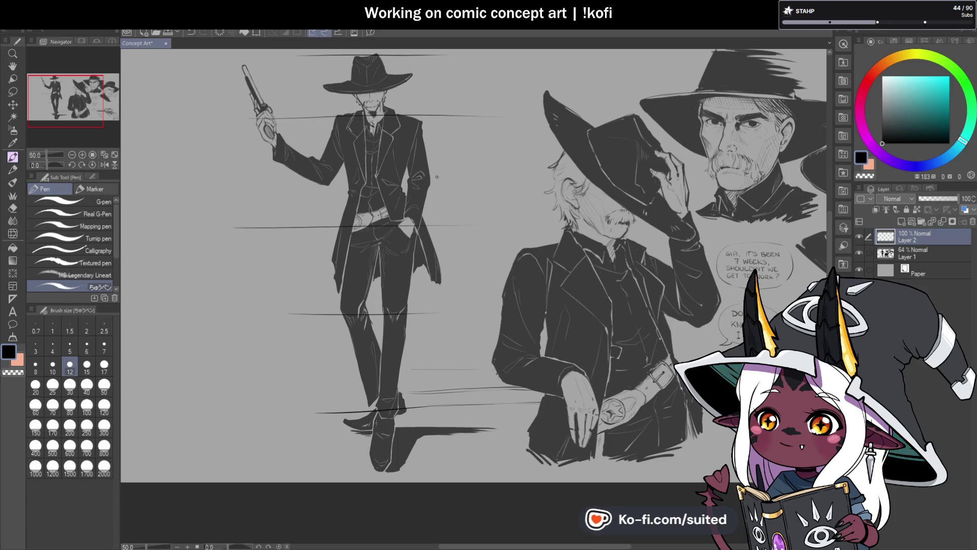
{"action": "scroll", "coordinate": [460, 258], "scroll_direction": "down", "scroll_amount": 1}
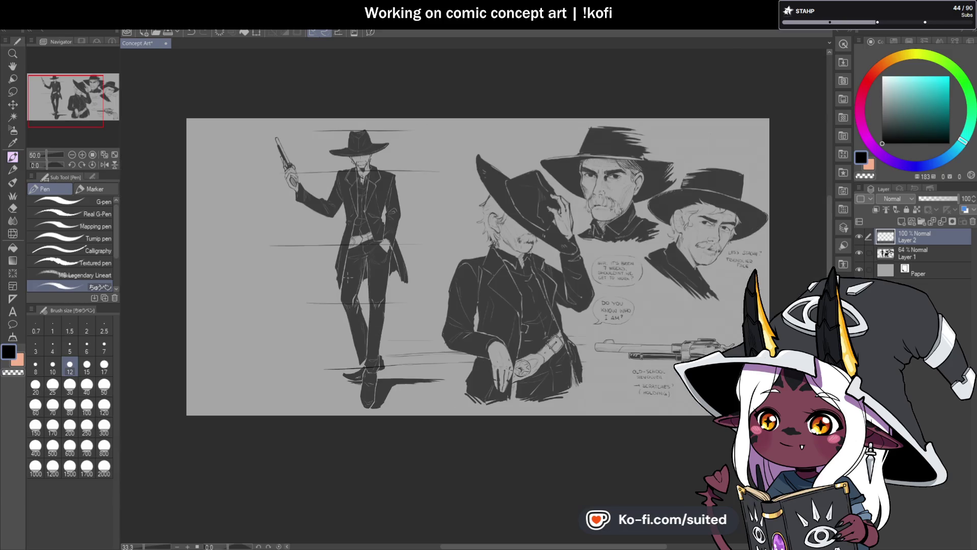
- Raise Layer 1 to 100% opacity, then move the gunslinger left and shrink him
{"action": "left_click", "coordinate": [901, 257]}
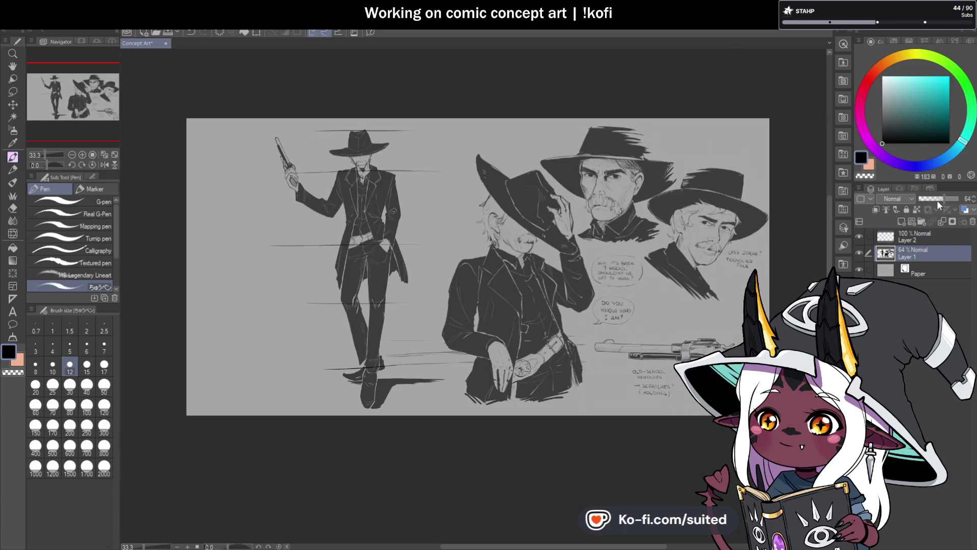
{"action": "left_click_drag", "start_coordinate": [936, 200], "coordinate": [959, 199]}
{"action": "left_click", "coordinate": [935, 233]}
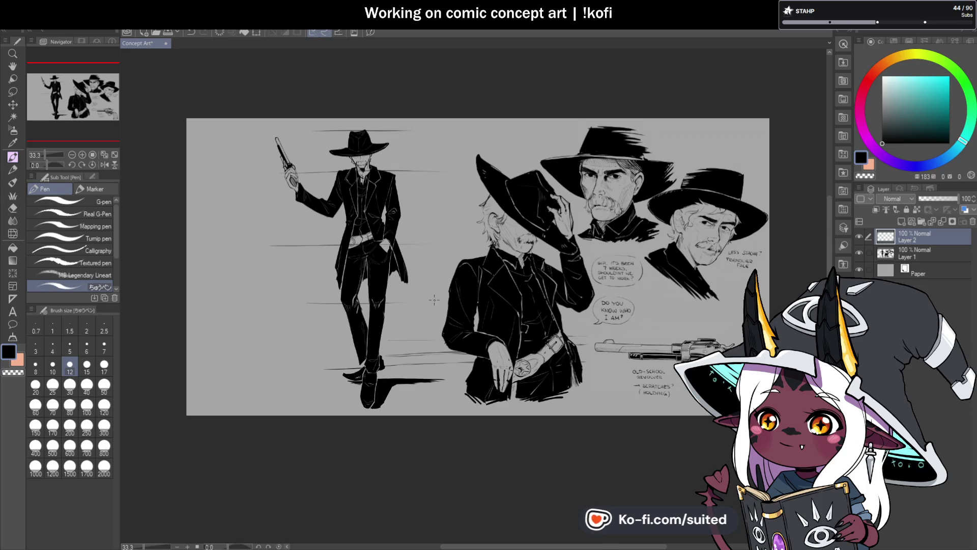
{"action": "key", "text": "ctrl+t"}
{"action": "left_click_drag", "start_coordinate": [422, 294], "coordinate": [341, 308]}
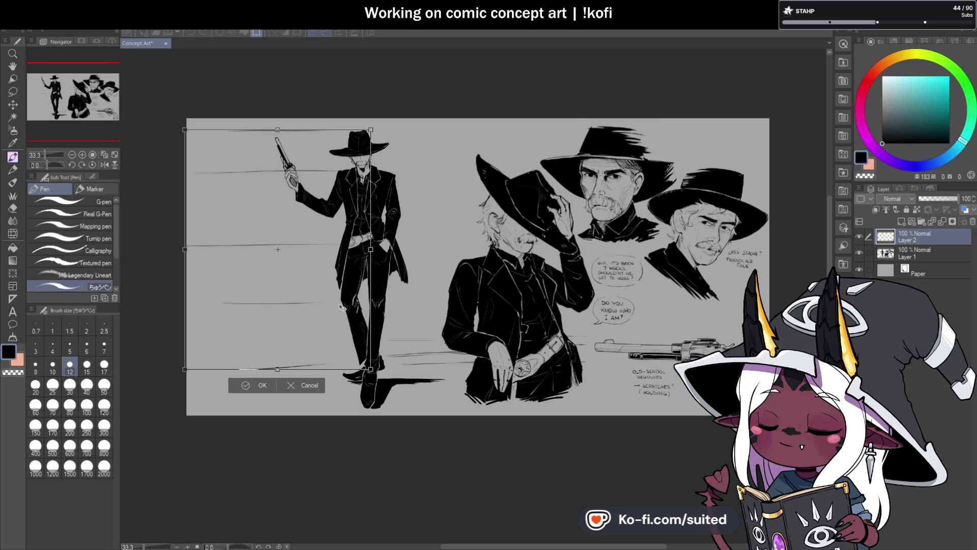
{"action": "left_click_drag", "start_coordinate": [370, 129], "coordinate": [345, 162]}
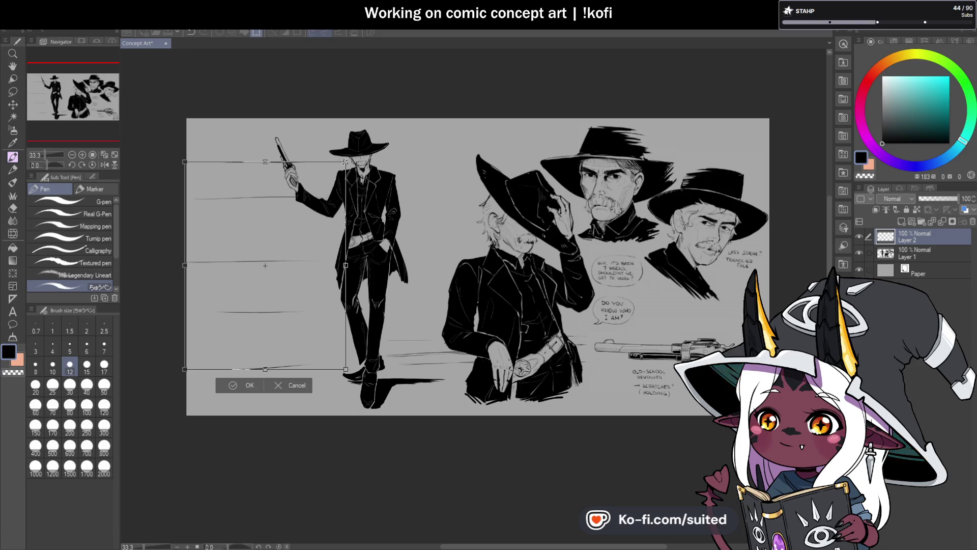
{"action": "left_click", "coordinate": [249, 386]}
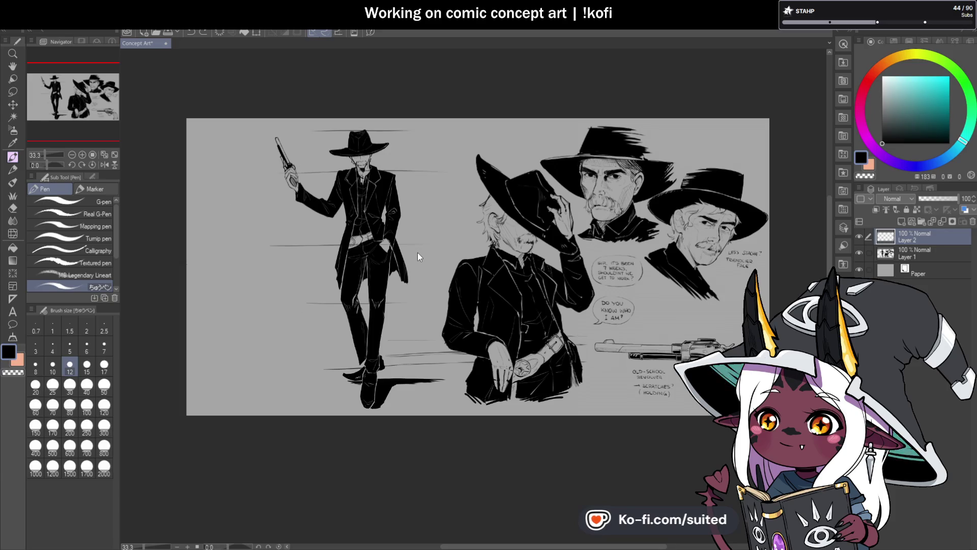
- Shift the streak lines left and shrink them to fit the figure
{"action": "key", "text": "ctrl+t"}
{"action": "mouse_move", "coordinate": [400, 302]}
{"action": "left_mouse_down"}
{"action": "mouse_move", "coordinate": [305, 302]}
{"action": "mouse_move", "coordinate": [315, 303]}
{"action": "left_mouse_up"}
{"action": "left_click_drag", "start_coordinate": [373, 129], "coordinate": [361, 150]}
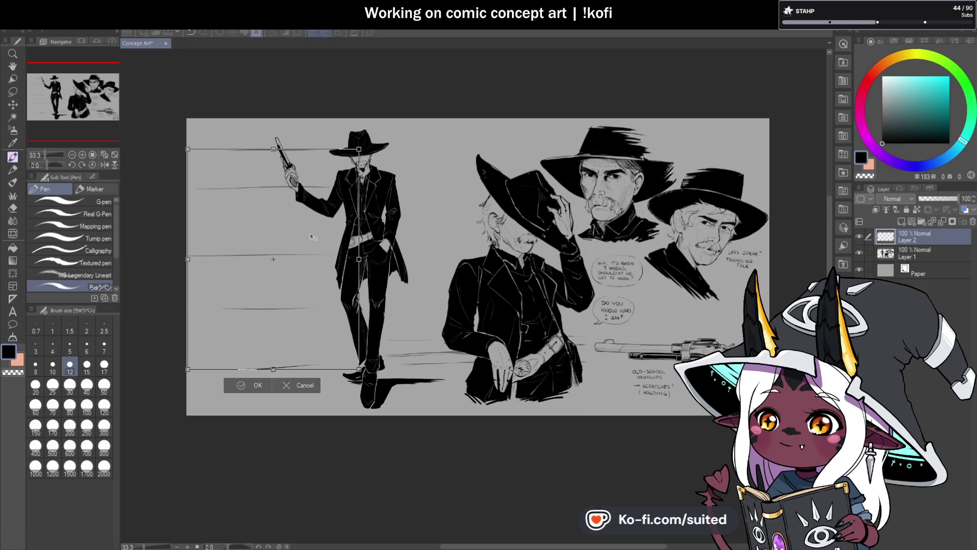
{"action": "left_click", "coordinate": [256, 385]}
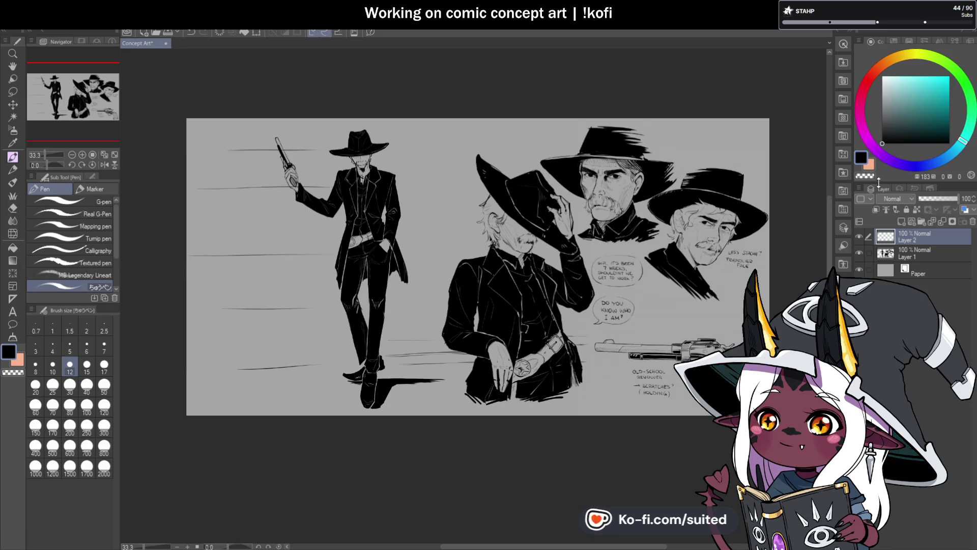
- Set Layer 1's opacity to 67% and return to Layer 2
{"action": "left_click", "coordinate": [914, 252]}
{"action": "left_click", "coordinate": [946, 200]}
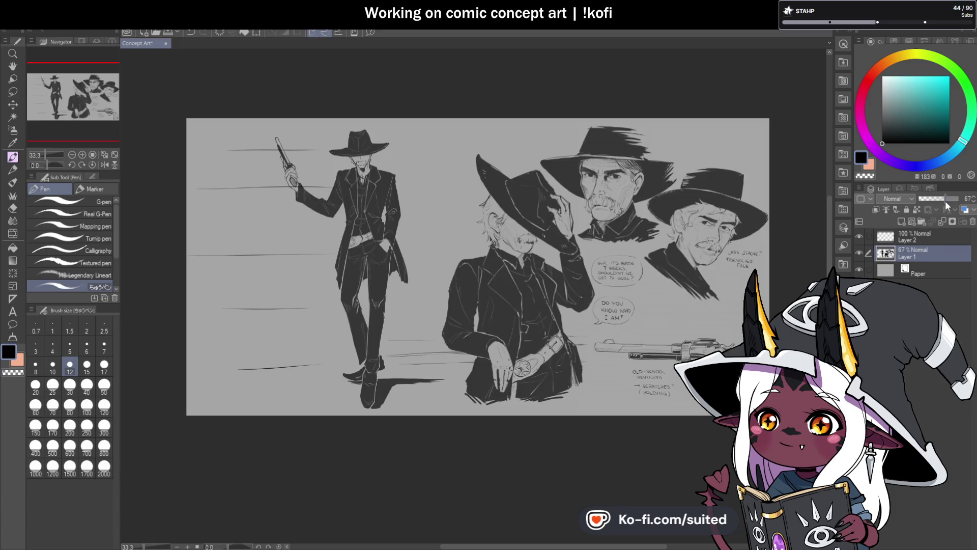
{"action": "left_click", "coordinate": [915, 236]}
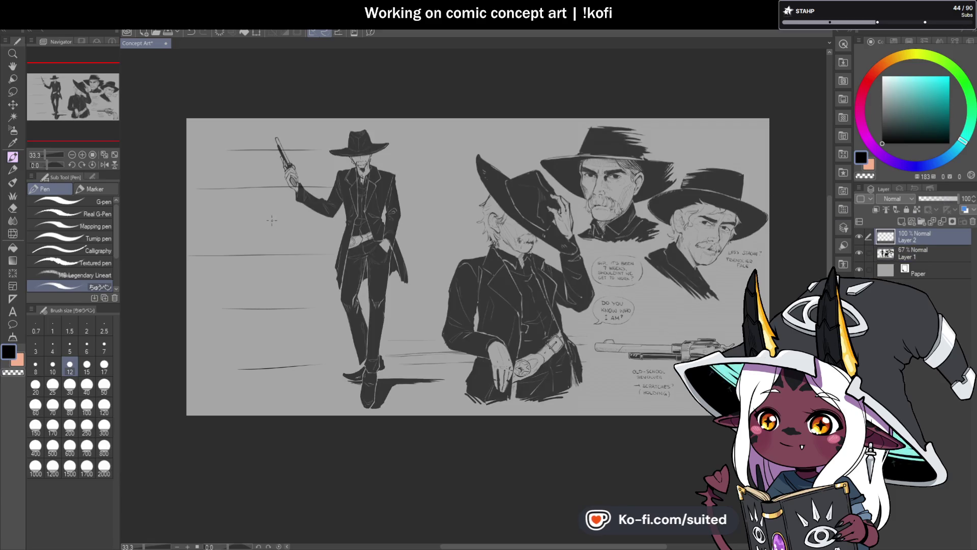
{"action": "scroll", "coordinate": [276, 181], "scroll_direction": "up", "scroll_amount": 2}
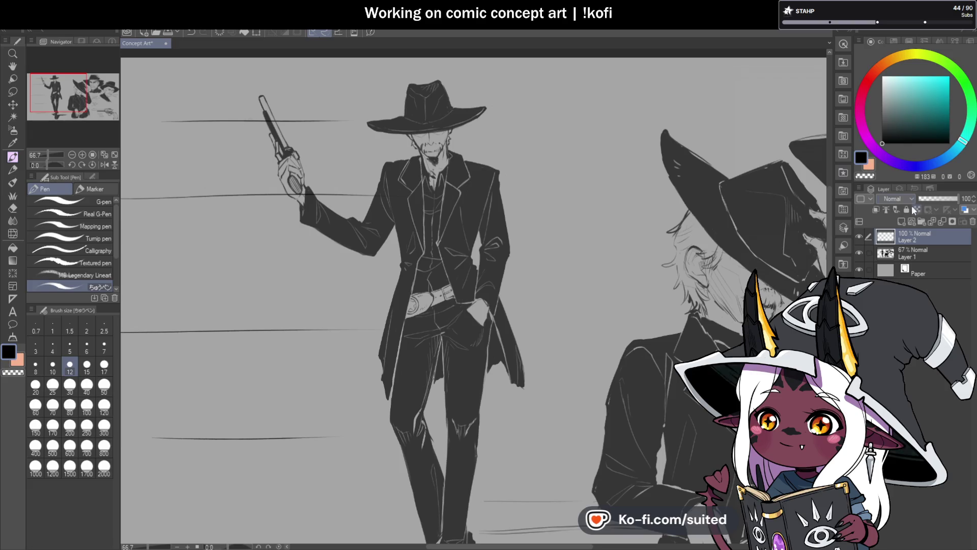
- On a new Layer 3, draw an arc beside the revolver, undoing two stray strokes
{"action": "left_click", "coordinate": [903, 221]}
{"action": "mouse_move", "coordinate": [257, 123]}
{"action": "left_mouse_down"}
{"action": "mouse_move", "coordinate": [222, 159]}
{"action": "mouse_move", "coordinate": [269, 139]}
{"action": "left_mouse_up"}
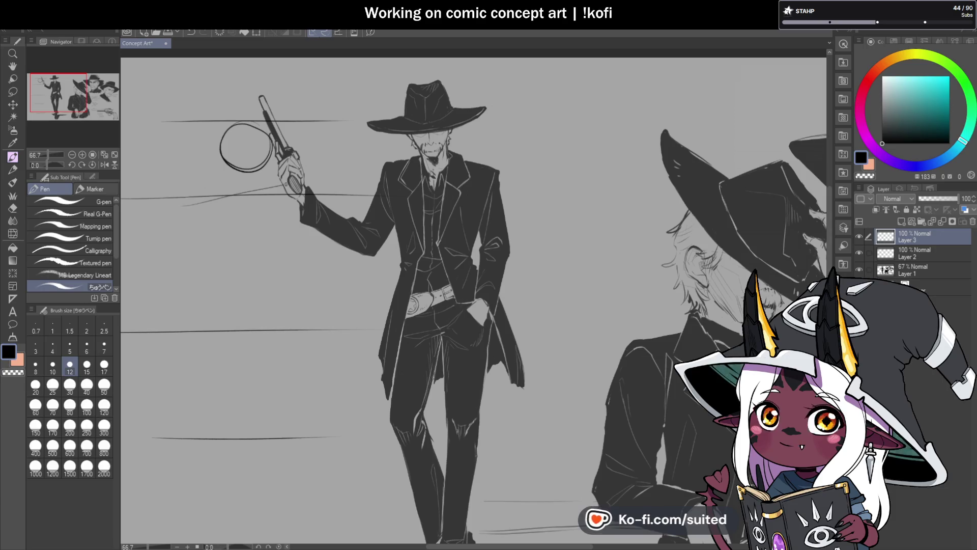
{"action": "left_click_drag", "start_coordinate": [198, 203], "coordinate": [303, 184]}
{"action": "key", "text": "ctrl+z"}
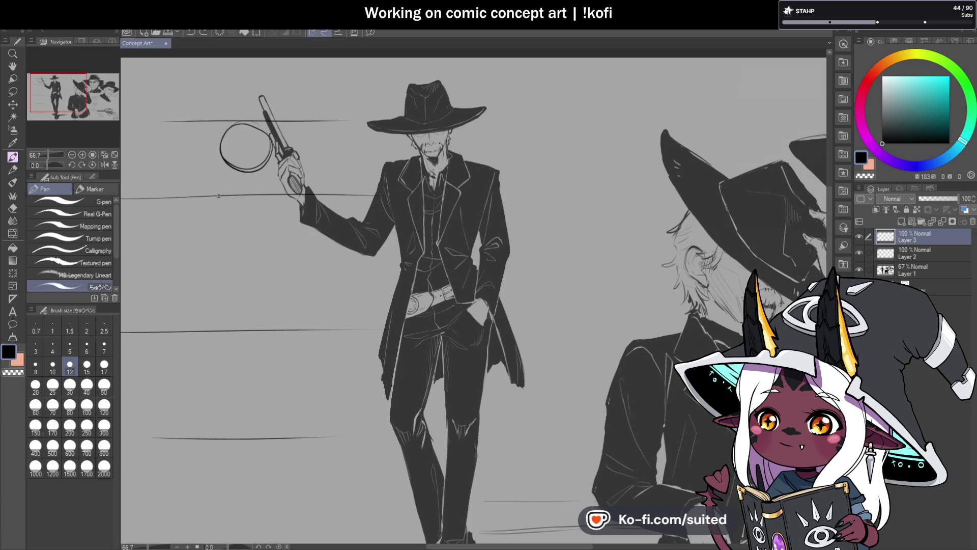
{"action": "left_click_drag", "start_coordinate": [216, 210], "coordinate": [300, 185]}
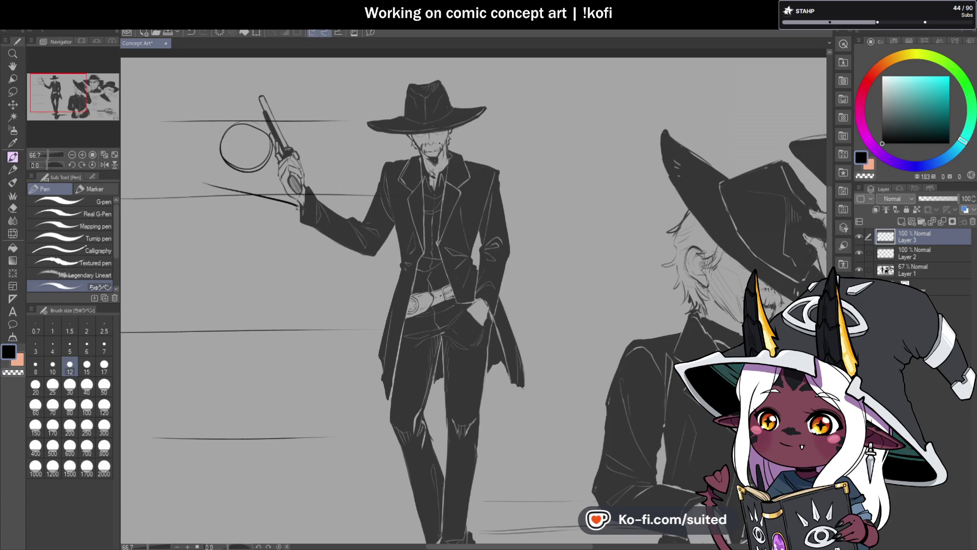
{"action": "key", "text": "ctrl+z"}
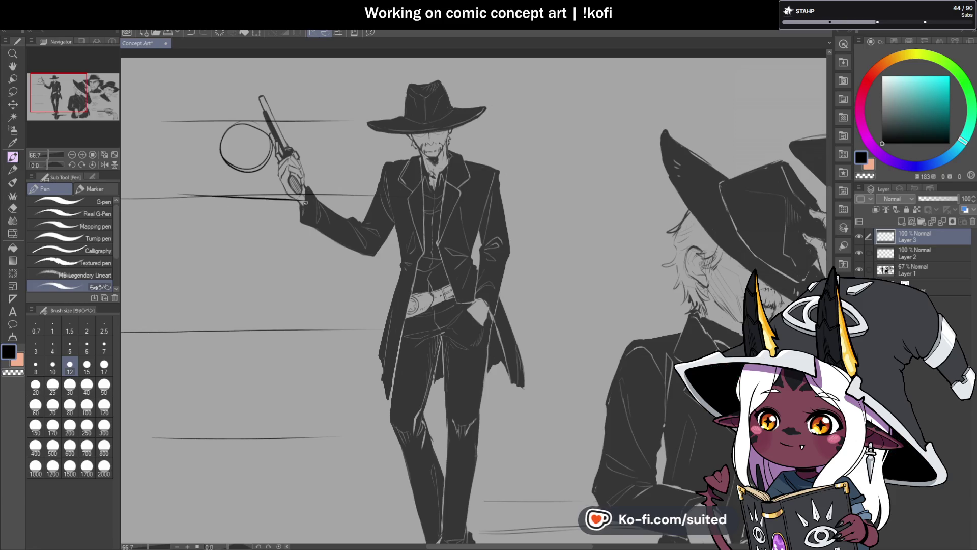
- Mirror the canvas view, redraw the vertical guide through the circle, and curve its right side
{"action": "left_click", "coordinate": [104, 165]}
{"action": "scroll", "coordinate": [517, 195], "scroll_direction": "down", "scroll_amount": 2}
{"action": "scroll", "coordinate": [517, 193], "scroll_direction": "up", "scroll_amount": 2}
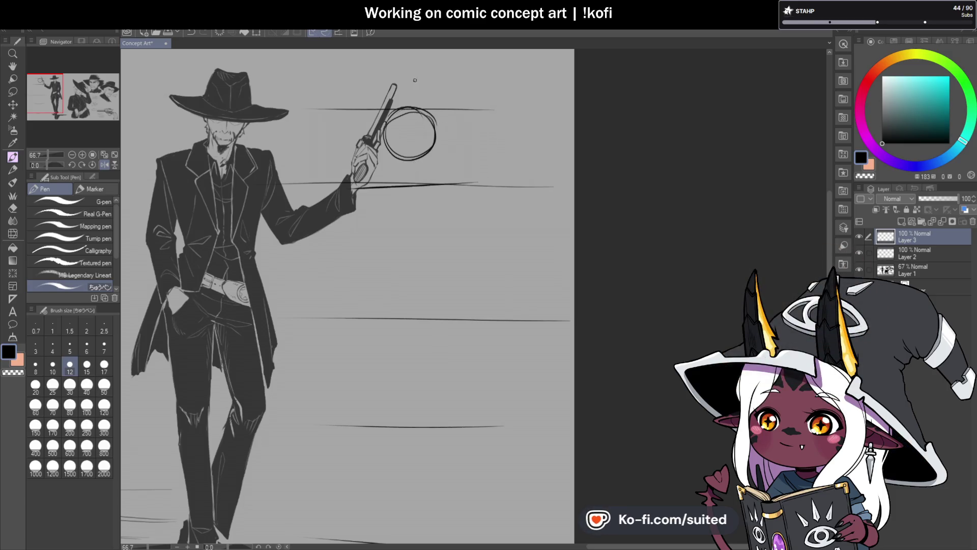
{"action": "key", "text": "ctrl+z"}
{"action": "left_click_drag", "start_coordinate": [409, 86], "coordinate": [415, 181]}
{"action": "left_click_drag", "start_coordinate": [377, 135], "coordinate": [449, 133]}
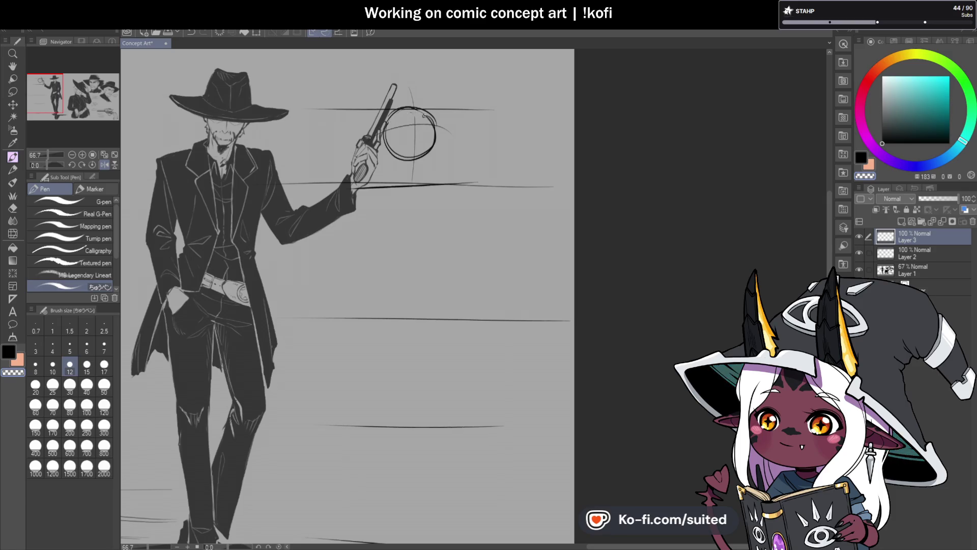
- Save the document and sketch the torso's left side below the circle
{"action": "key", "text": "ctrl+s"}
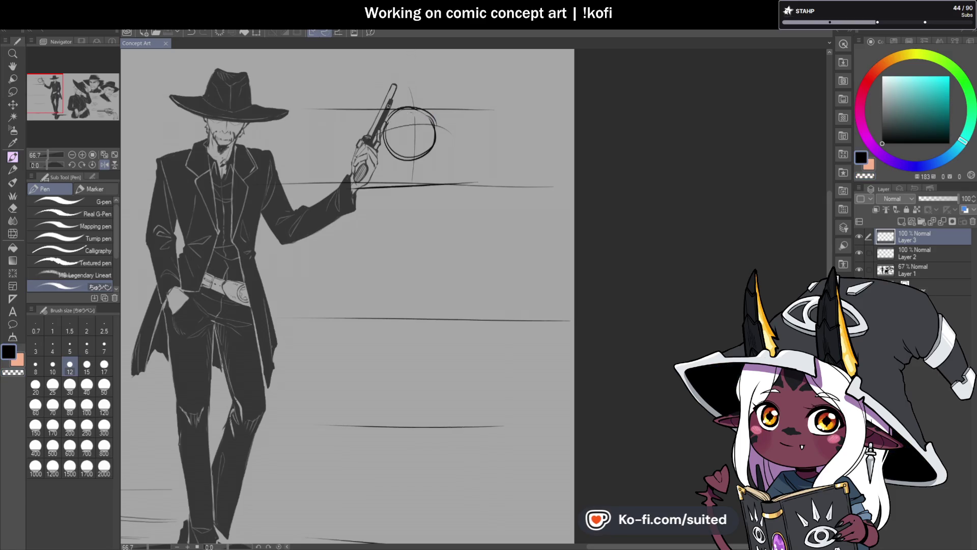
{"action": "scroll", "coordinate": [371, 176], "scroll_direction": "down", "scroll_amount": 1}
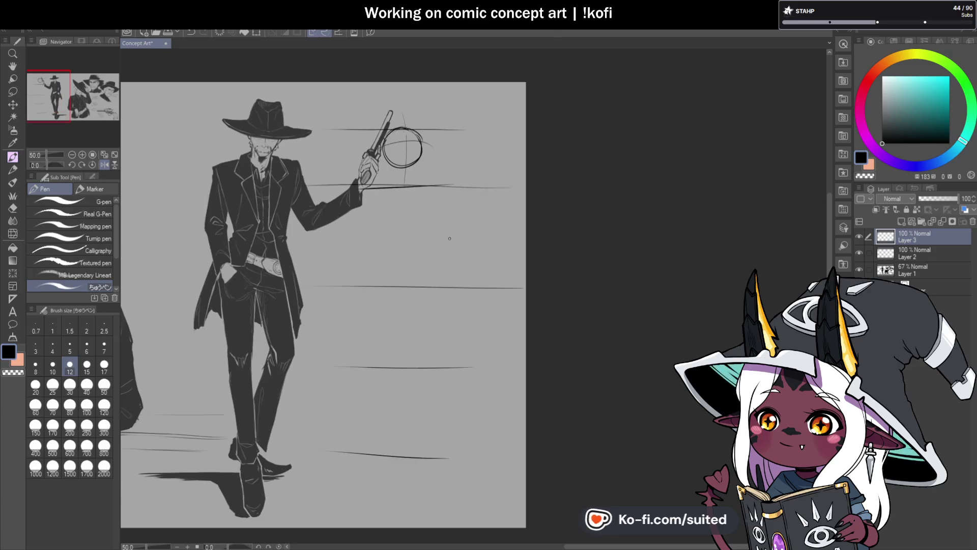
{"action": "scroll", "coordinate": [441, 236], "scroll_direction": "up", "scroll_amount": 1}
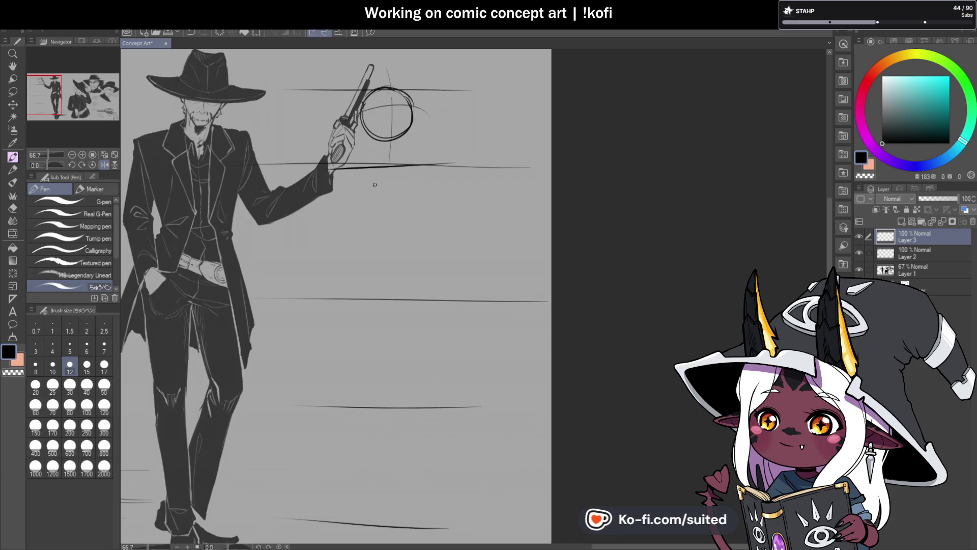
{"action": "left_click_drag", "start_coordinate": [383, 174], "coordinate": [367, 243]}
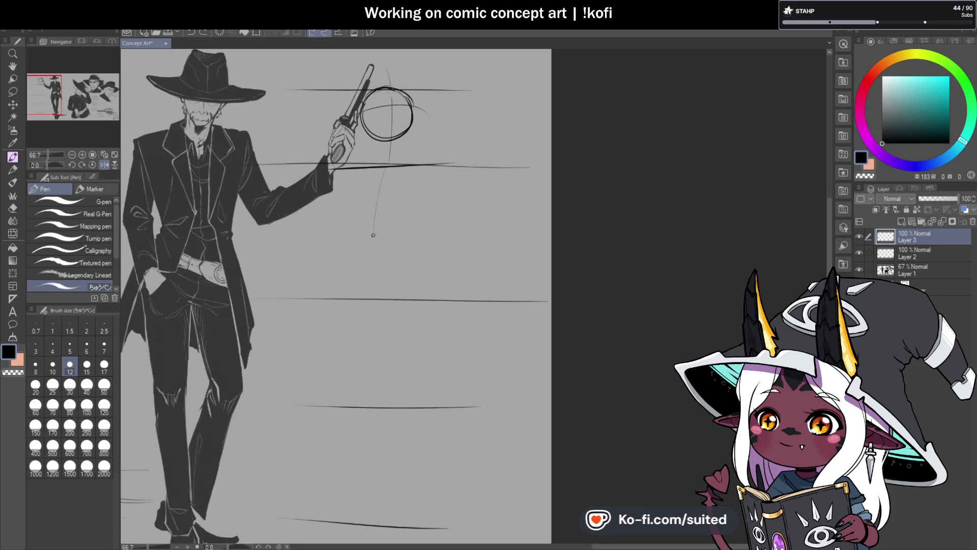
- Draw the torso's left curve, bottom edge and right curve under the circle
{"action": "left_click_drag", "start_coordinate": [386, 174], "coordinate": [370, 249]}
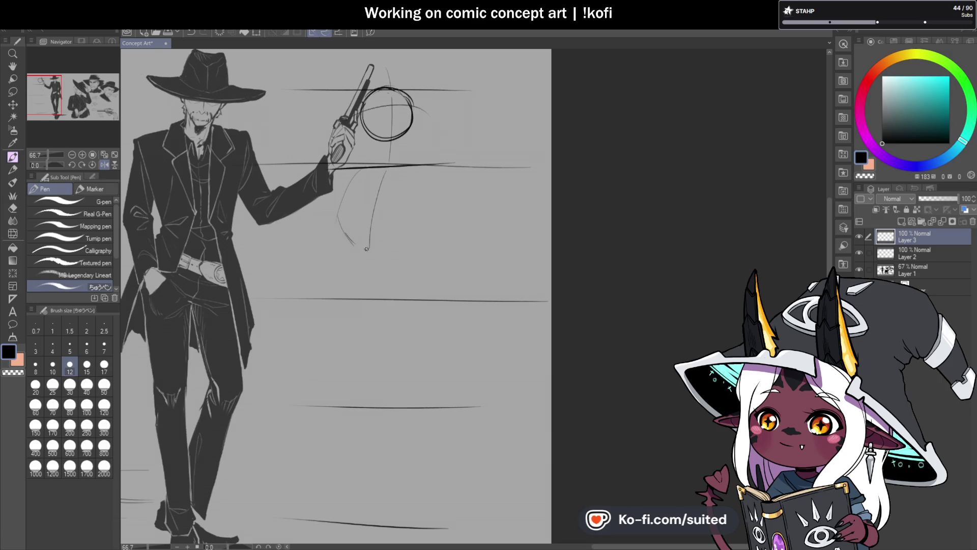
{"action": "left_click_drag", "start_coordinate": [365, 249], "coordinate": [394, 247]}
{"action": "left_click_drag", "start_coordinate": [425, 171], "coordinate": [398, 249]}
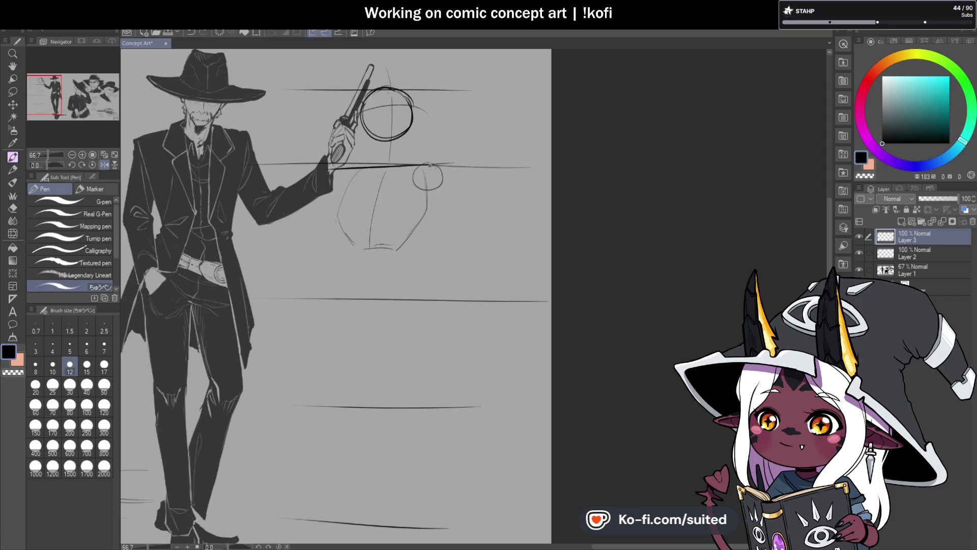
{"action": "scroll", "coordinate": [337, 173], "scroll_direction": "down", "scroll_amount": 2}
{"action": "scroll", "coordinate": [339, 174], "scroll_direction": "up", "scroll_amount": 2}
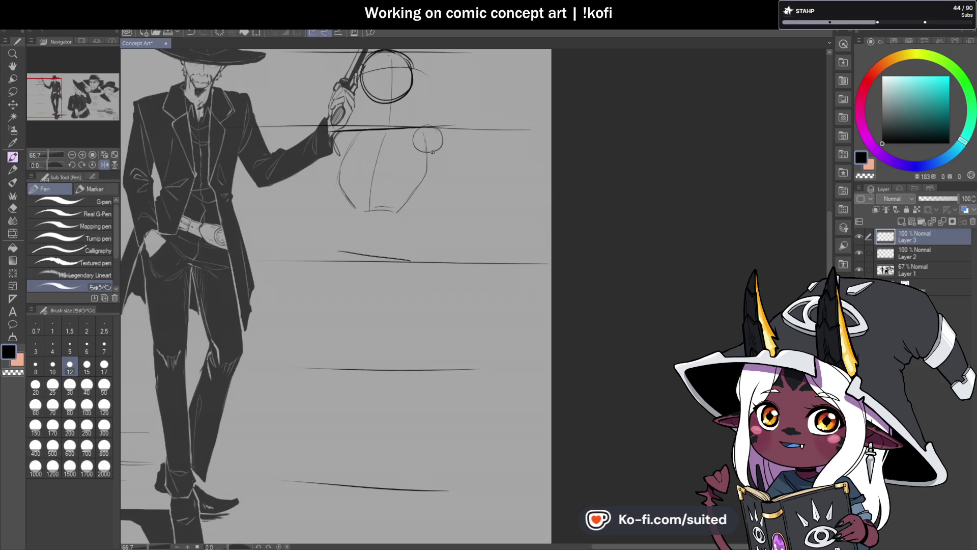
{"action": "scroll", "coordinate": [356, 228], "scroll_direction": "down", "scroll_amount": 1}
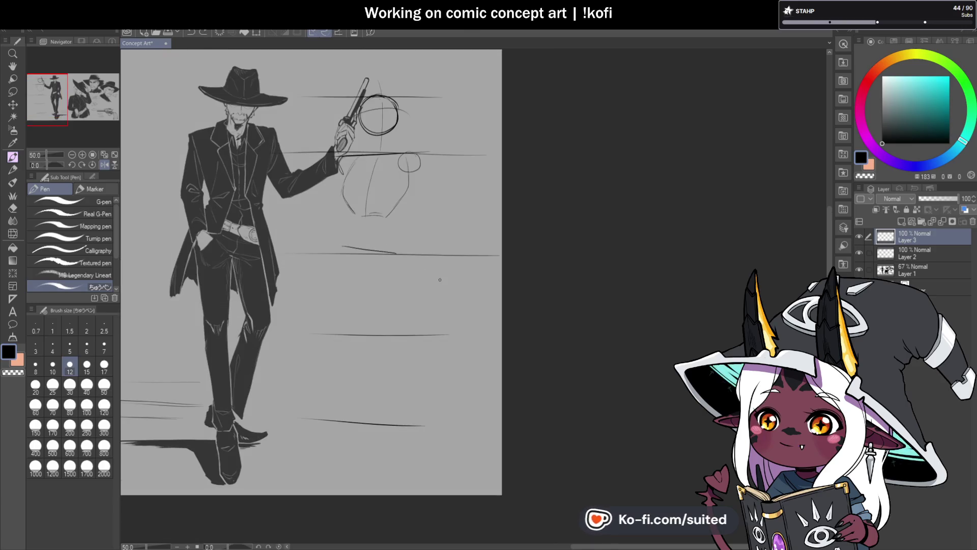
{"action": "scroll", "coordinate": [342, 264], "scroll_direction": "up", "scroll_amount": 1}
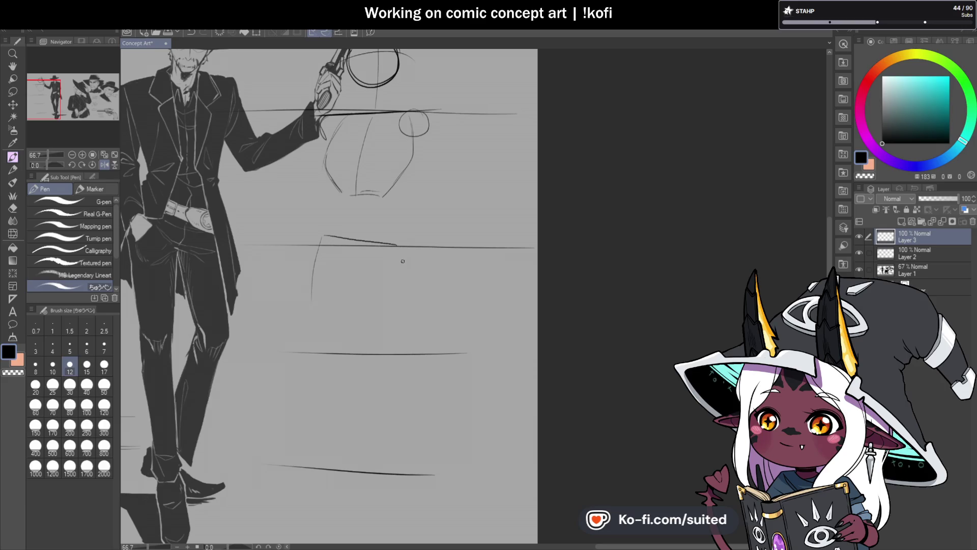
- Sketch the bucket-shaped hip with left, right and bottom sides plus a centre line
{"action": "left_click_drag", "start_coordinate": [322, 237], "coordinate": [308, 287]}
{"action": "left_click_drag", "start_coordinate": [400, 247], "coordinate": [410, 298]}
{"action": "mouse_move", "coordinate": [311, 292]}
{"action": "left_mouse_down"}
{"action": "mouse_move", "coordinate": [386, 313]}
{"action": "mouse_move", "coordinate": [413, 305]}
{"action": "left_mouse_up"}
{"action": "left_click_drag", "start_coordinate": [358, 198], "coordinate": [357, 261]}
{"action": "scroll", "coordinate": [392, 248], "scroll_direction": "down", "scroll_amount": 2}
{"action": "scroll", "coordinate": [402, 264], "scroll_direction": "up", "scroll_amount": 2}
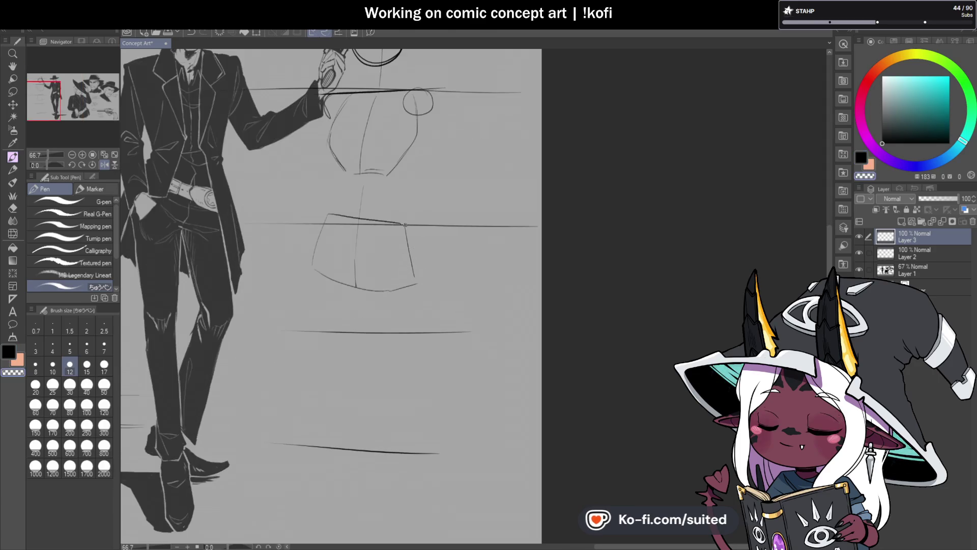
{"action": "key", "text": "ctrl+z"}
{"action": "left_click_drag", "start_coordinate": [409, 245], "coordinate": [415, 275]}
{"action": "left_click_drag", "start_coordinate": [401, 224], "coordinate": [412, 281]}
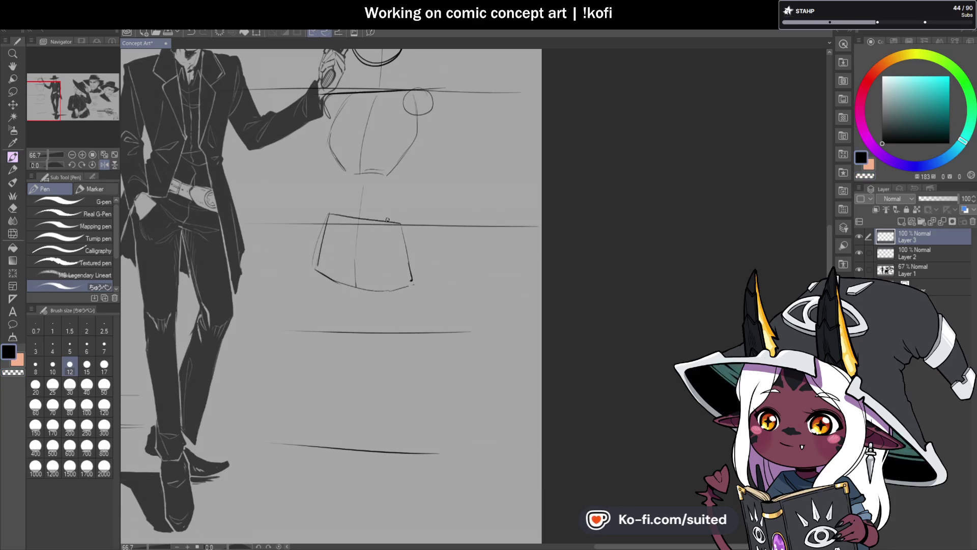
- Erase part of the hip's left side, darken the circle arc and torso outline, and begin lassoing the hip
{"action": "key", "text": "c"}
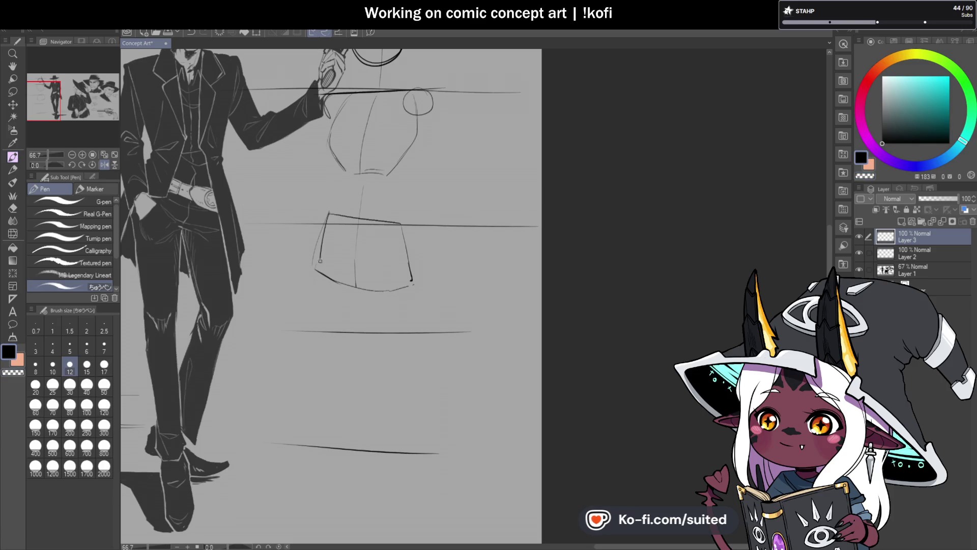
{"action": "left_click_drag", "start_coordinate": [329, 215], "coordinate": [313, 265]}
{"action": "key", "text": "c"}
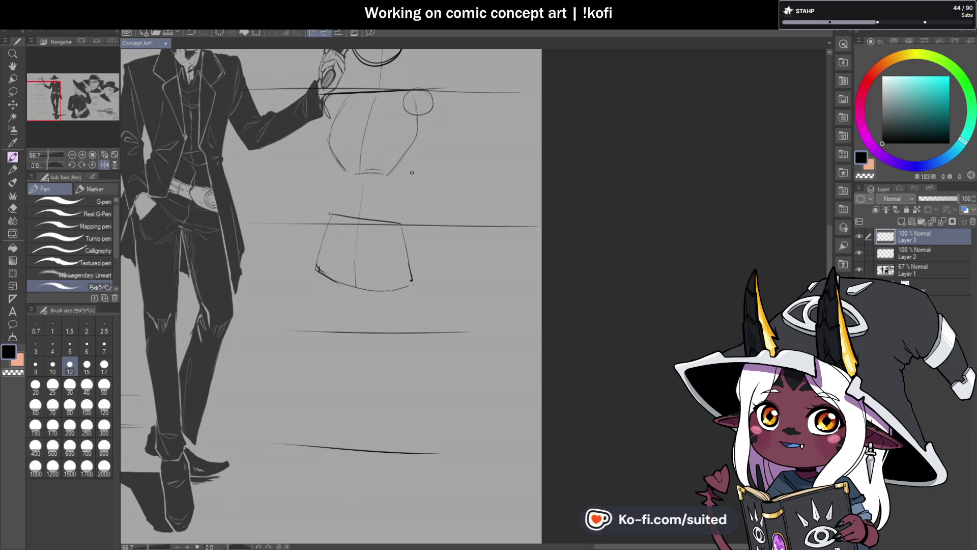
{"action": "scroll", "coordinate": [339, 87], "scroll_direction": "up", "scroll_amount": 2}
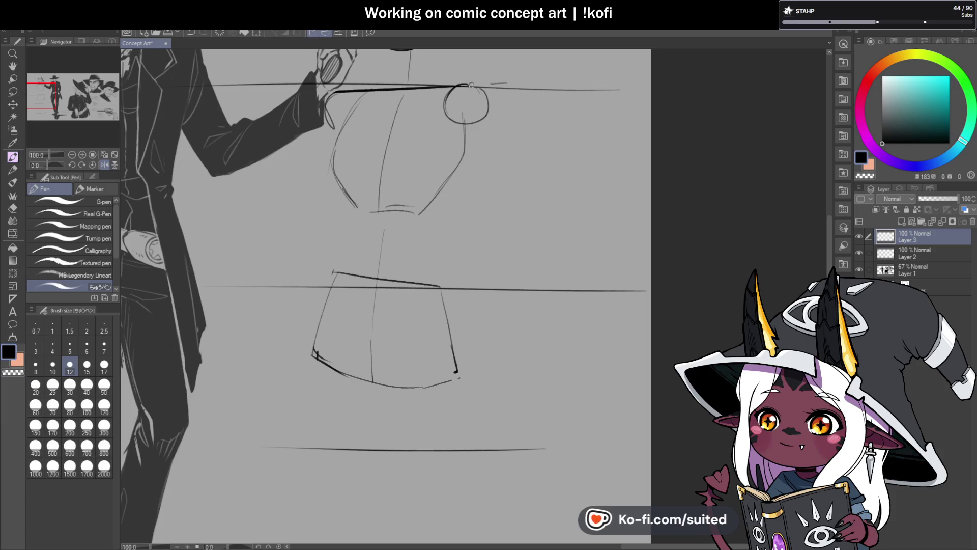
{"action": "mouse_move", "coordinate": [447, 92]}
{"action": "left_mouse_down"}
{"action": "mouse_move", "coordinate": [487, 101]}
{"action": "mouse_move", "coordinate": [481, 112]}
{"action": "left_mouse_up"}
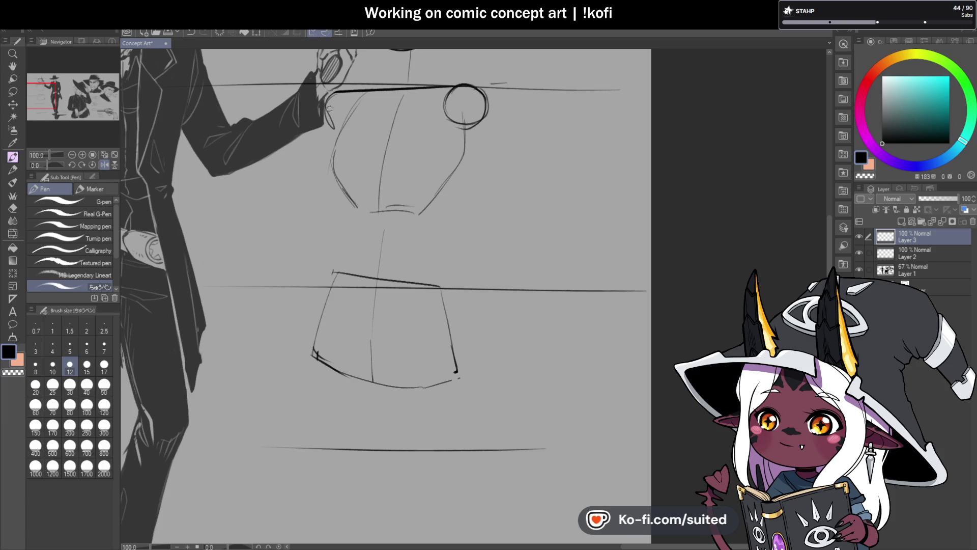
{"action": "left_click_drag", "start_coordinate": [327, 95], "coordinate": [331, 127]}
{"action": "scroll", "coordinate": [426, 229], "scroll_direction": "down", "scroll_amount": 3}
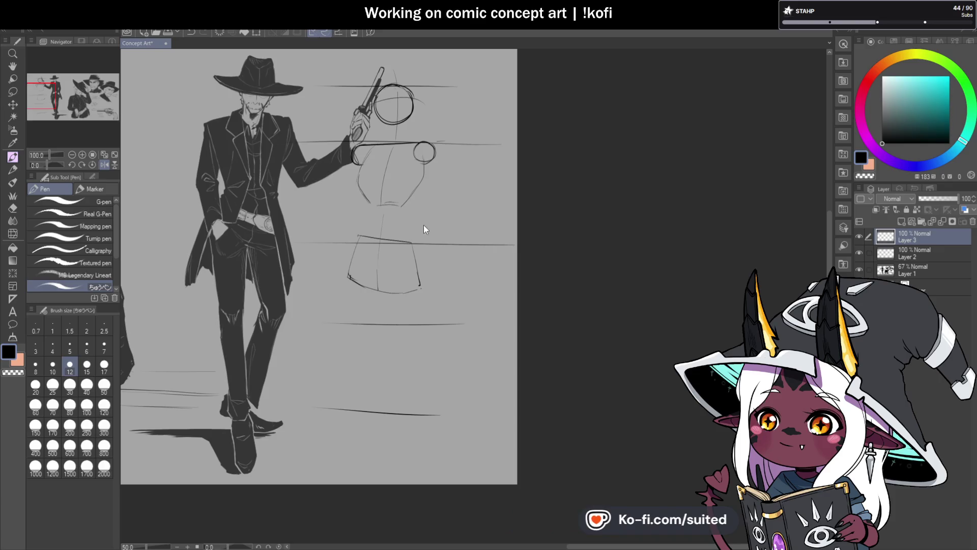
{"action": "scroll", "coordinate": [438, 239], "scroll_direction": "up", "scroll_amount": 2}
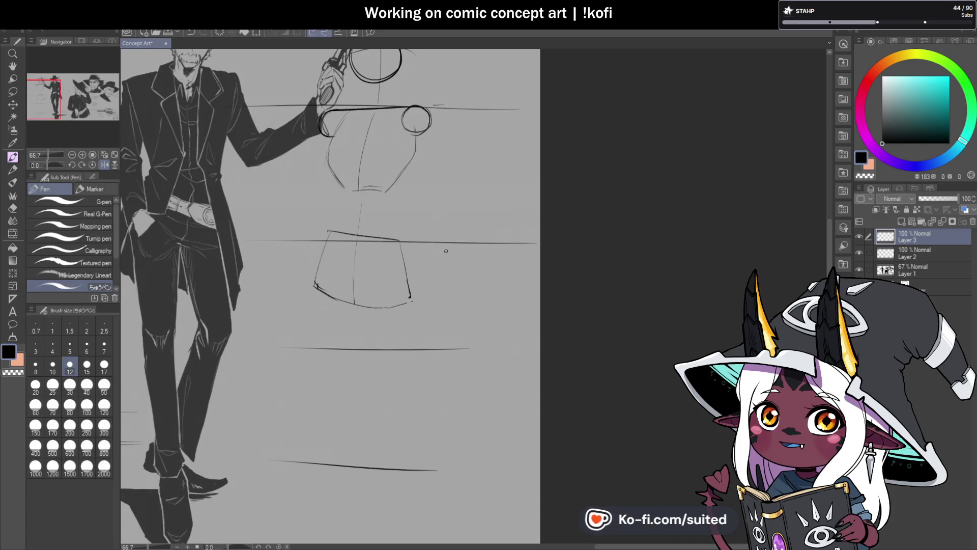
{"action": "key", "text": "m"}
{"action": "left_click_drag", "start_coordinate": [408, 245], "coordinate": [346, 217]}
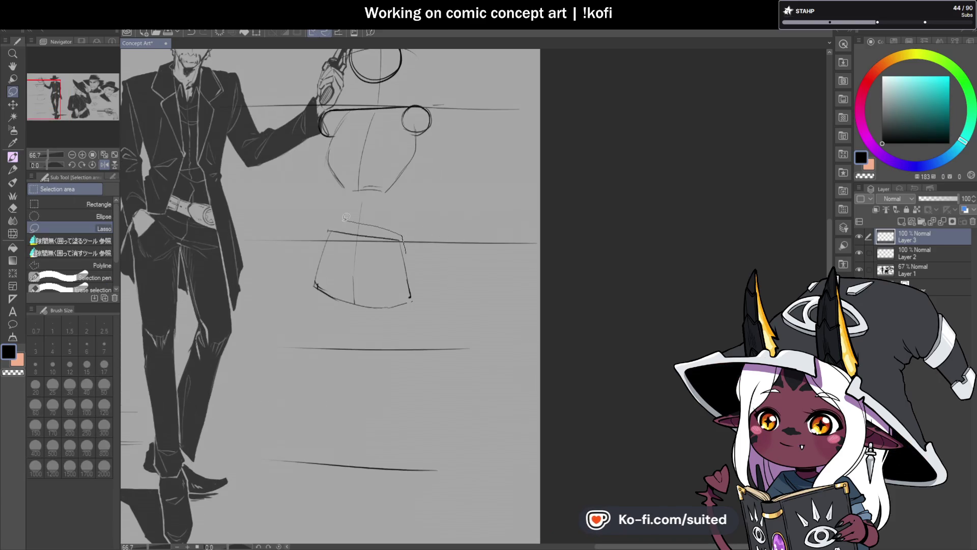
- Lasso the hip shape and move it up slightly
{"action": "mouse_move", "coordinate": [308, 294]}
{"action": "left_mouse_down"}
{"action": "mouse_move", "coordinate": [366, 321]}
{"action": "mouse_move", "coordinate": [406, 247]}
{"action": "left_mouse_up"}
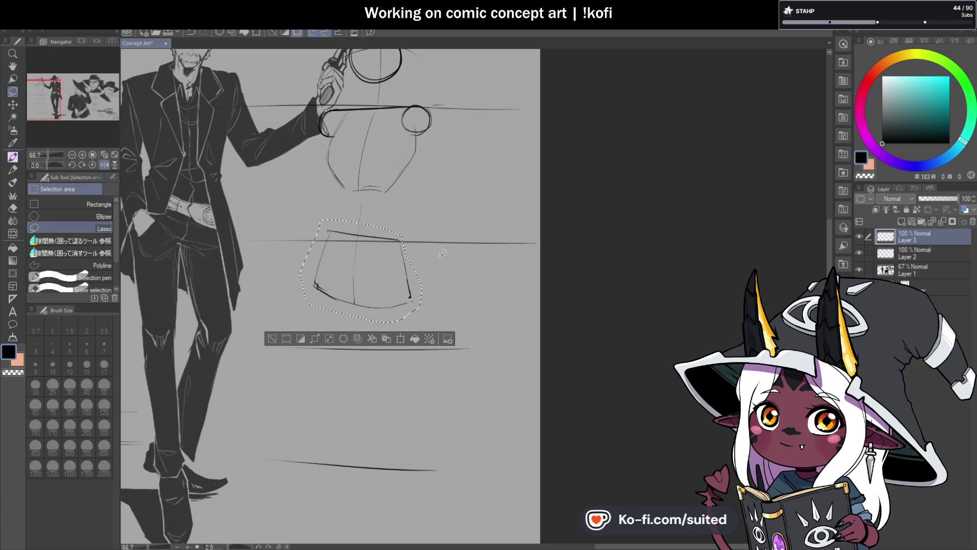
{"action": "key", "text": "ctrl+t"}
{"action": "left_click_drag", "start_coordinate": [404, 280], "coordinate": [404, 275]}
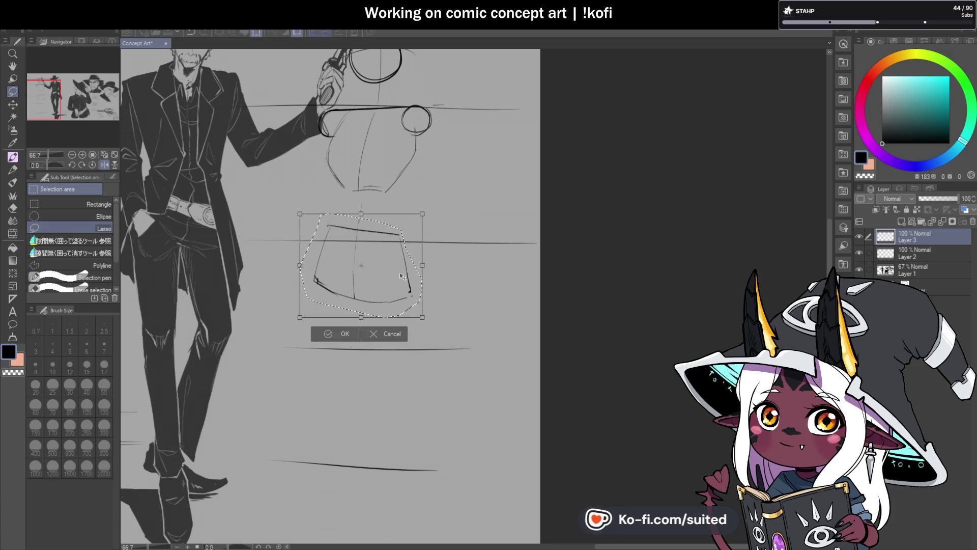
{"action": "key", "text": "Return"}
{"action": "key", "text": "ctrl+d"}
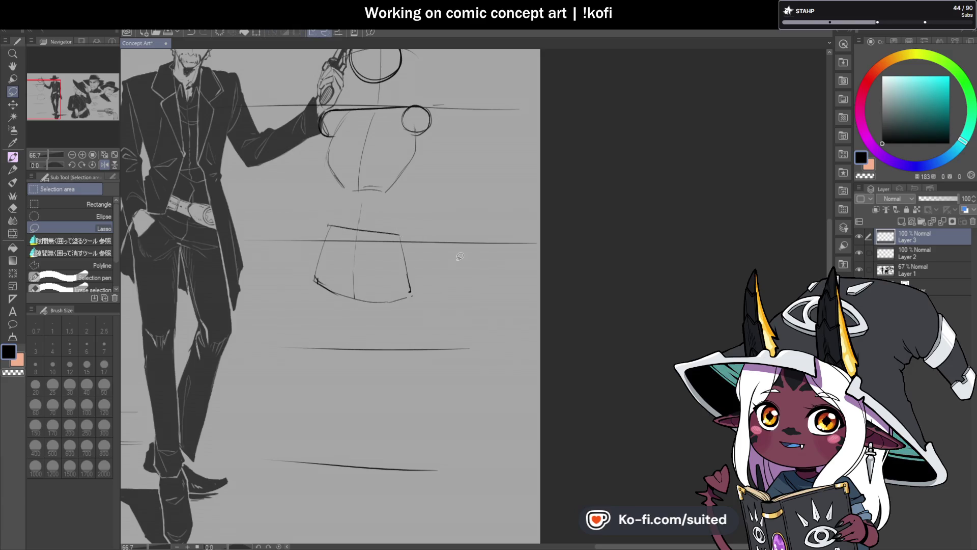
- Zoom out and add a fold curve inside the skirt shape with the pen
{"action": "key", "text": "p"}
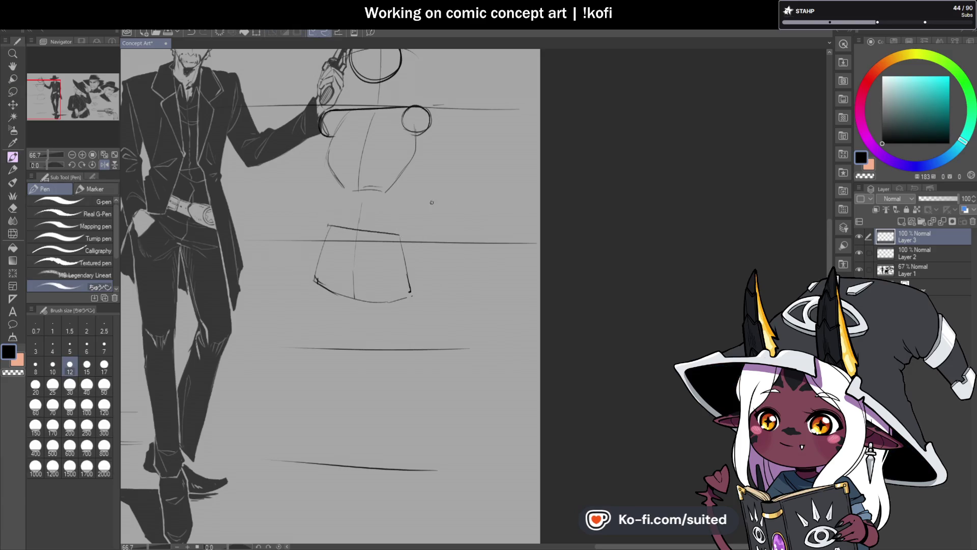
{"action": "key", "text": "ctrl+minus"}
{"action": "key", "text": "ctrl+minus"}
{"action": "scroll", "coordinate": [405, 336], "scroll_direction": "up", "scroll_amount": 2}
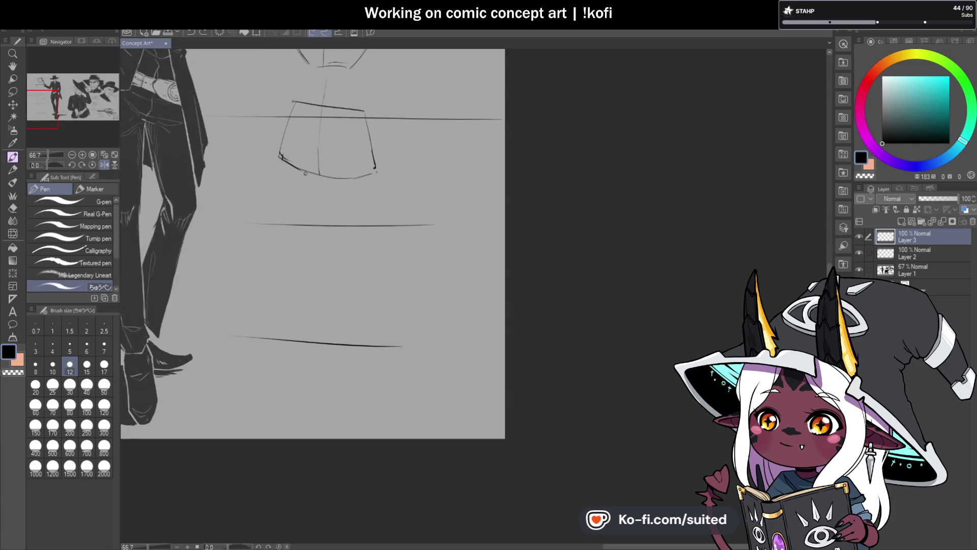
{"action": "left_click_drag", "start_coordinate": [328, 172], "coordinate": [366, 145]}
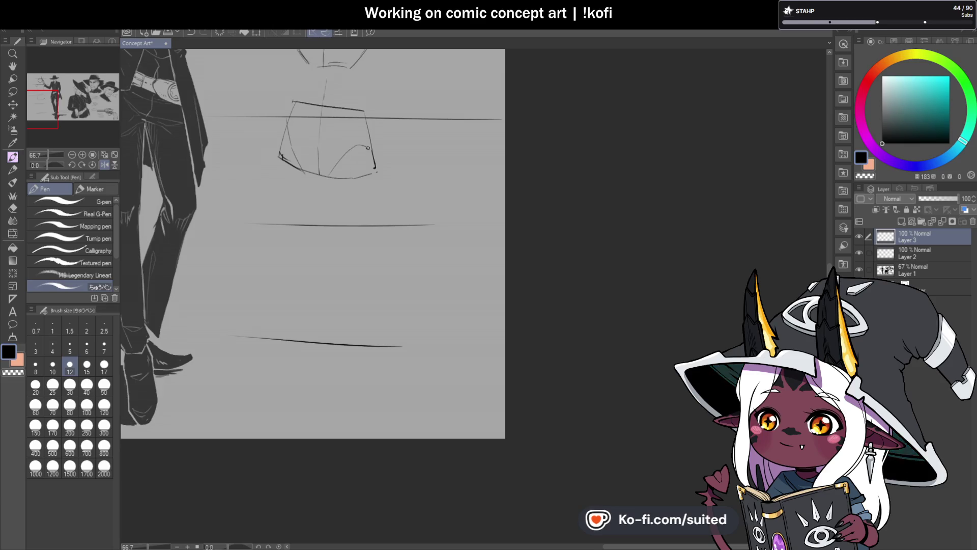
{"action": "scroll", "coordinate": [383, 215], "scroll_direction": "down", "scroll_amount": 1}
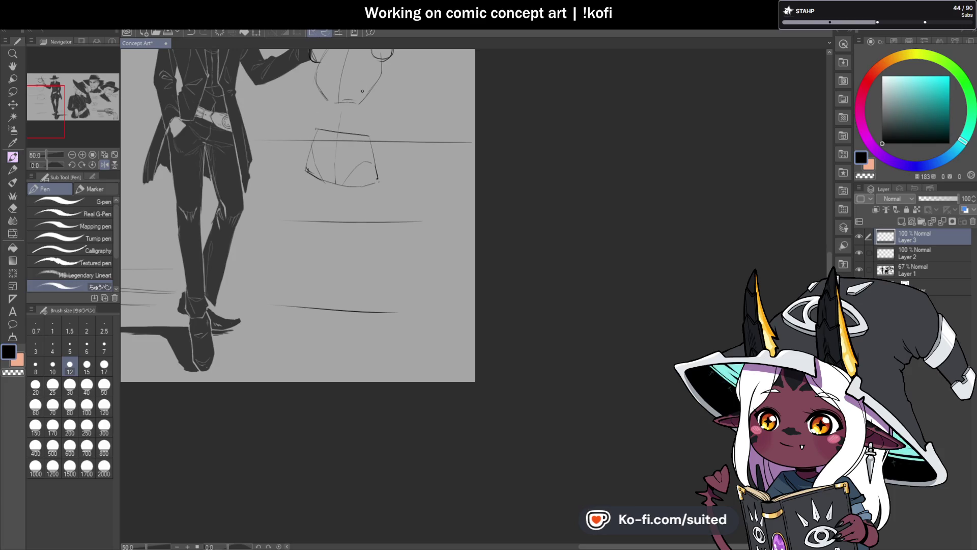
{"action": "scroll", "coordinate": [359, 96], "scroll_direction": "down", "scroll_amount": 1}
{"action": "scroll", "coordinate": [376, 179], "scroll_direction": "up", "scroll_amount": 1}
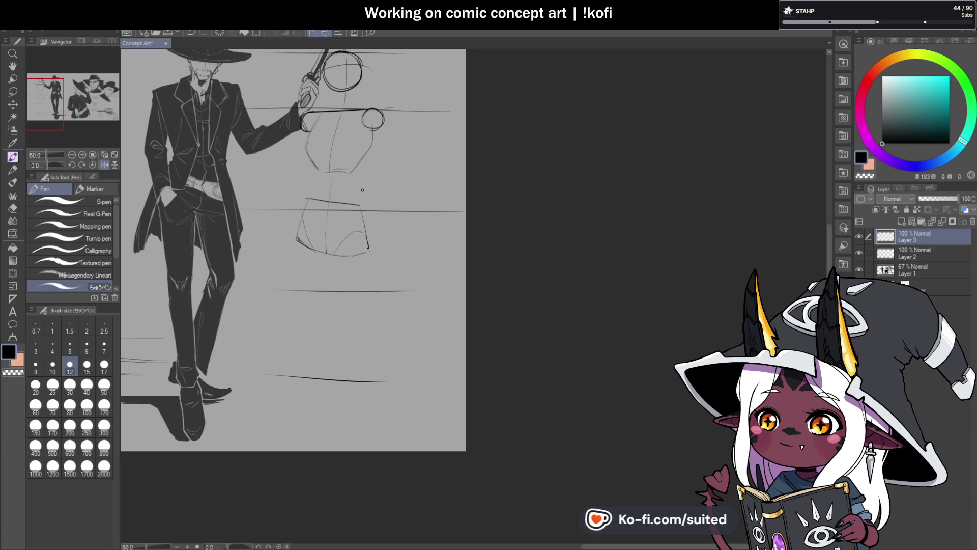
- Lasso the lower torso and hip sketch and move it up toward the waist
{"action": "key", "text": "m"}
{"action": "left_click_drag", "start_coordinate": [308, 191], "coordinate": [378, 198]}
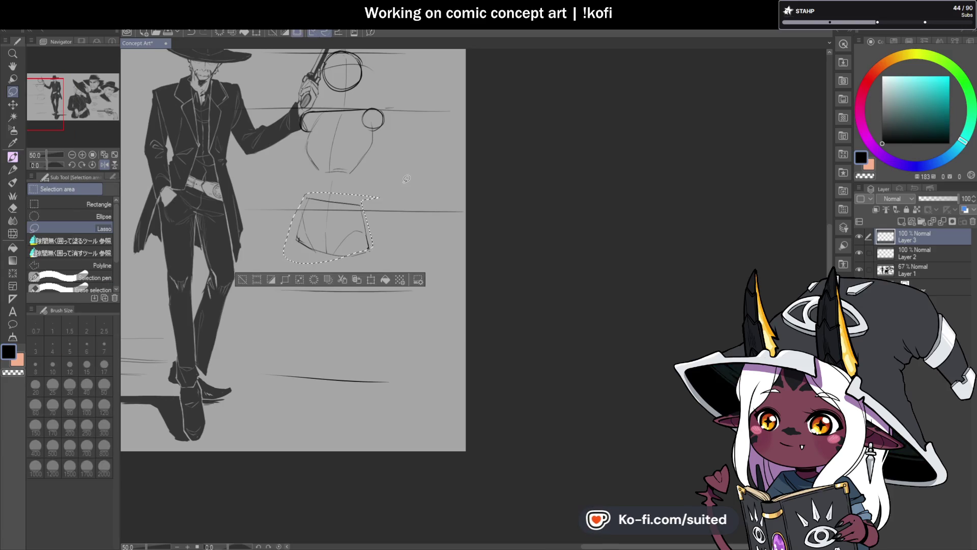
{"action": "key", "text": "ctrl+t"}
{"action": "left_click_drag", "start_coordinate": [359, 235], "coordinate": [359, 220]}
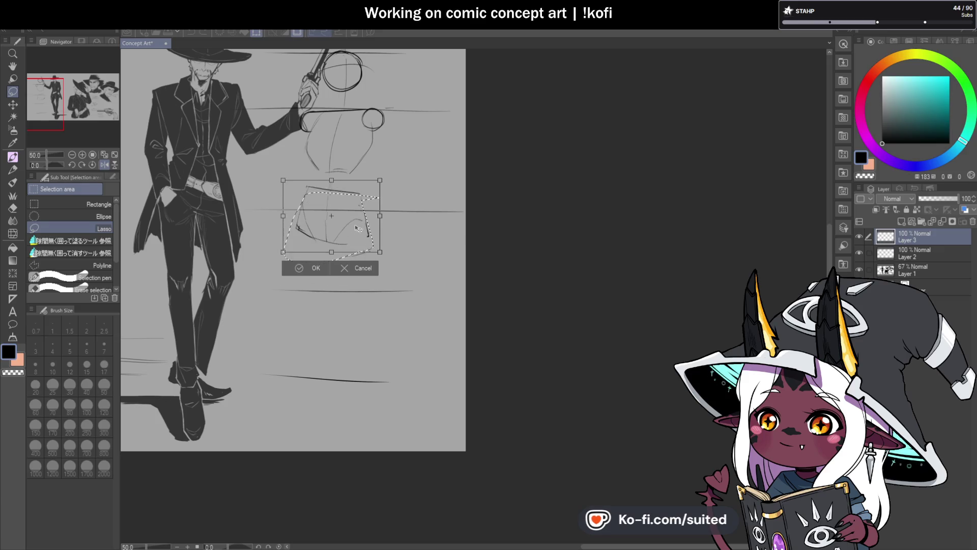
{"action": "left_click", "coordinate": [316, 265]}
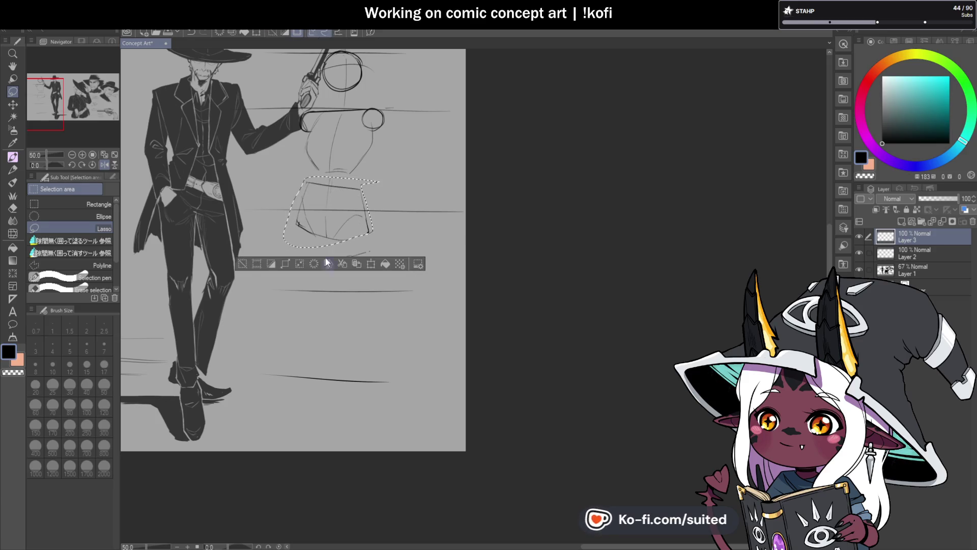
{"action": "key", "text": "ctrl+d"}
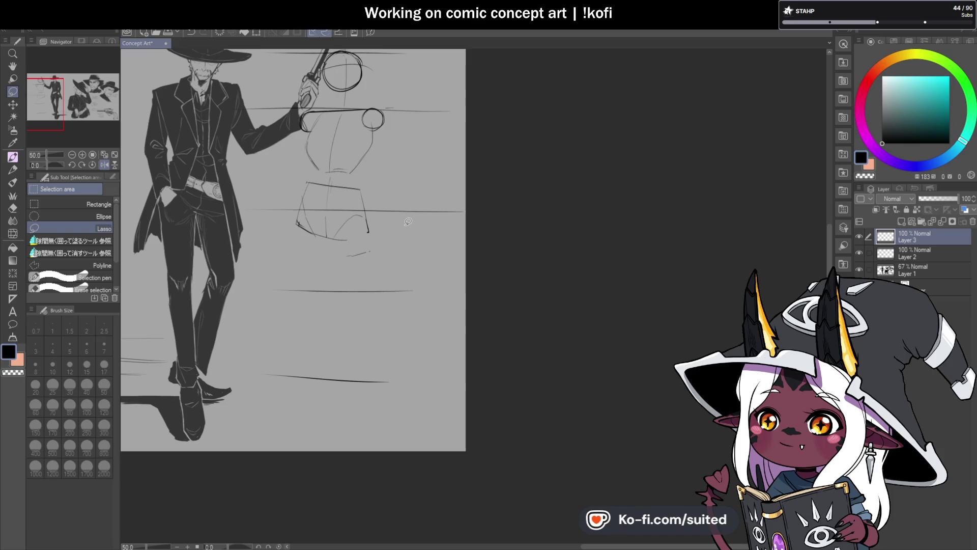
{"action": "key", "text": "p"}
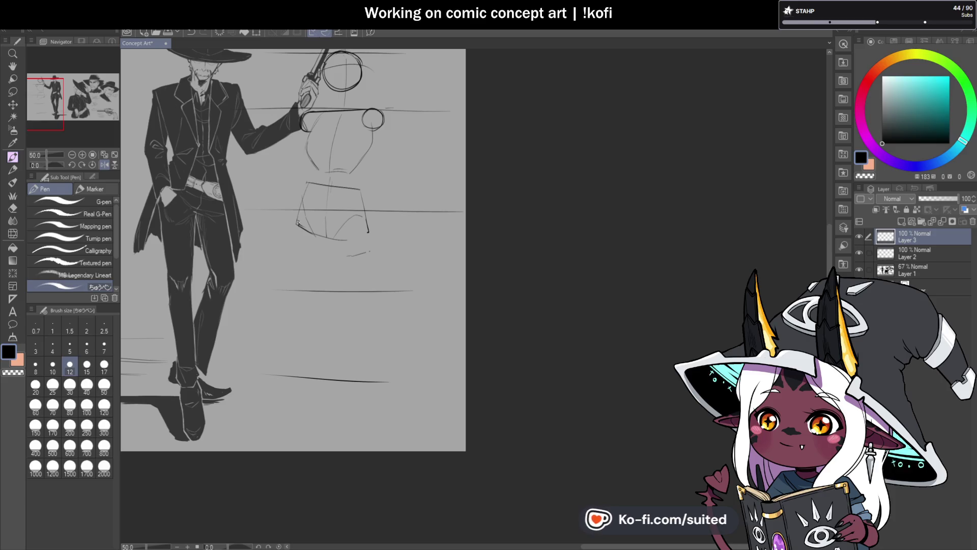
- Draw a long leg guideline, redraw the torso sides, and extend the shoulder line down-left
{"action": "left_click_drag", "start_coordinate": [298, 226], "coordinate": [310, 392]}
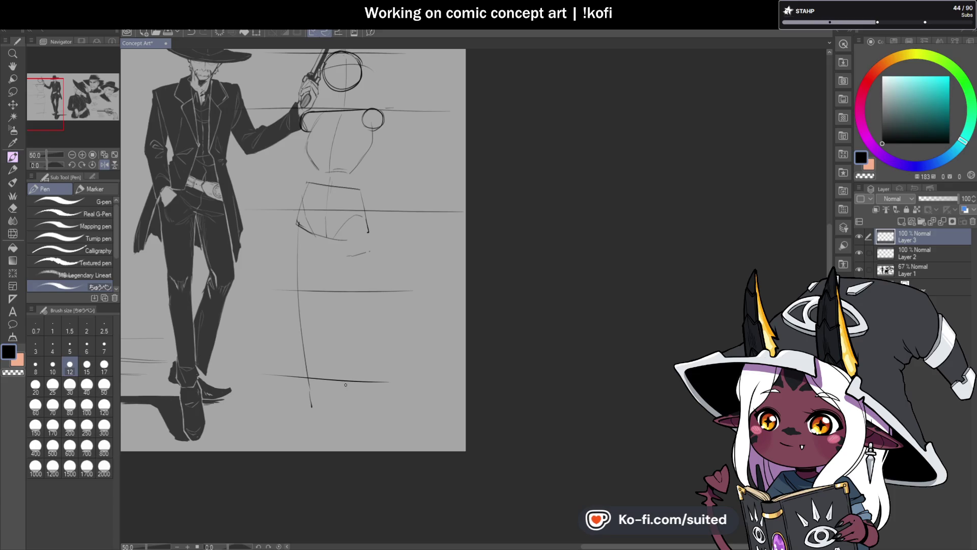
{"action": "scroll", "coordinate": [350, 374], "scroll_direction": "down", "scroll_amount": 1}
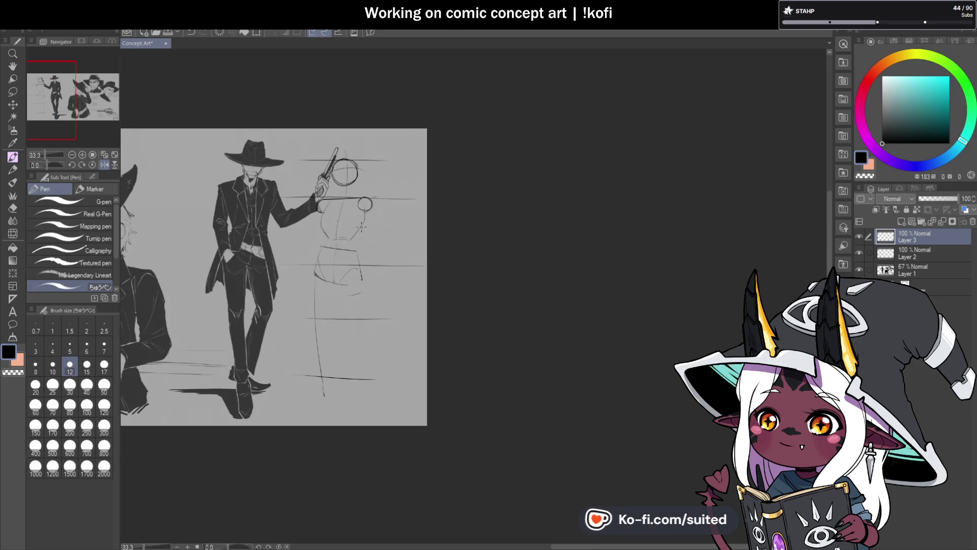
{"action": "scroll", "coordinate": [353, 221], "scroll_direction": "up", "scroll_amount": 2}
{"action": "left_click_drag", "start_coordinate": [294, 201], "coordinate": [300, 251]}
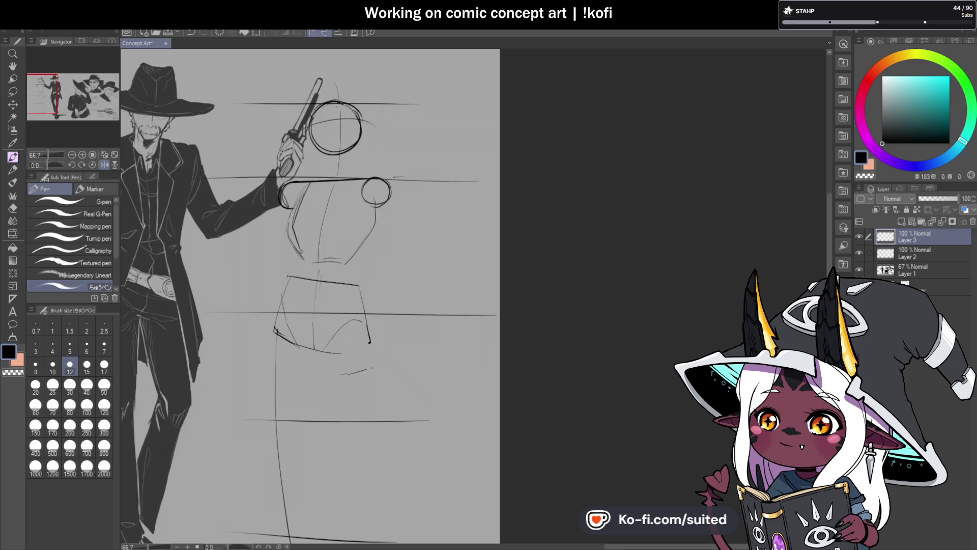
{"action": "left_click_drag", "start_coordinate": [378, 206], "coordinate": [350, 247]}
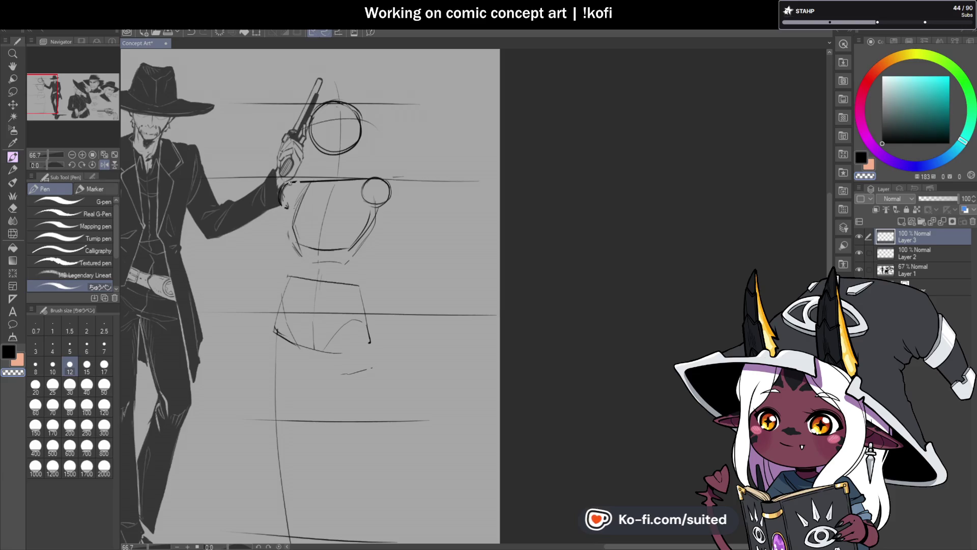
{"action": "left_click_drag", "start_coordinate": [288, 185], "coordinate": [283, 206]}
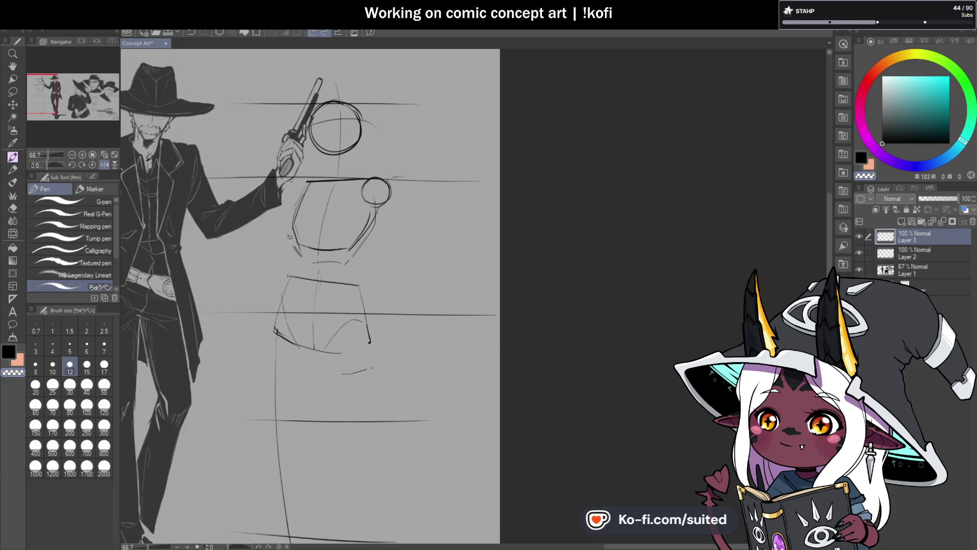
{"action": "key", "text": "c"}
{"action": "left_click_drag", "start_coordinate": [312, 181], "coordinate": [288, 199]}
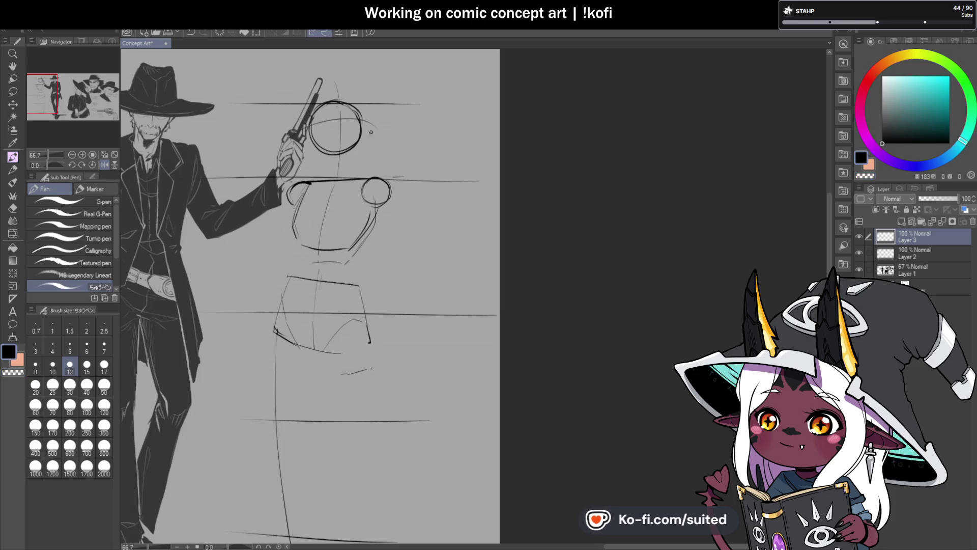
- Erase the old hip outline and stray marks with the transparent colour at size 50
{"action": "key", "text": "c"}
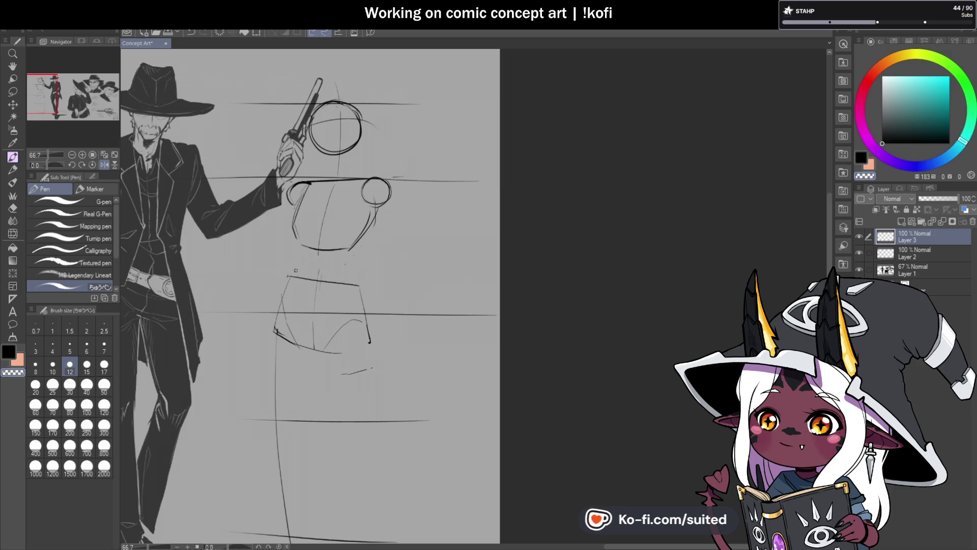
{"action": "left_click_drag", "start_coordinate": [287, 281], "coordinate": [281, 308]}
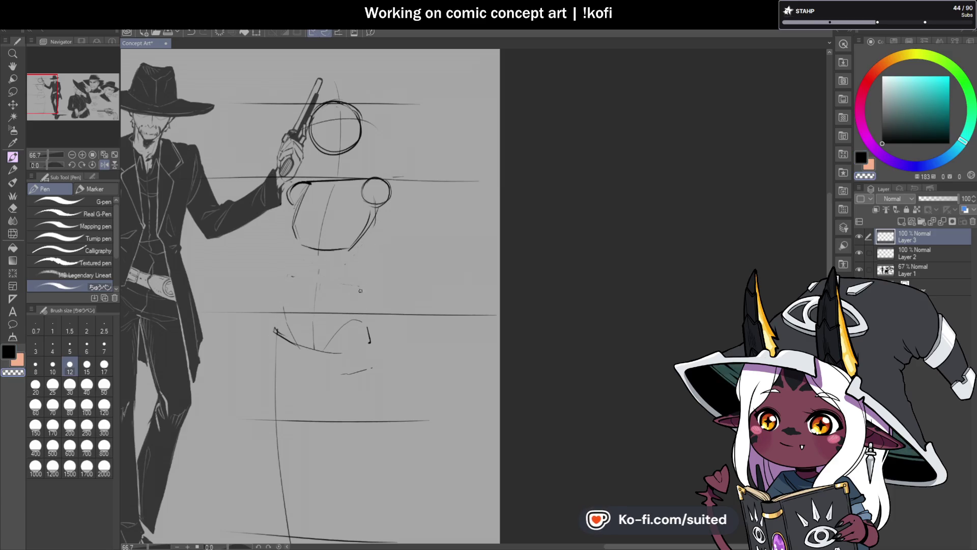
{"action": "left_click_drag", "start_coordinate": [368, 328], "coordinate": [370, 340]}
{"action": "left_click", "coordinate": [105, 385]}
{"action": "mouse_move", "coordinate": [279, 328]}
{"action": "left_mouse_down"}
{"action": "mouse_move", "coordinate": [338, 345]}
{"action": "mouse_move", "coordinate": [281, 322]}
{"action": "left_mouse_up"}
{"action": "mouse_move", "coordinate": [393, 343]}
{"action": "left_mouse_down"}
{"action": "mouse_move", "coordinate": [303, 334]}
{"action": "mouse_move", "coordinate": [377, 309]}
{"action": "mouse_move", "coordinate": [268, 266]}
{"action": "left_mouse_up"}
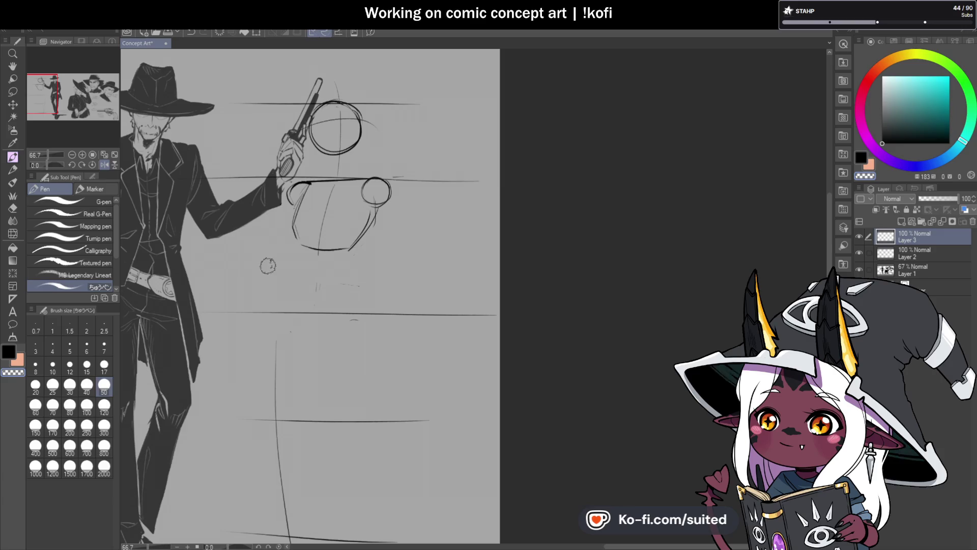
{"action": "left_click", "coordinate": [70, 364]}
{"action": "key", "text": "c"}
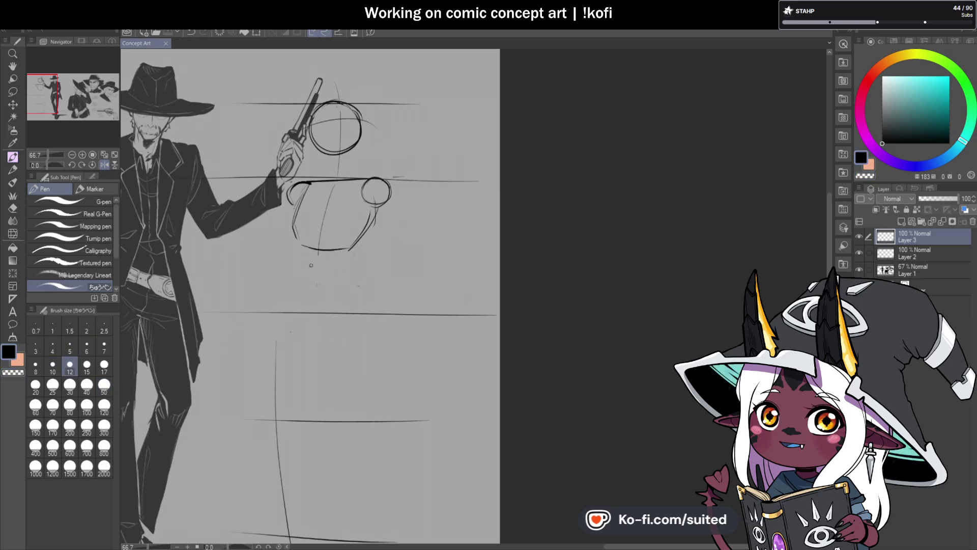
- Redraw the hips with a new waistline, centre line, left leg edge and closed bottom
{"action": "mouse_move", "coordinate": [300, 268]}
{"action": "left_mouse_down"}
{"action": "mouse_move", "coordinate": [350, 269]}
{"action": "mouse_move", "coordinate": [307, 266]}
{"action": "mouse_move", "coordinate": [291, 289]}
{"action": "mouse_move", "coordinate": [320, 310]}
{"action": "left_mouse_up"}
{"action": "mouse_move", "coordinate": [291, 281]}
{"action": "left_mouse_down"}
{"action": "mouse_move", "coordinate": [281, 331]}
{"action": "mouse_move", "coordinate": [356, 328]}
{"action": "left_mouse_up"}
{"action": "left_click_drag", "start_coordinate": [355, 330], "coordinate": [363, 316]}
{"action": "scroll", "coordinate": [372, 198], "scroll_direction": "down", "scroll_amount": 1}
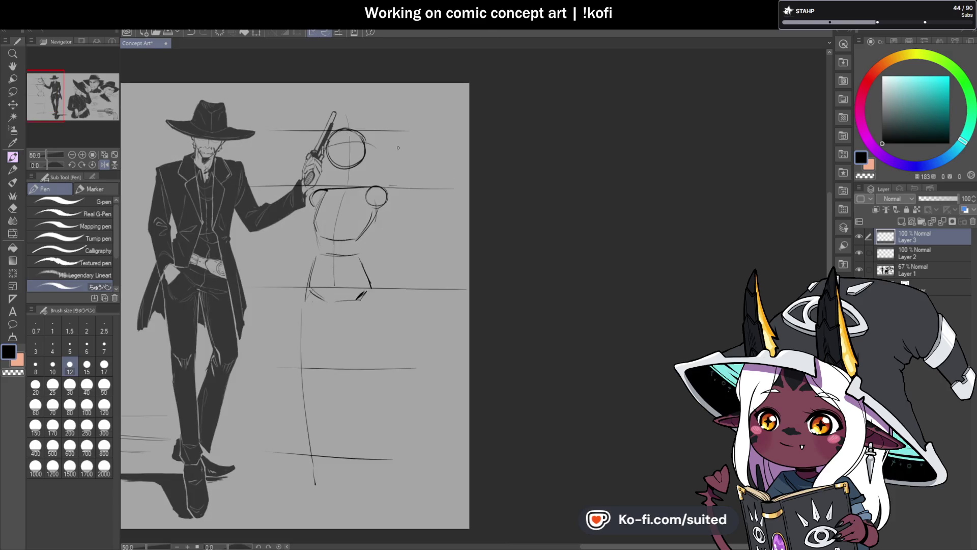
{"action": "scroll", "coordinate": [398, 148], "scroll_direction": "down", "scroll_amount": 1}
{"action": "scroll", "coordinate": [419, 194], "scroll_direction": "up", "scroll_amount": 2}
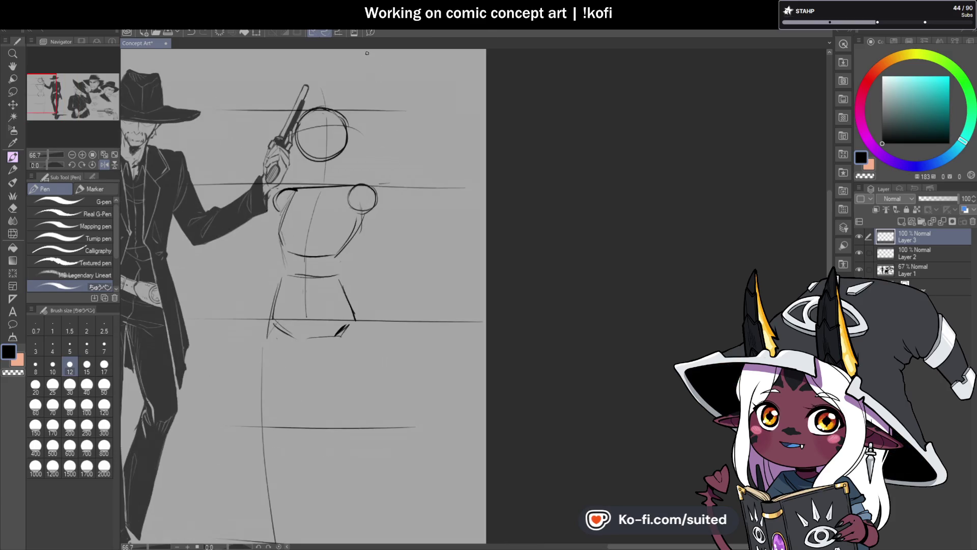
- Lasso the second figure's head circle and reposition it slightly right
{"action": "key", "text": "m"}
{"action": "mouse_move", "coordinate": [341, 80]}
{"action": "left_mouse_down"}
{"action": "mouse_move", "coordinate": [280, 135]}
{"action": "mouse_move", "coordinate": [364, 85]}
{"action": "mouse_move", "coordinate": [362, 111]}
{"action": "left_mouse_up"}
{"action": "key", "text": "ctrl+t"}
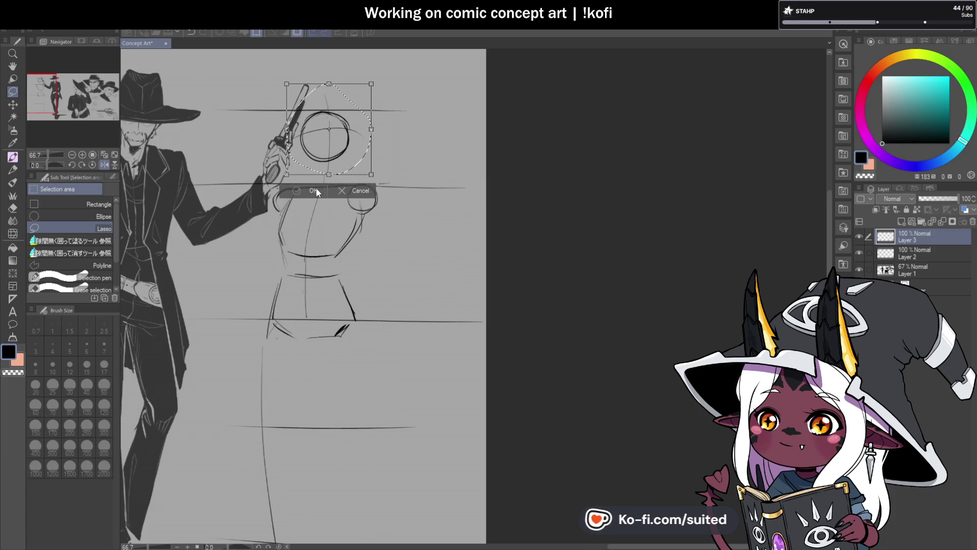
{"action": "left_click", "coordinate": [314, 191]}
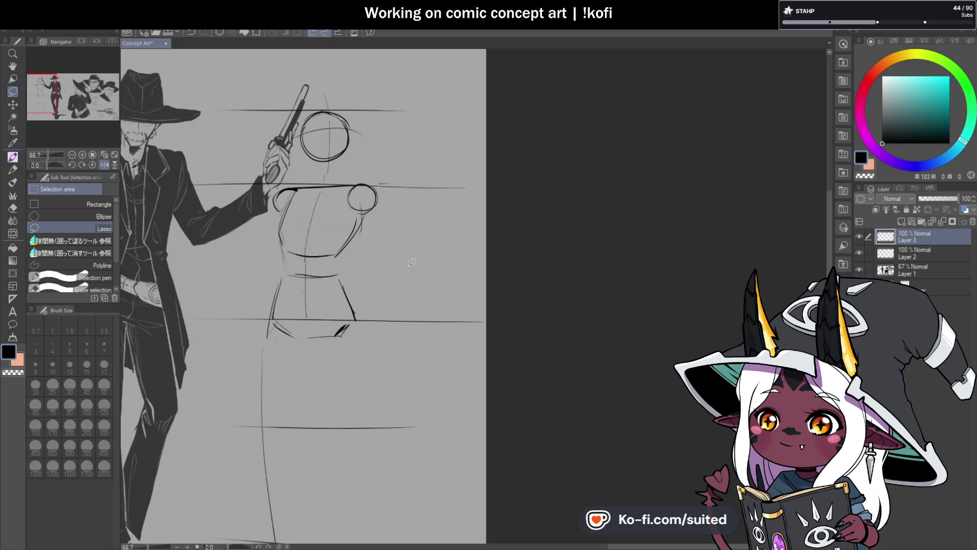
- Add a hip stroke, erase the old left leg guide, and extend the right leg line to the ground
{"action": "key", "text": "p"}
{"action": "scroll", "coordinate": [356, 188], "scroll_direction": "down", "scroll_amount": 3}
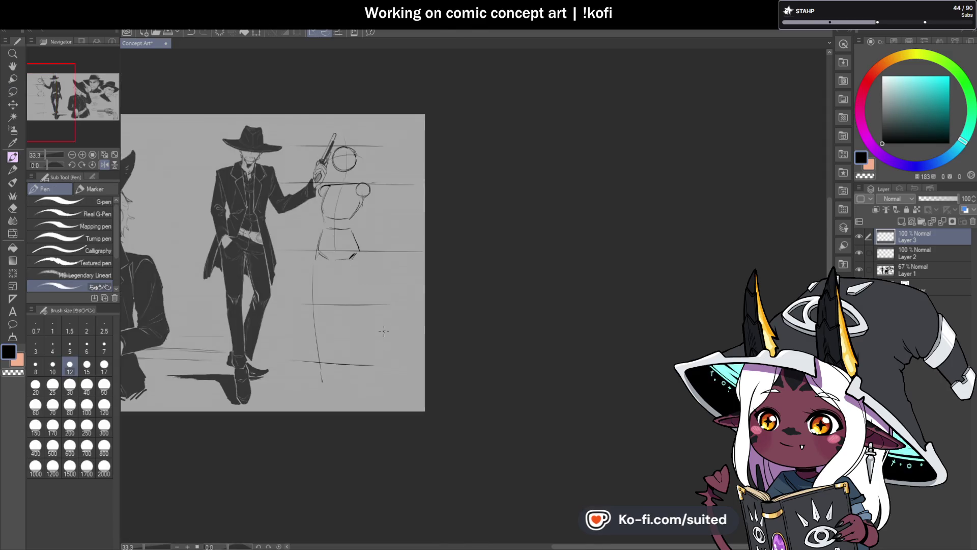
{"action": "scroll", "coordinate": [361, 368], "scroll_direction": "up", "scroll_amount": 2}
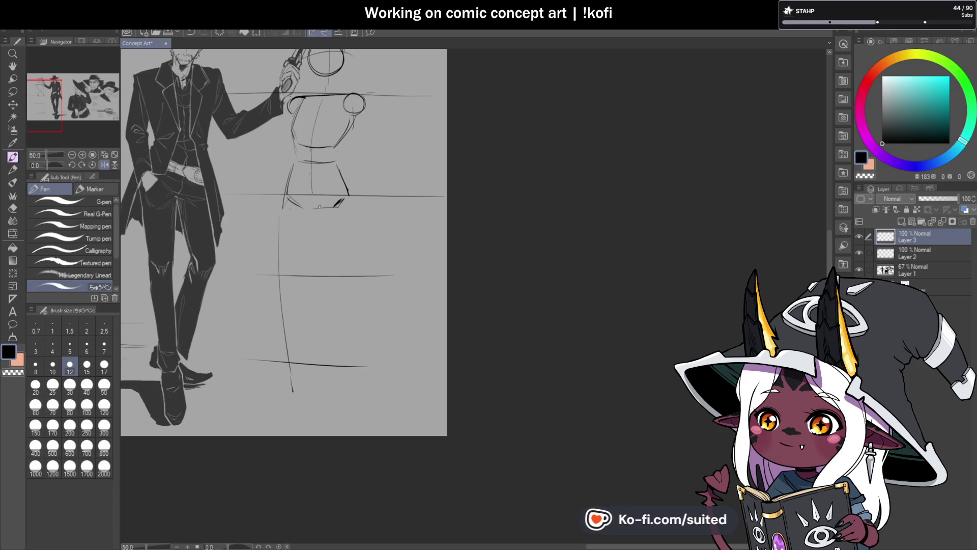
{"action": "left_click_drag", "start_coordinate": [316, 208], "coordinate": [335, 184]}
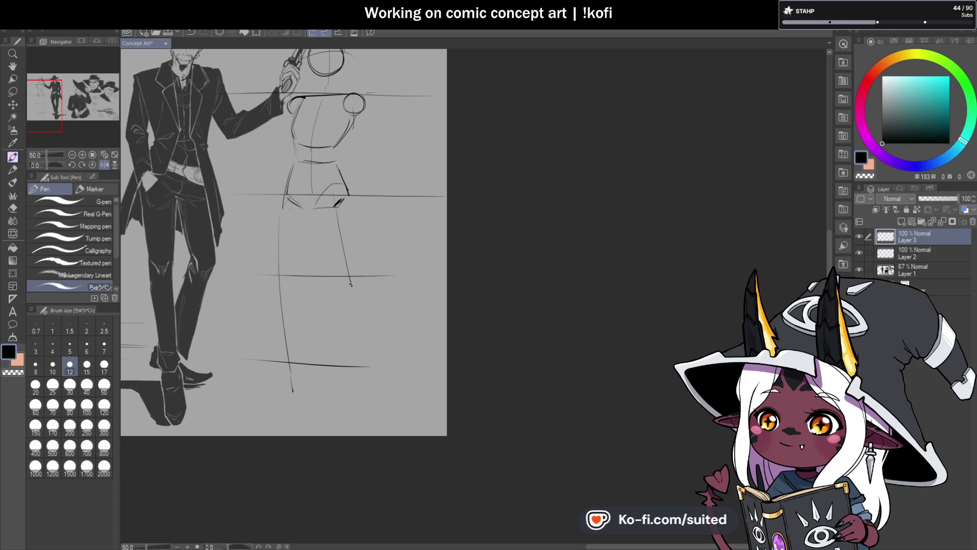
{"action": "key", "text": "c"}
{"action": "mouse_move", "coordinate": [279, 220]}
{"action": "left_mouse_down"}
{"action": "mouse_move", "coordinate": [288, 367]}
{"action": "mouse_move", "coordinate": [282, 316]}
{"action": "left_mouse_up"}
{"action": "key", "text": "c"}
{"action": "mouse_move", "coordinate": [285, 208]}
{"action": "left_mouse_down"}
{"action": "mouse_move", "coordinate": [273, 318]}
{"action": "mouse_move", "coordinate": [279, 289]}
{"action": "left_mouse_up"}
{"action": "key", "text": "ctrl+z"}
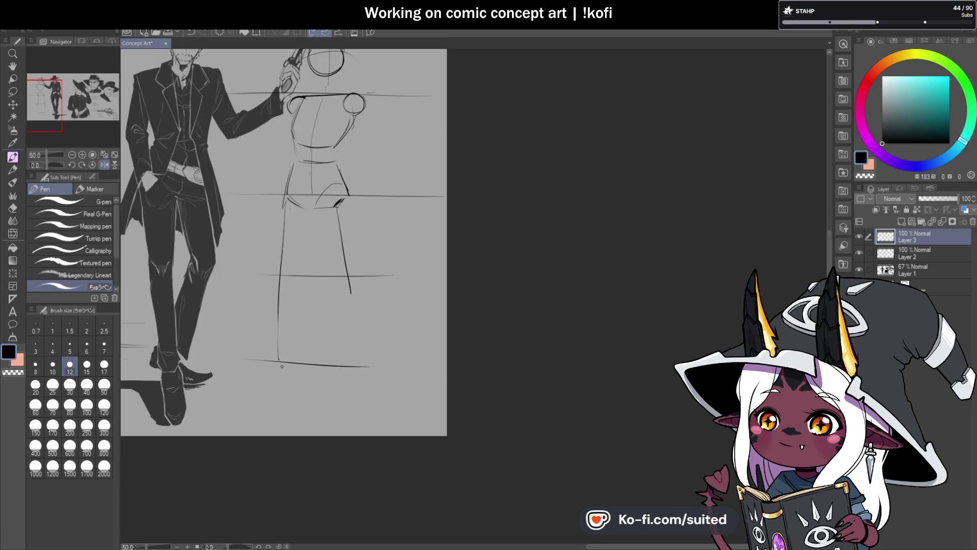
{"action": "left_click_drag", "start_coordinate": [394, 295], "coordinate": [359, 315]}
{"action": "left_click_drag", "start_coordinate": [322, 344], "coordinate": [332, 400]}
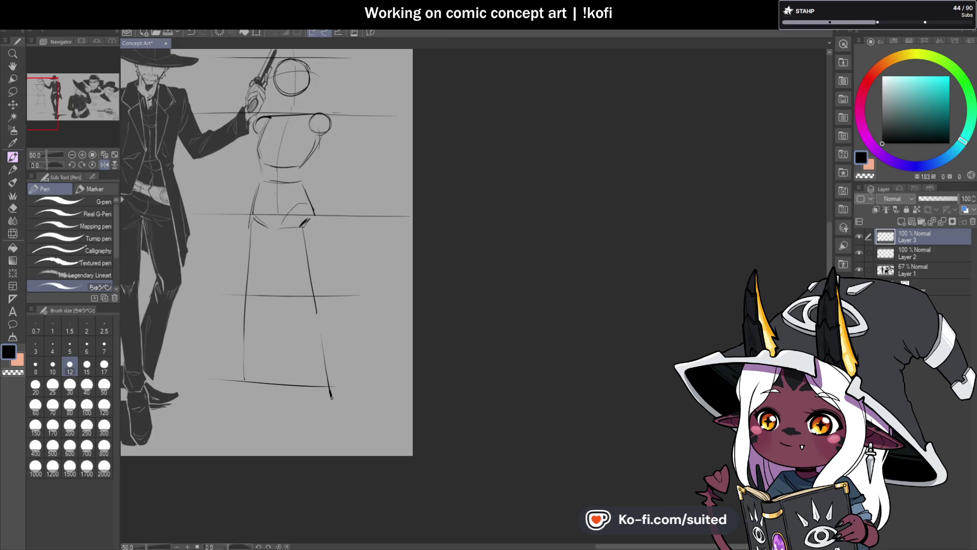
{"action": "scroll", "coordinate": [325, 367], "scroll_direction": "down", "scroll_amount": 1}
{"action": "scroll", "coordinate": [321, 213], "scroll_direction": "up", "scroll_amount": 2}
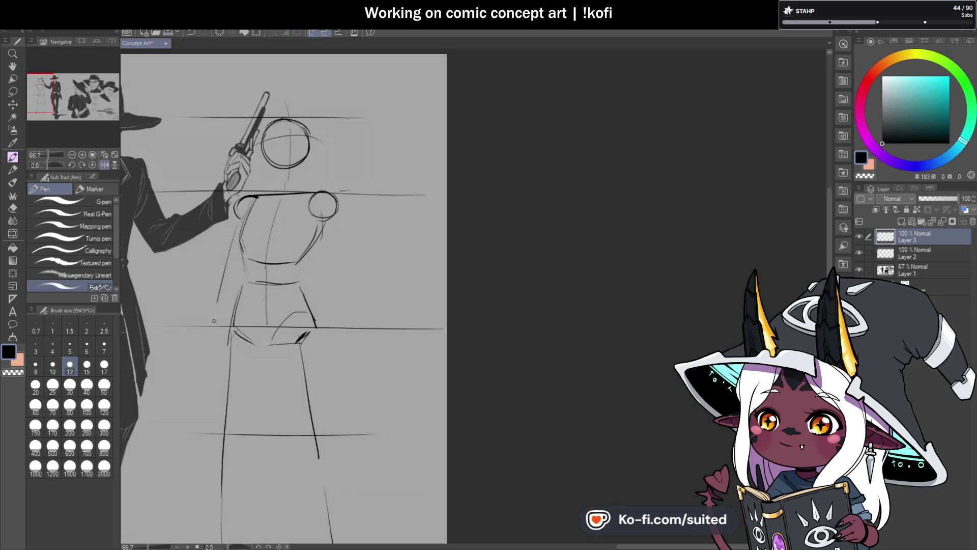
- Redraw the left side of the torso and a shorter right hanging arm line
{"action": "key", "text": "ctrl+z"}
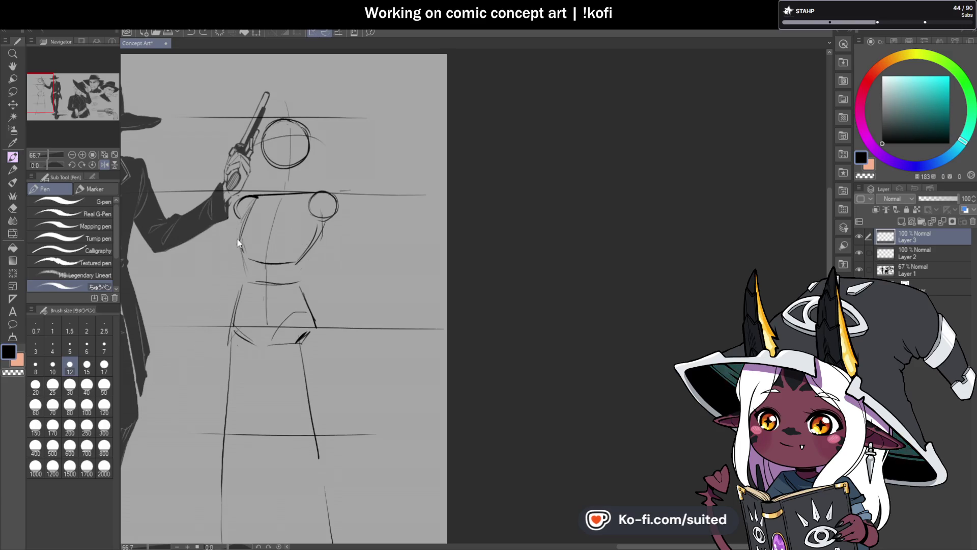
{"action": "left_click_drag", "start_coordinate": [241, 217], "coordinate": [181, 366]}
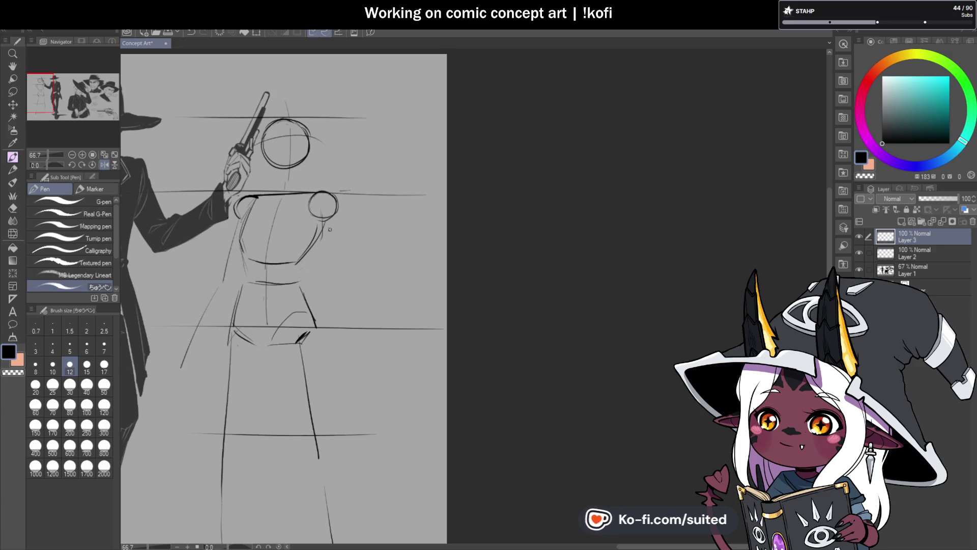
{"action": "left_click_drag", "start_coordinate": [328, 225], "coordinate": [341, 307]}
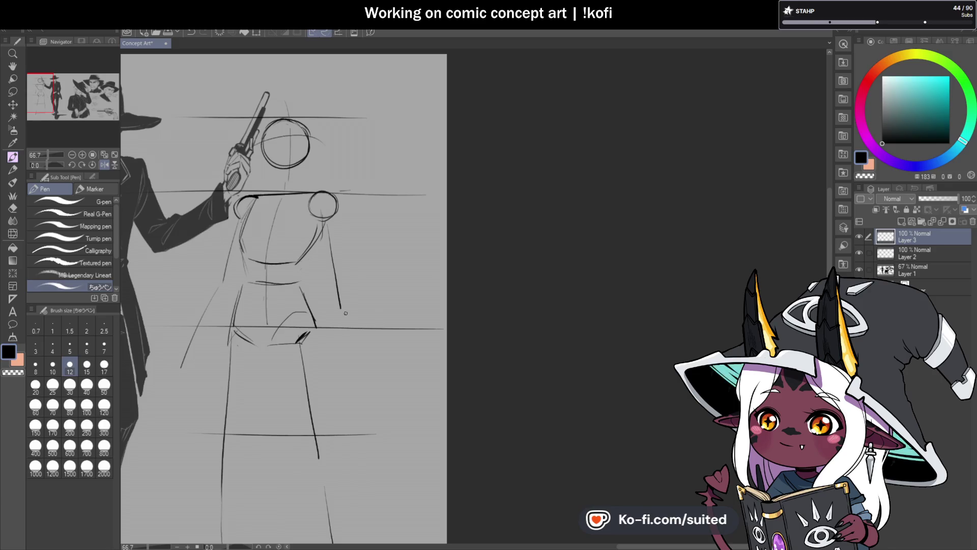
{"action": "key", "text": "ctrl+z"}
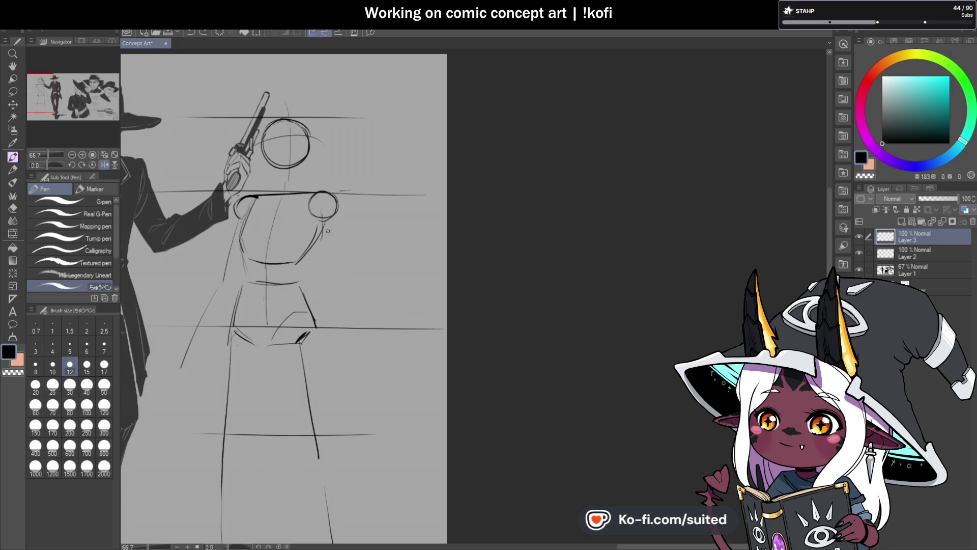
{"action": "left_click_drag", "start_coordinate": [327, 229], "coordinate": [350, 313]}
{"action": "key", "text": "ctrl+z"}
{"action": "left_click_drag", "start_coordinate": [327, 229], "coordinate": [346, 302]}
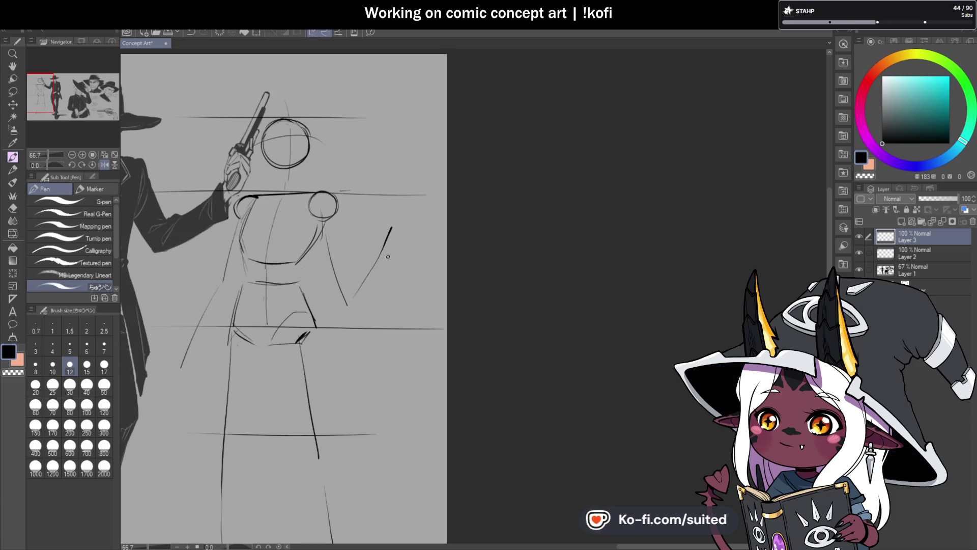
{"action": "scroll", "coordinate": [407, 229], "scroll_direction": "down", "scroll_amount": 2}
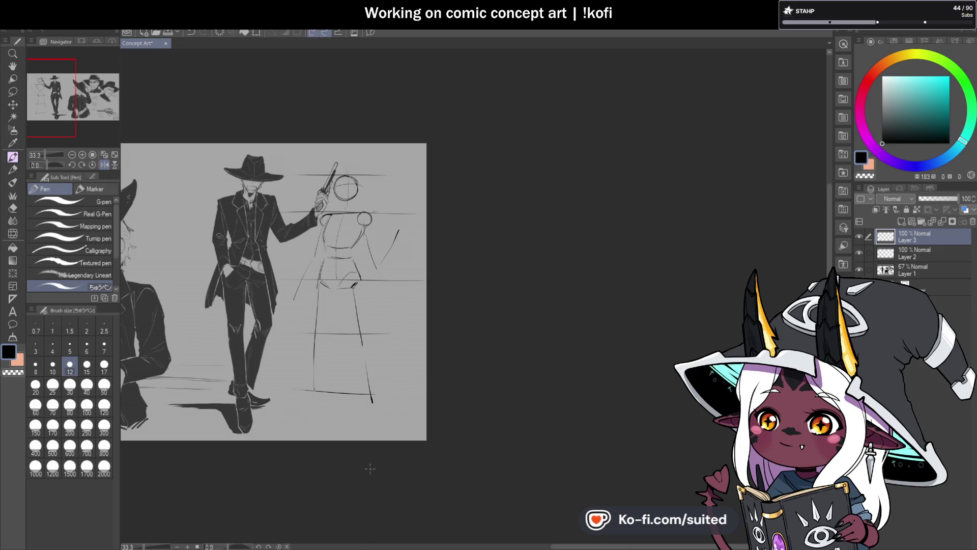
- Extend the bottom of the left trouser leg line down toward the ground
{"action": "scroll", "coordinate": [376, 462], "scroll_direction": "up", "scroll_amount": 2}
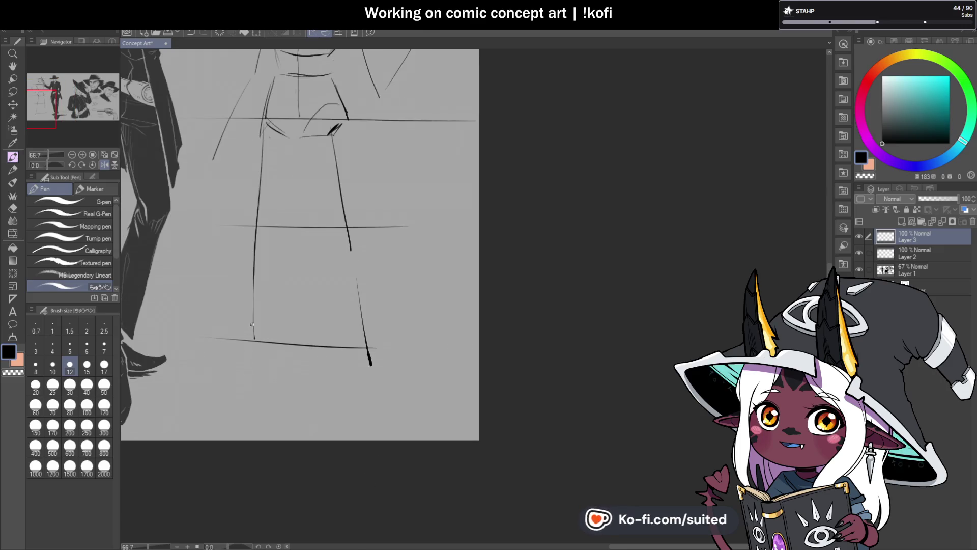
{"action": "left_click_drag", "start_coordinate": [257, 371], "coordinate": [260, 381]}
{"action": "scroll", "coordinate": [403, 397], "scroll_direction": "down", "scroll_amount": 2}
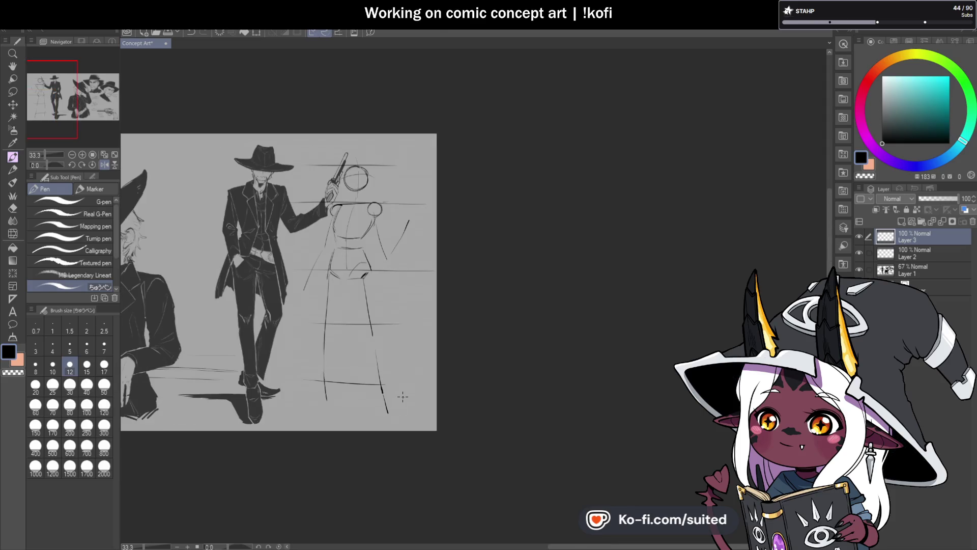
- Mirror the canvas view to check proportions, then flip it back to normal
{"action": "left_click", "coordinate": [105, 164]}
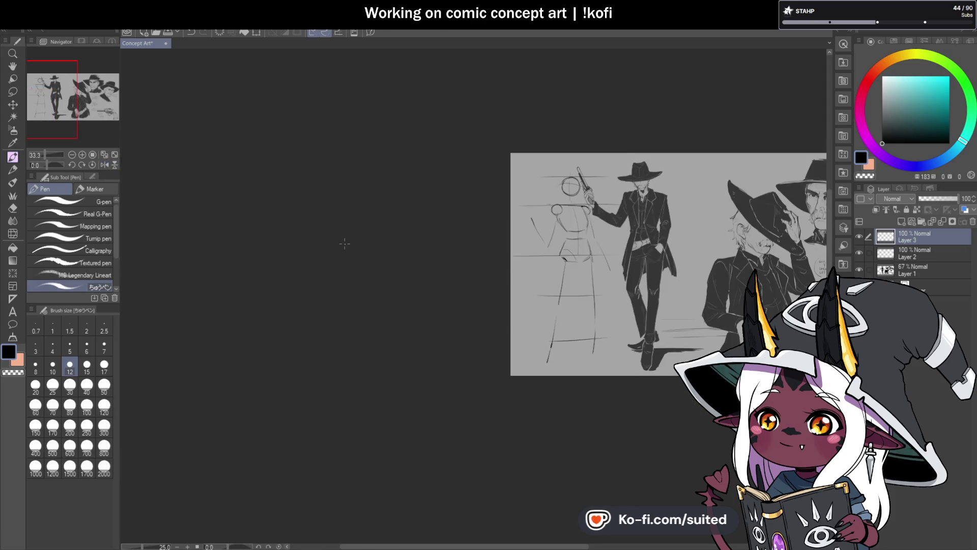
{"action": "scroll", "coordinate": [704, 222], "scroll_direction": "up", "scroll_amount": 1}
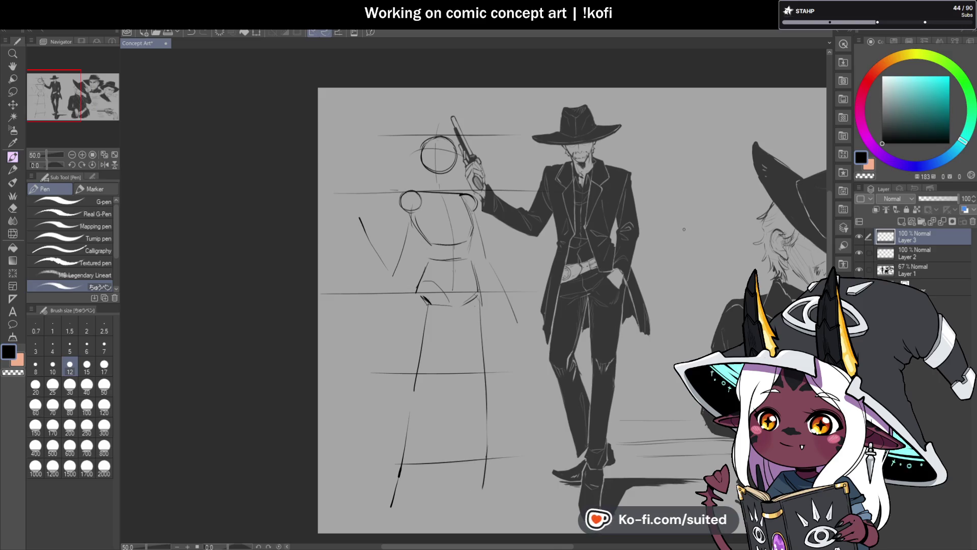
{"action": "scroll", "coordinate": [507, 274], "scroll_direction": "down", "scroll_amount": 1}
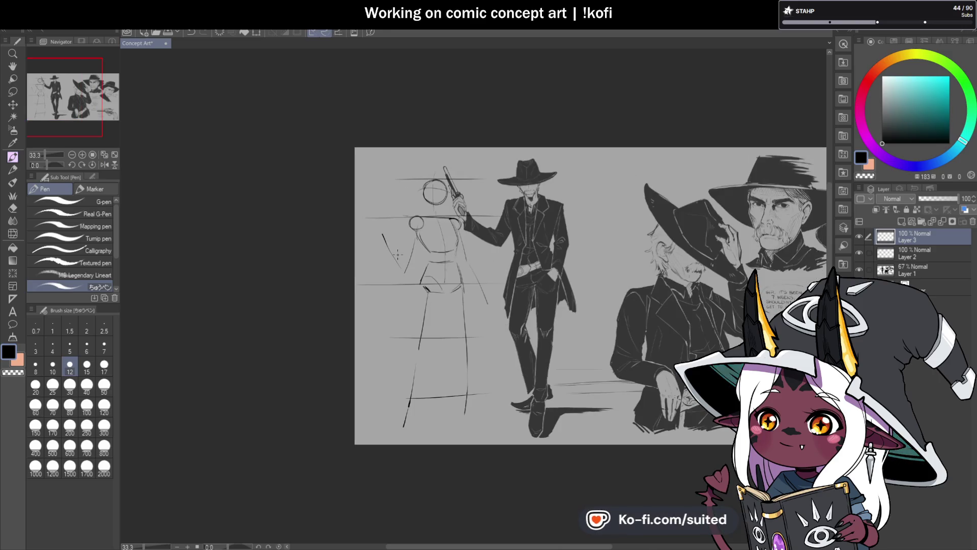
{"action": "left_click", "coordinate": [105, 165]}
{"action": "scroll", "coordinate": [419, 222], "scroll_direction": "up", "scroll_amount": 1}
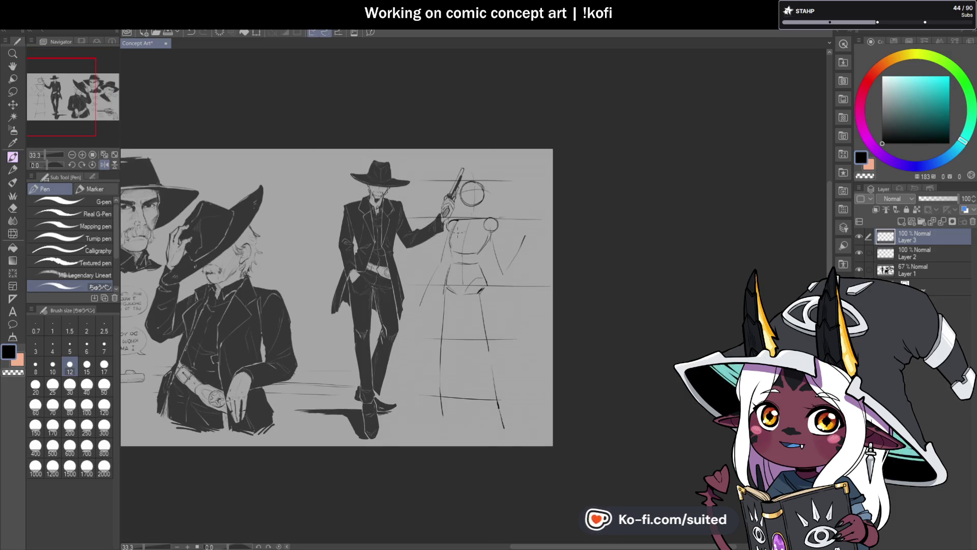
{"action": "scroll", "coordinate": [411, 235], "scroll_direction": "down", "scroll_amount": 1}
{"action": "scroll", "coordinate": [433, 216], "scroll_direction": "up", "scroll_amount": 4}
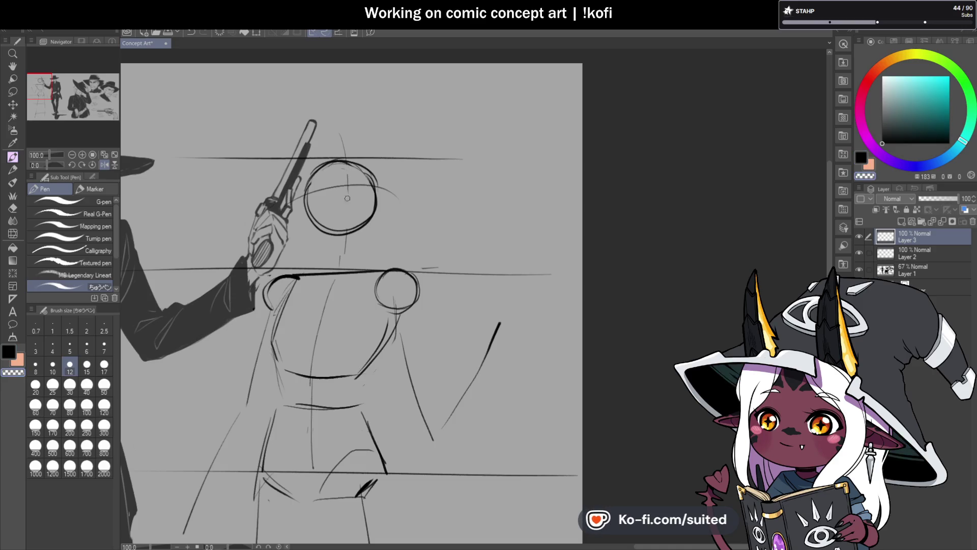
- Draw a vertical centre line down through the second figure's head circle
{"action": "key", "text": "c"}
{"action": "left_click_drag", "start_coordinate": [341, 158], "coordinate": [352, 215]}
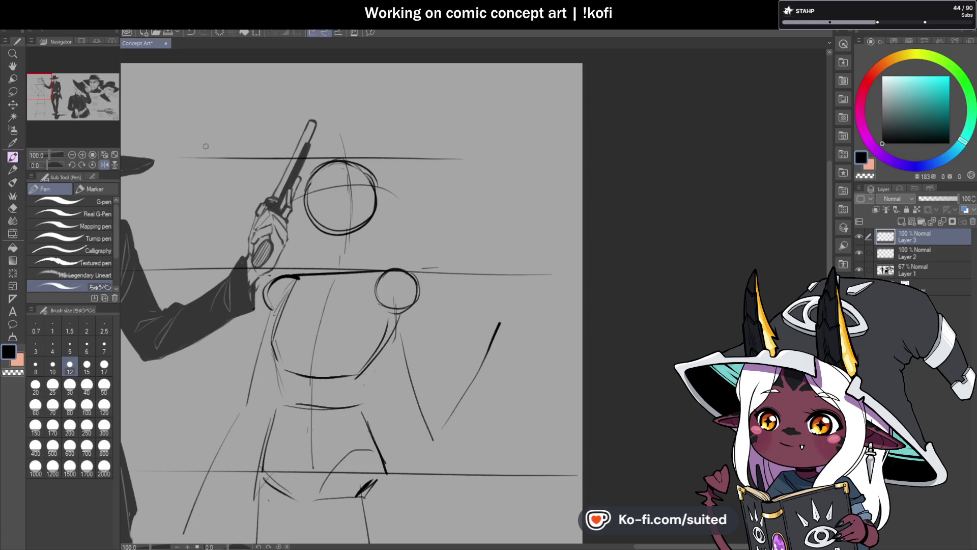
{"action": "key", "text": "c"}
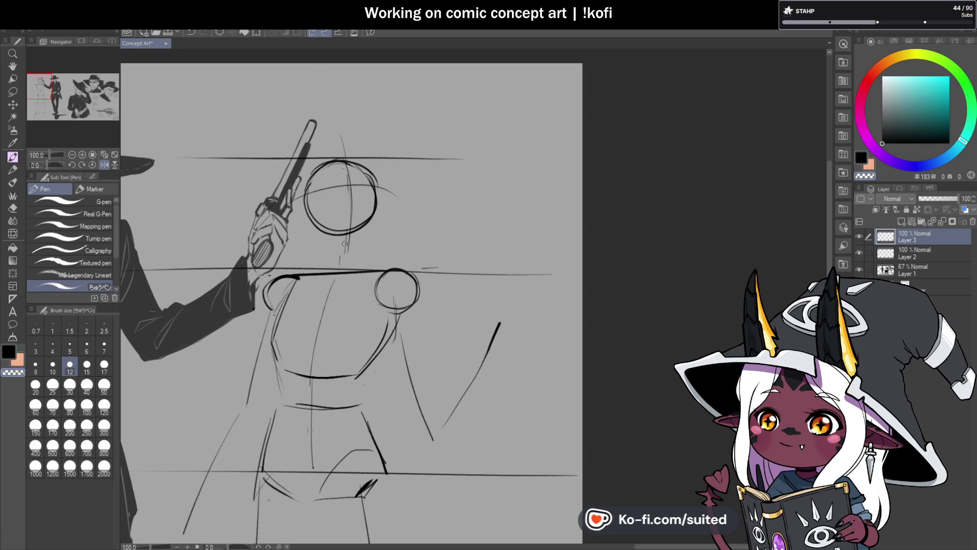
{"action": "key", "text": "c"}
{"action": "left_click_drag", "start_coordinate": [342, 156], "coordinate": [351, 227]}
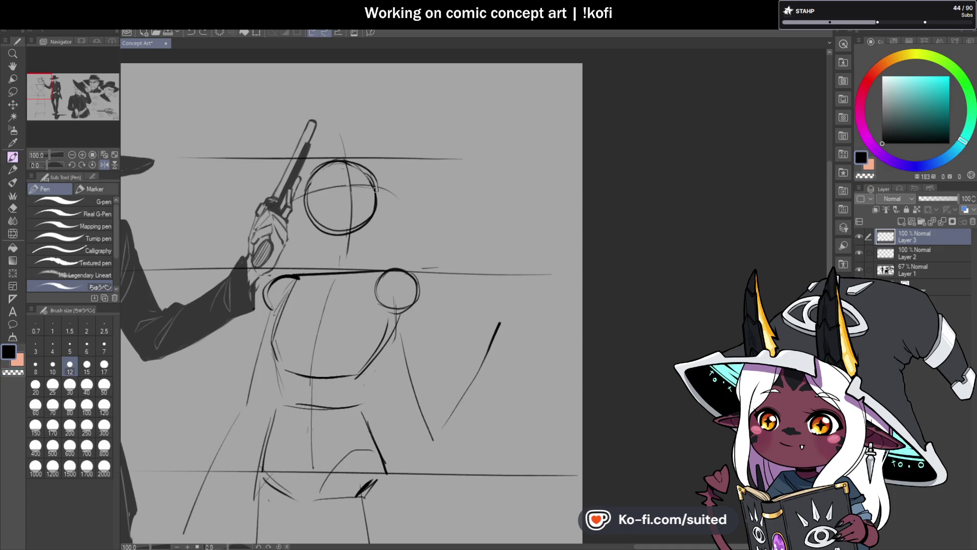
{"action": "scroll", "coordinate": [379, 145], "scroll_direction": "down", "scroll_amount": 1}
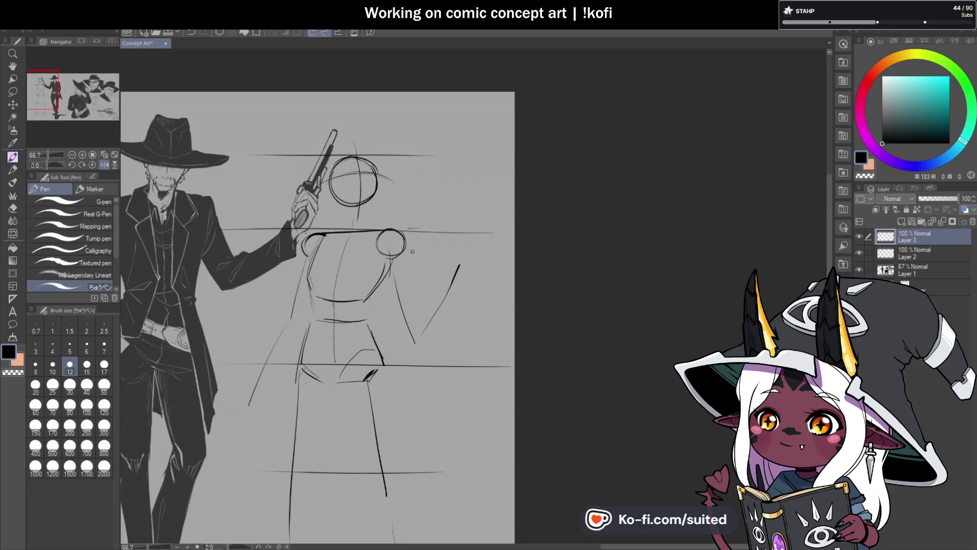
{"action": "scroll", "coordinate": [393, 230], "scroll_direction": "up", "scroll_amount": 1}
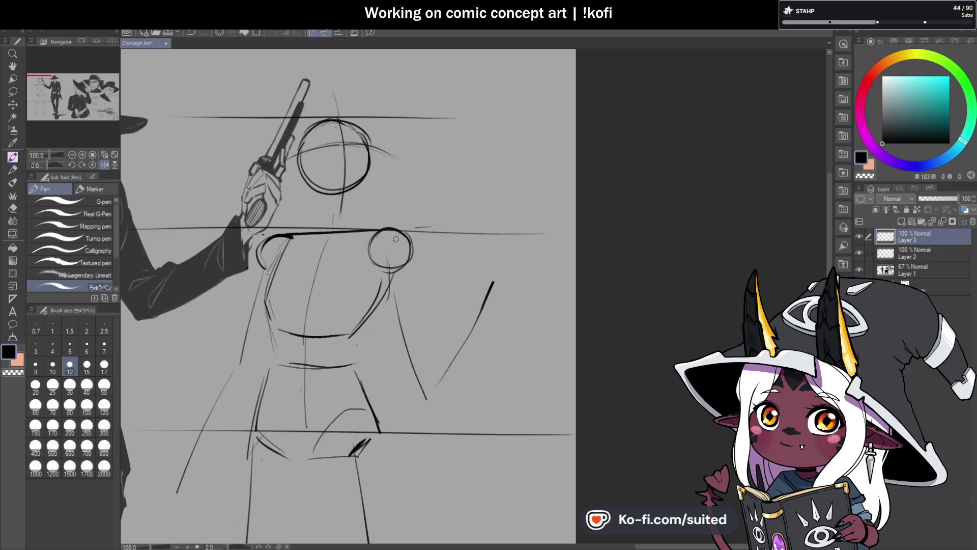
{"action": "scroll", "coordinate": [395, 230], "scroll_direction": "down", "scroll_amount": 1}
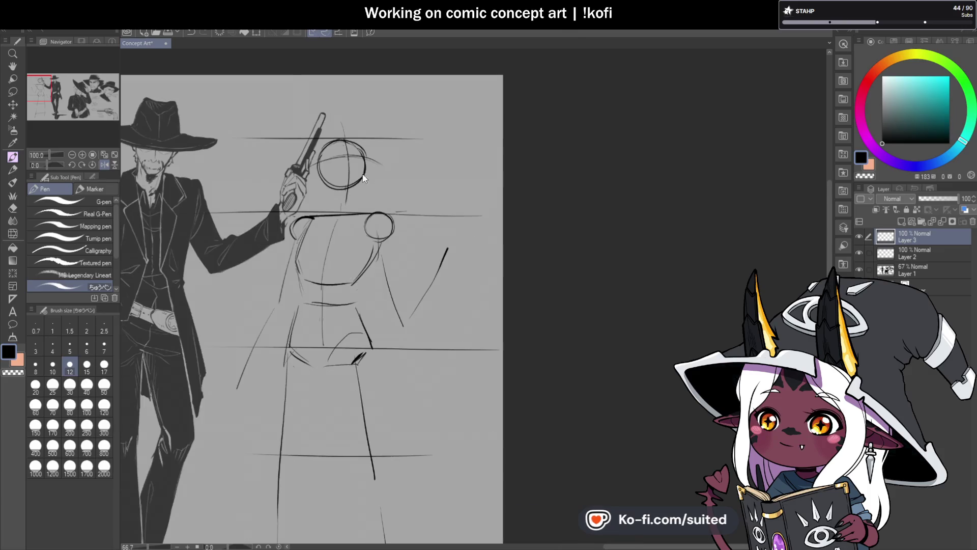
{"action": "scroll", "coordinate": [374, 298], "scroll_direction": "up", "scroll_amount": 1}
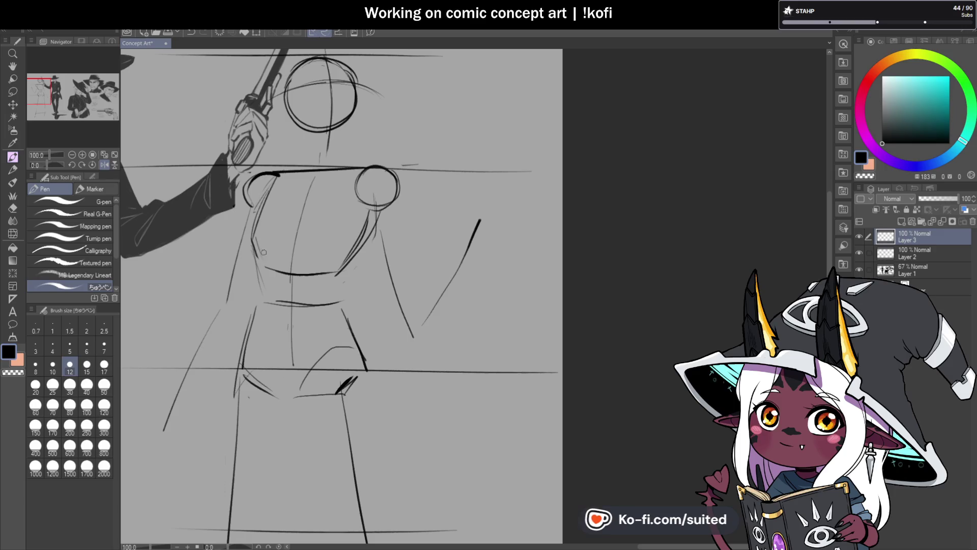
- Add a left torso stroke and a new right torso line, trimming its overshooting end
{"action": "mouse_move", "coordinate": [259, 224]}
{"action": "left_mouse_down"}
{"action": "mouse_move", "coordinate": [252, 257]}
{"action": "mouse_move", "coordinate": [322, 278]}
{"action": "left_mouse_up"}
{"action": "key", "text": "c"}
{"action": "mouse_move", "coordinate": [377, 218]}
{"action": "left_mouse_down"}
{"action": "mouse_move", "coordinate": [349, 317]}
{"action": "mouse_move", "coordinate": [367, 370]}
{"action": "left_mouse_up"}
{"action": "key", "text": "c"}
{"action": "mouse_move", "coordinate": [344, 311]}
{"action": "left_mouse_down"}
{"action": "mouse_move", "coordinate": [366, 371]}
{"action": "mouse_move", "coordinate": [352, 302]}
{"action": "left_mouse_up"}
{"action": "key", "text": "c"}
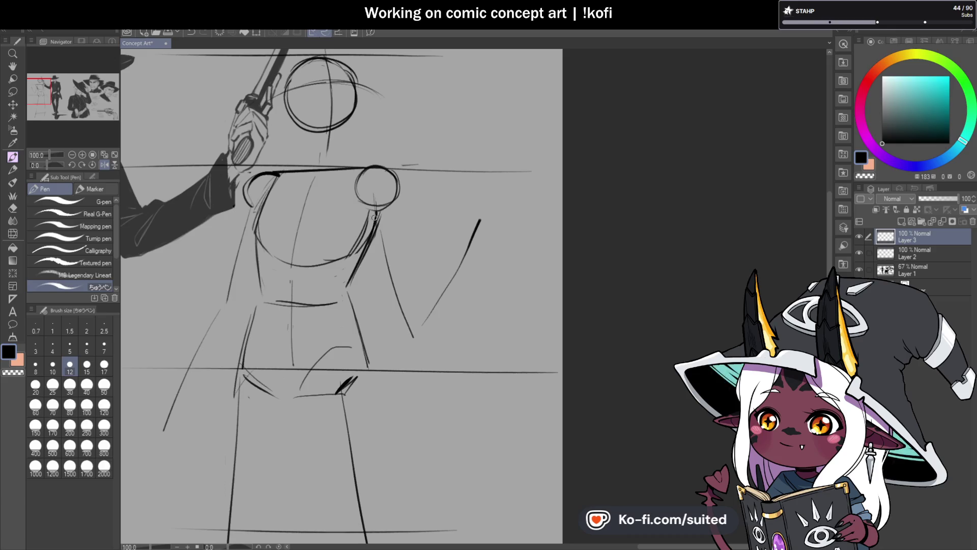
{"action": "scroll", "coordinate": [381, 257], "scroll_direction": "down", "scroll_amount": 2}
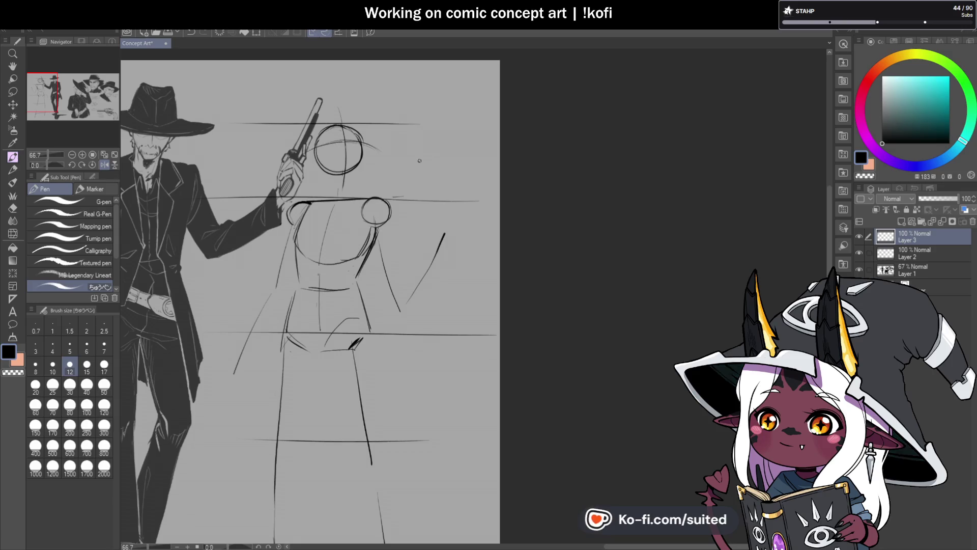
{"action": "scroll", "coordinate": [341, 159], "scroll_direction": "up", "scroll_amount": 3}
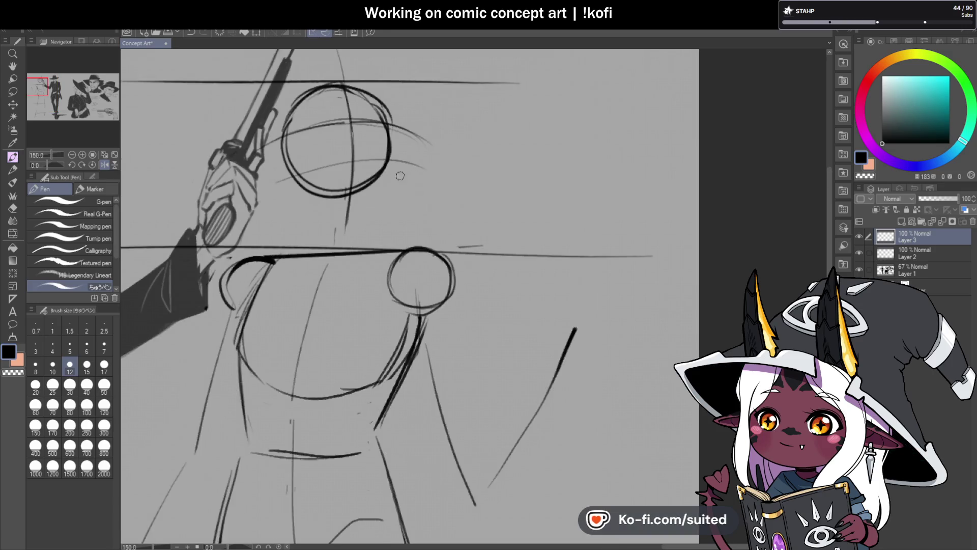
- Rough in the jaw line down to the chin and a small ear curve beside the head
{"action": "left_click_drag", "start_coordinate": [324, 218], "coordinate": [378, 210]}
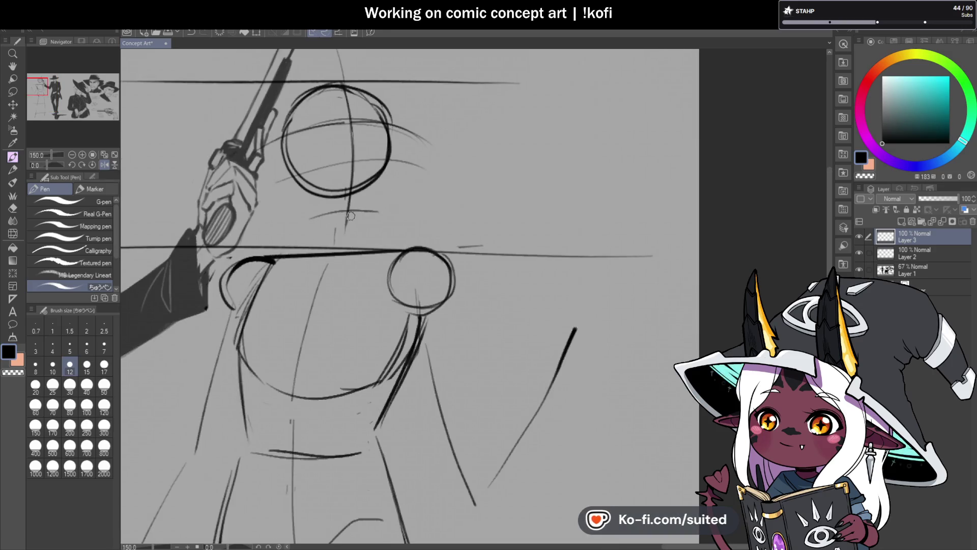
{"action": "key", "text": "ctrl+z"}
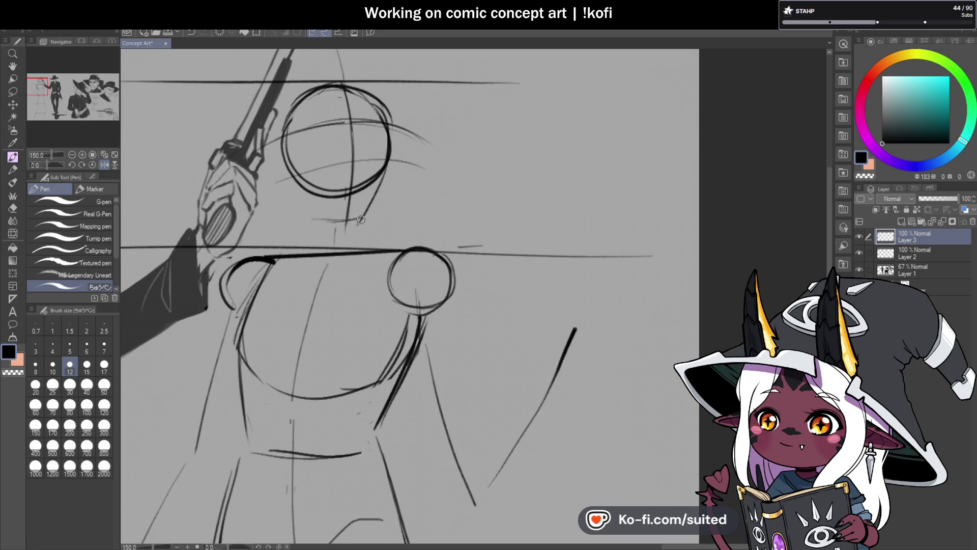
{"action": "mouse_move", "coordinate": [387, 167]}
{"action": "left_mouse_down"}
{"action": "mouse_move", "coordinate": [340, 221]}
{"action": "mouse_move", "coordinate": [296, 180]}
{"action": "left_mouse_up"}
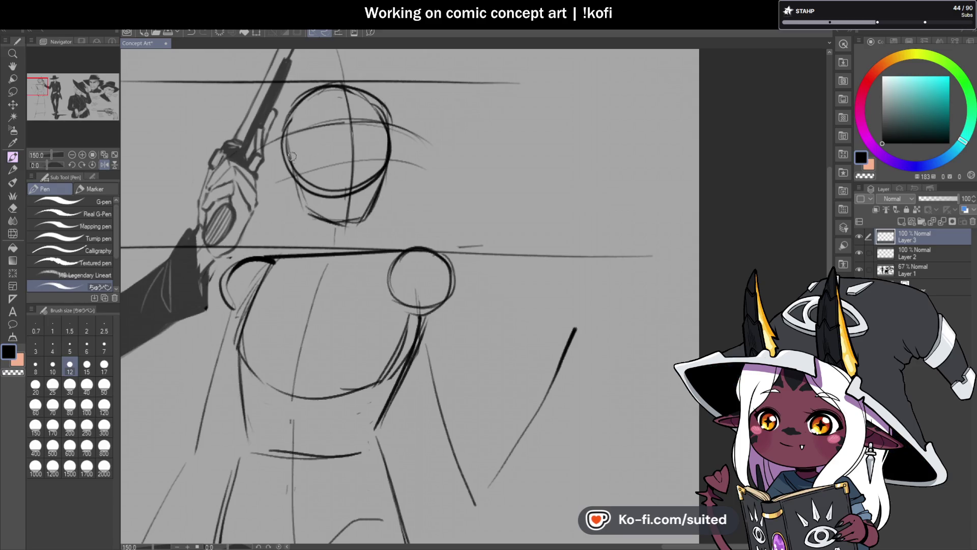
{"action": "left_click_drag", "start_coordinate": [281, 143], "coordinate": [278, 155]}
{"action": "scroll", "coordinate": [429, 192], "scroll_direction": "down", "scroll_amount": 3}
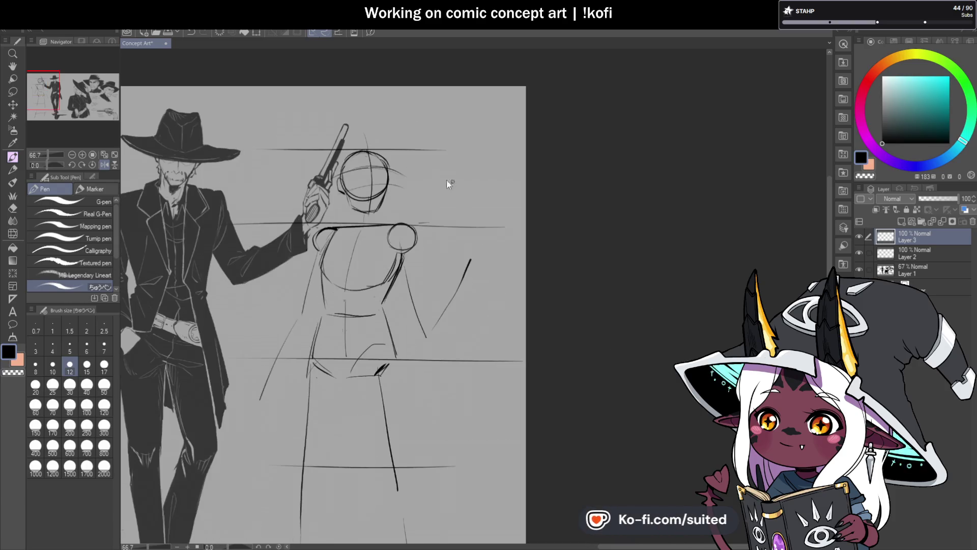
{"action": "scroll", "coordinate": [409, 222], "scroll_direction": "up", "scroll_amount": 2}
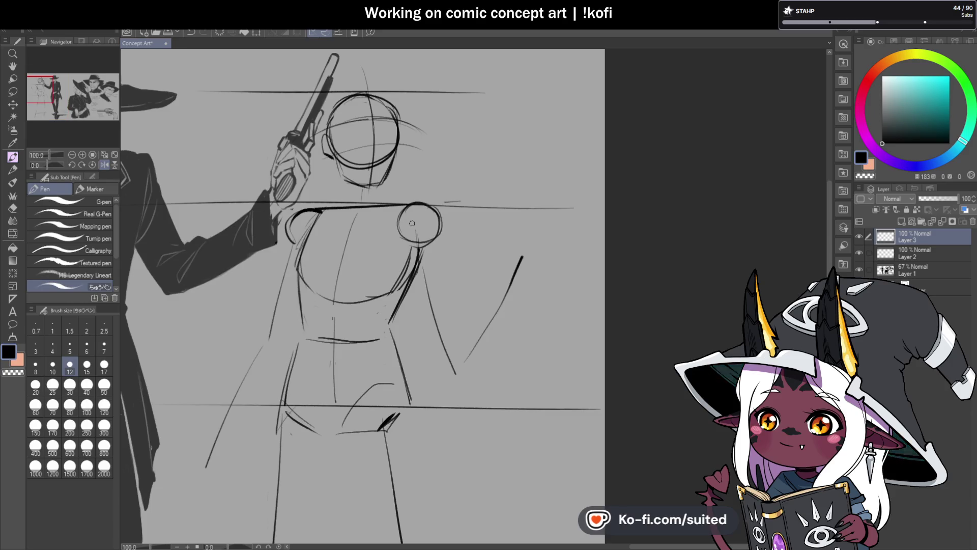
{"action": "scroll", "coordinate": [399, 135], "scroll_direction": "up", "scroll_amount": 2}
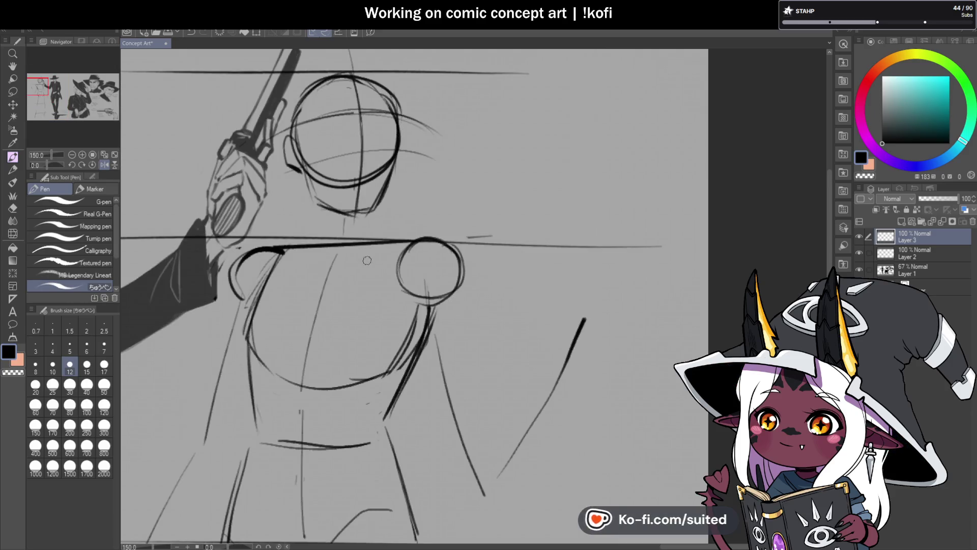
- Lasso the second figure's head, rotate it slightly and nudge it right and down
{"action": "key", "text": "m"}
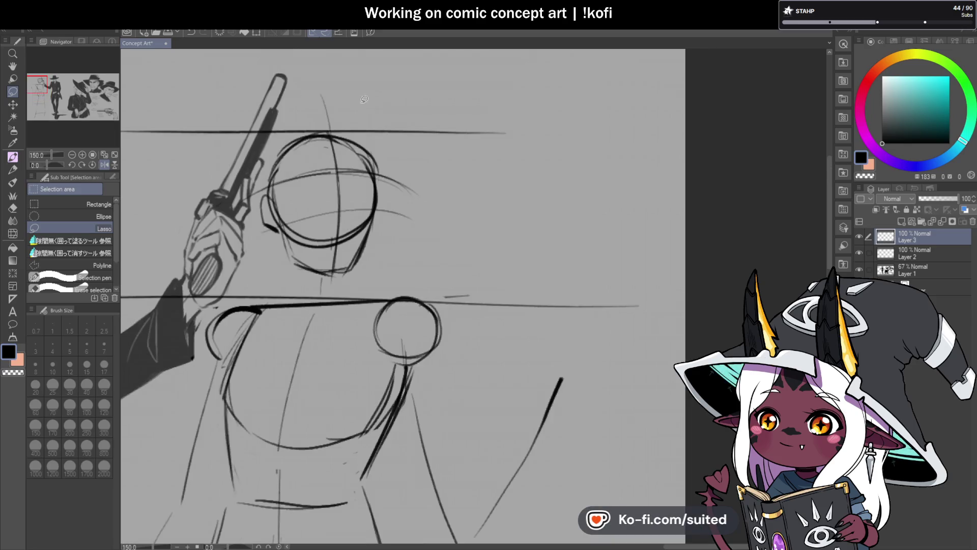
{"action": "mouse_move", "coordinate": [354, 89]}
{"action": "left_mouse_down"}
{"action": "mouse_move", "coordinate": [292, 81]}
{"action": "mouse_move", "coordinate": [415, 251]}
{"action": "mouse_move", "coordinate": [441, 117]}
{"action": "left_mouse_up"}
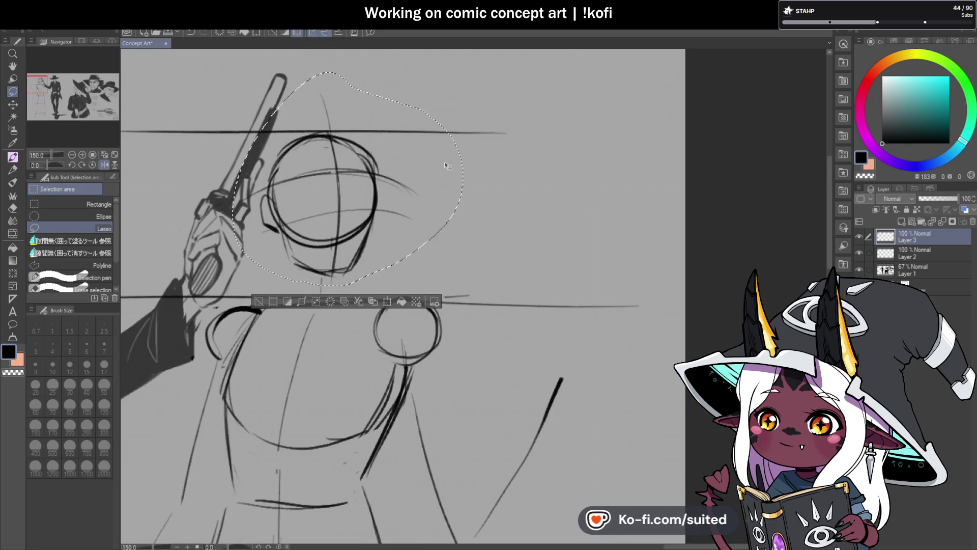
{"action": "key", "text": "ctrl+t"}
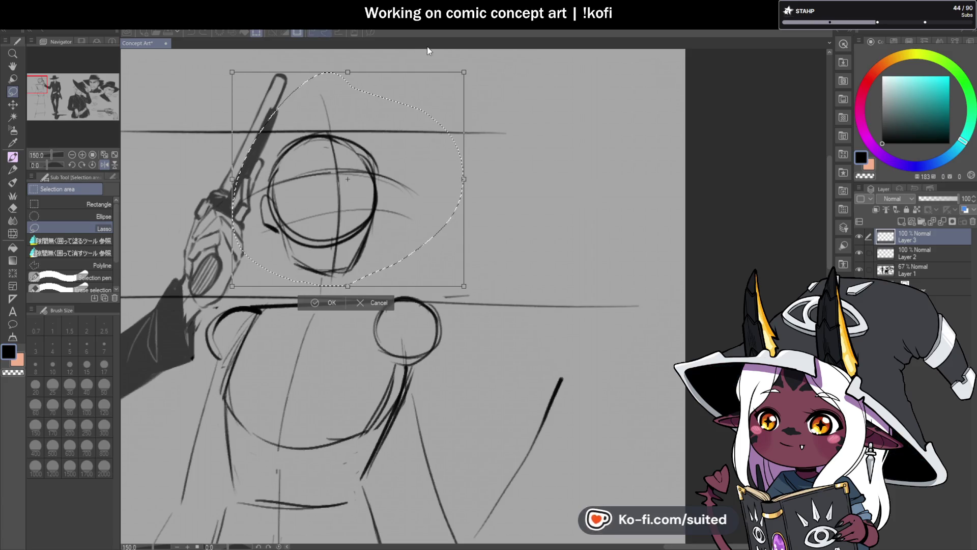
{"action": "key", "text": "Return"}
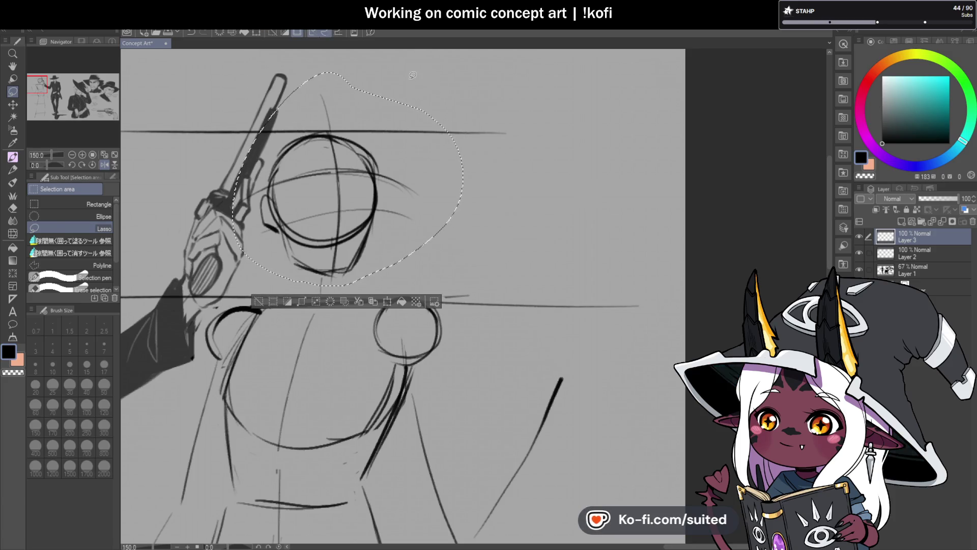
{"action": "key", "text": "ctrl+t"}
{"action": "left_click_drag", "start_coordinate": [425, 60], "coordinate": [437, 65]}
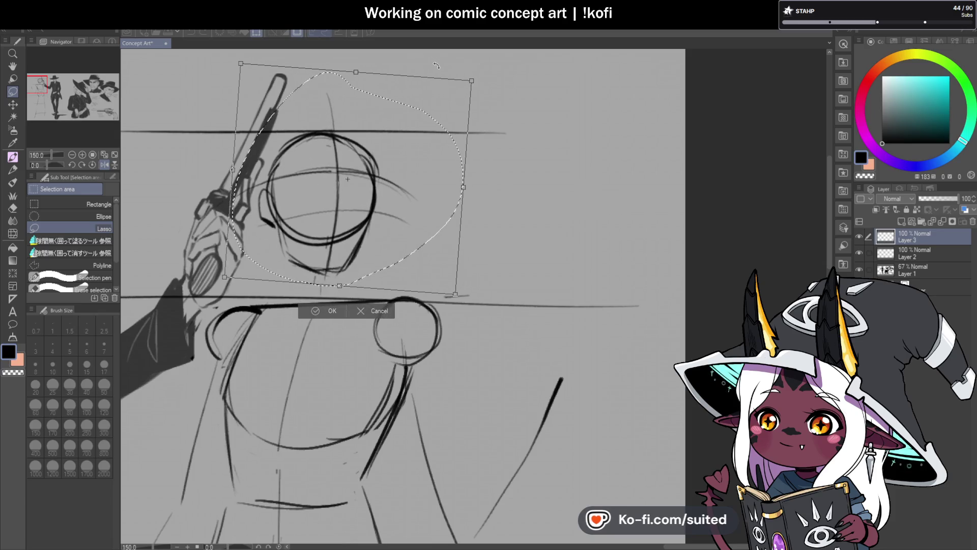
{"action": "left_click_drag", "start_coordinate": [436, 149], "coordinate": [443, 156]}
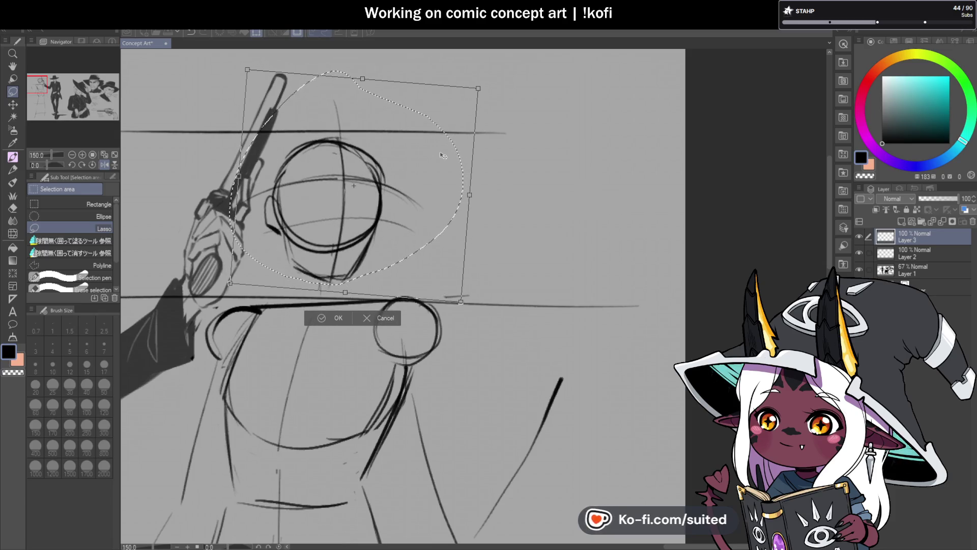
{"action": "key", "text": "Return"}
{"action": "key", "text": "ctrl+d"}
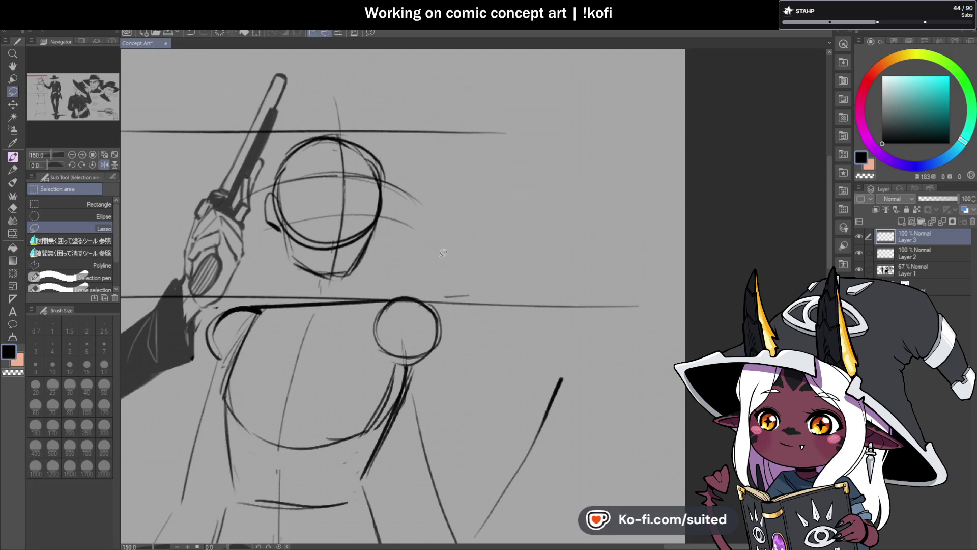
- Darken the left torso and waist contours with the pen, adding a stroke below the waist
{"action": "key", "text": "p"}
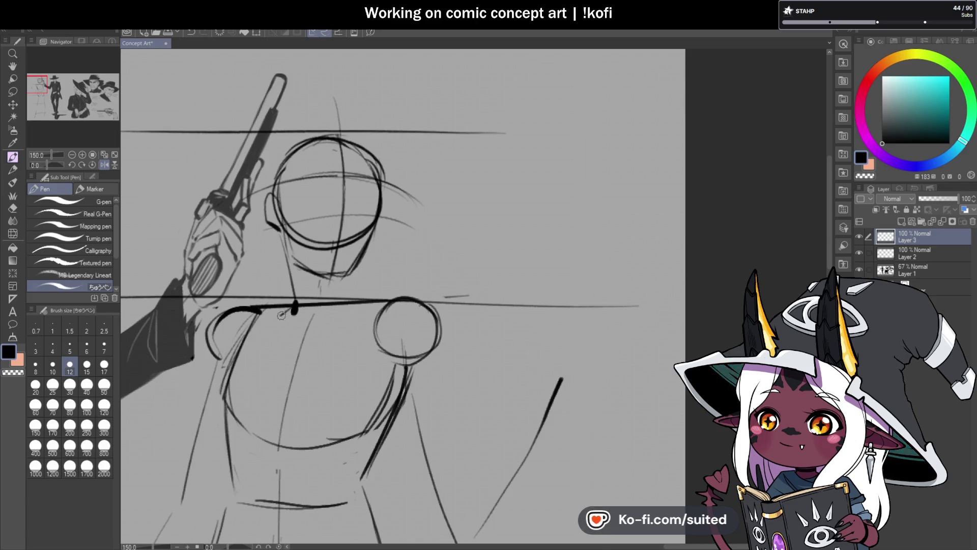
{"action": "scroll", "coordinate": [281, 315], "scroll_direction": "down", "scroll_amount": 3}
{"action": "scroll", "coordinate": [347, 273], "scroll_direction": "up", "scroll_amount": 3}
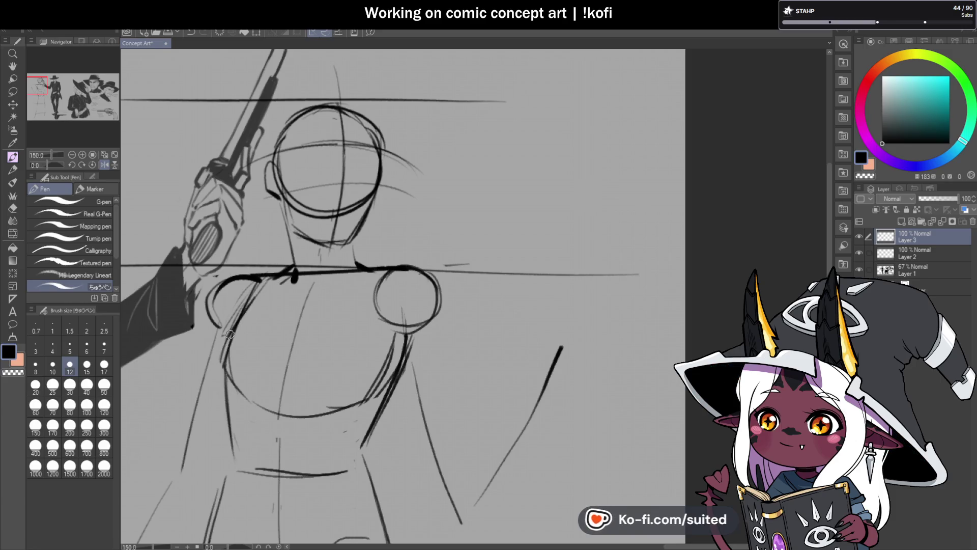
{"action": "left_click_drag", "start_coordinate": [226, 359], "coordinate": [238, 389]}
{"action": "scroll", "coordinate": [230, 376], "scroll_direction": "down", "scroll_amount": 3}
{"action": "scroll", "coordinate": [293, 317], "scroll_direction": "up", "scroll_amount": 3}
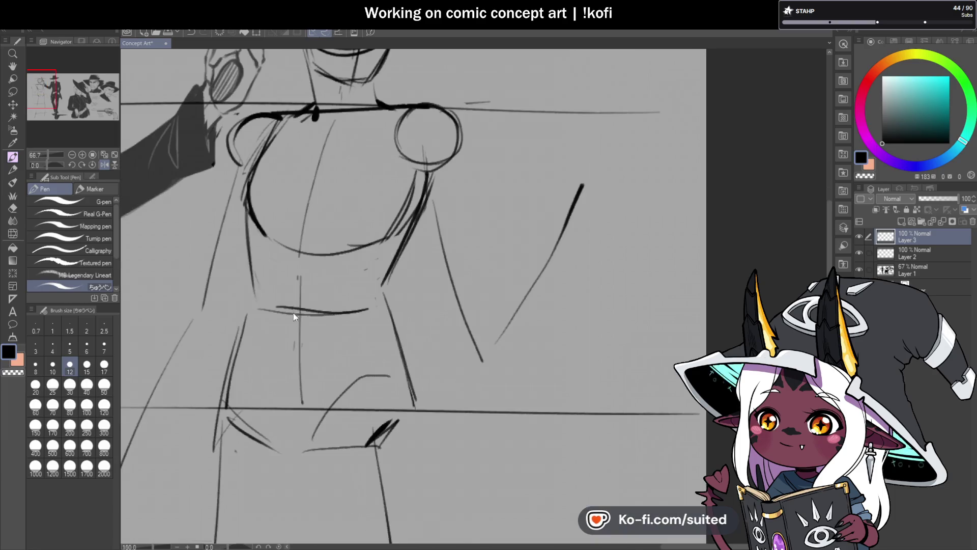
{"action": "left_click_drag", "start_coordinate": [252, 211], "coordinate": [273, 309]}
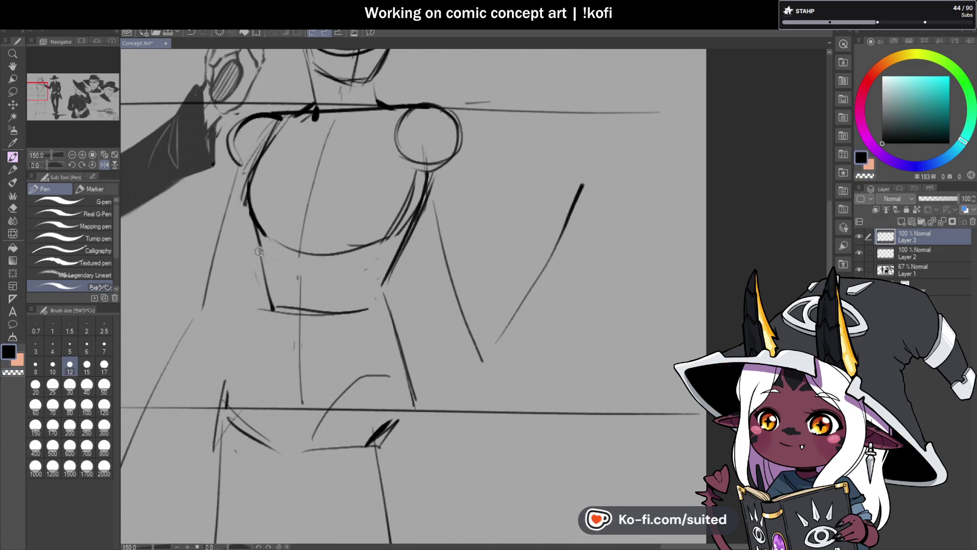
{"action": "left_click_drag", "start_coordinate": [256, 245], "coordinate": [262, 312]}
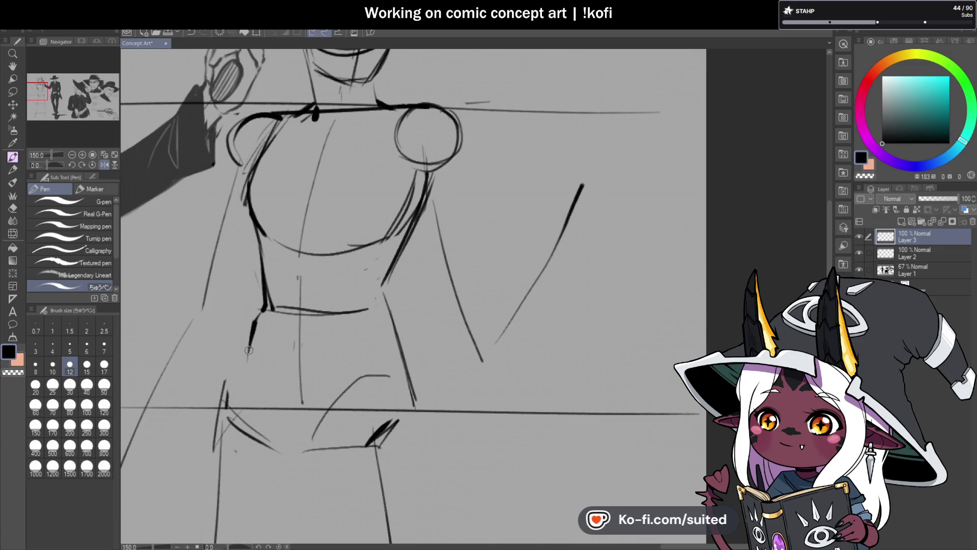
{"action": "left_click_drag", "start_coordinate": [249, 351], "coordinate": [235, 414]}
{"action": "scroll", "coordinate": [376, 274], "scroll_direction": "down", "scroll_amount": 5}
{"action": "scroll", "coordinate": [354, 249], "scroll_direction": "up", "scroll_amount": 5}
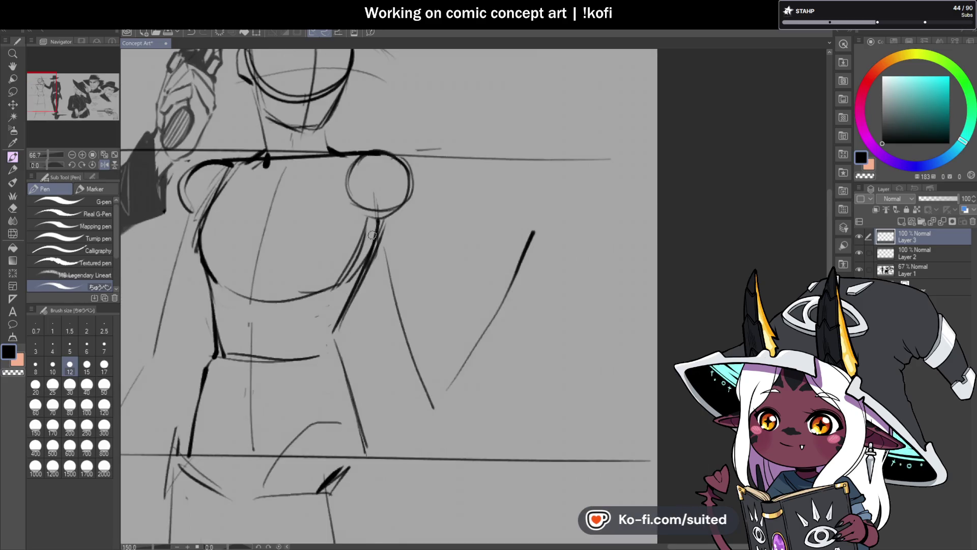
- Darken the right torso contour and draw the right hip and leg contour
{"action": "left_click_drag", "start_coordinate": [379, 220], "coordinate": [339, 324]}
{"action": "left_click_drag", "start_coordinate": [348, 365], "coordinate": [369, 463]}
{"action": "scroll", "coordinate": [369, 463], "scroll_direction": "down", "scroll_amount": 5}
- Mirror the view to check the figure's proportions, then restore the normal view
{"action": "left_click", "coordinate": [105, 165]}
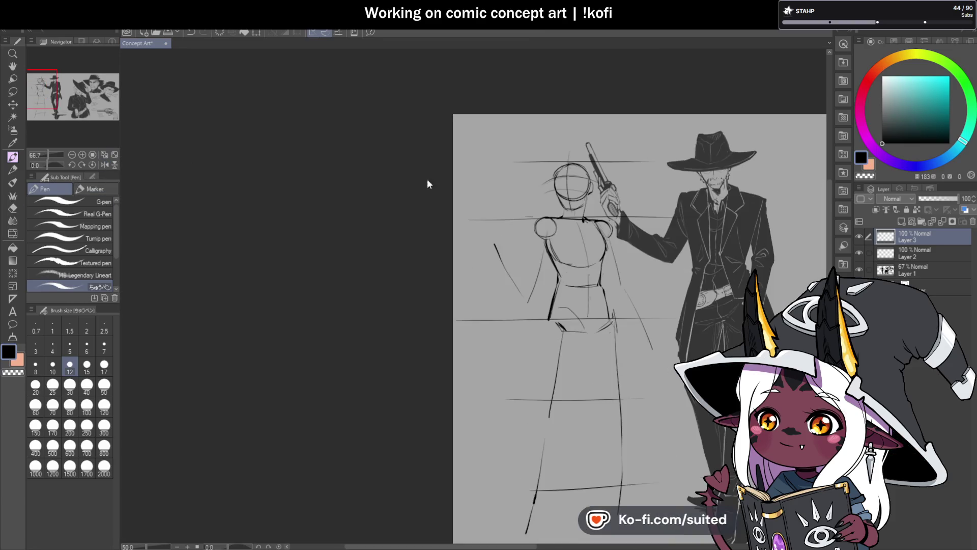
{"action": "scroll", "coordinate": [685, 257], "scroll_direction": "up", "scroll_amount": 1}
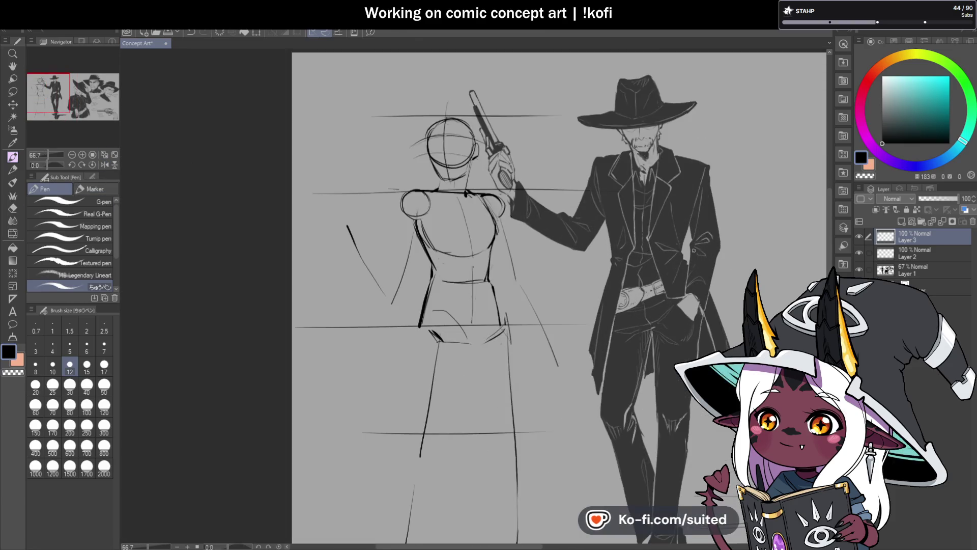
{"action": "left_click", "coordinate": [105, 165]}
{"action": "scroll", "coordinate": [133, 166], "scroll_direction": "down", "scroll_amount": 1}
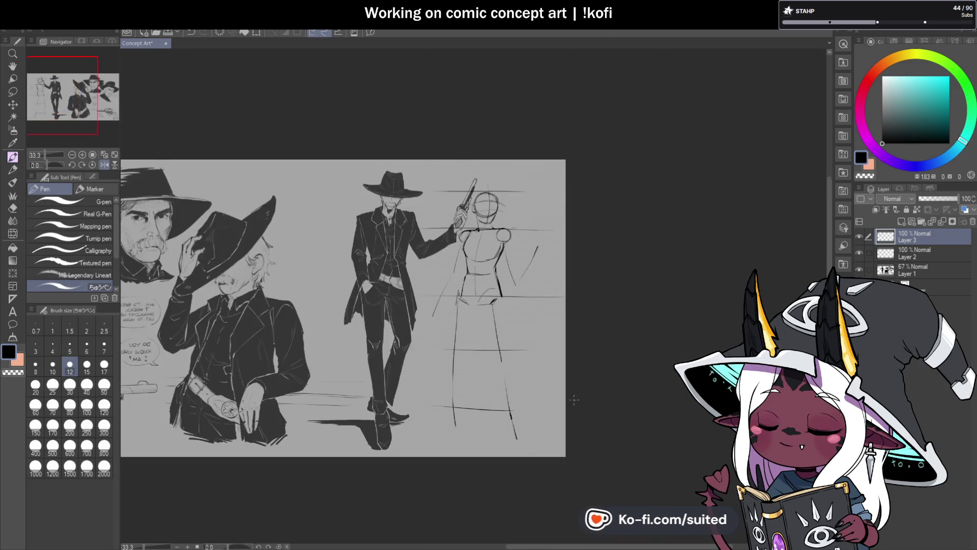
{"action": "scroll", "coordinate": [546, 226], "scroll_direction": "down", "scroll_amount": 1}
{"action": "scroll", "coordinate": [410, 240], "scroll_direction": "up", "scroll_amount": 2}
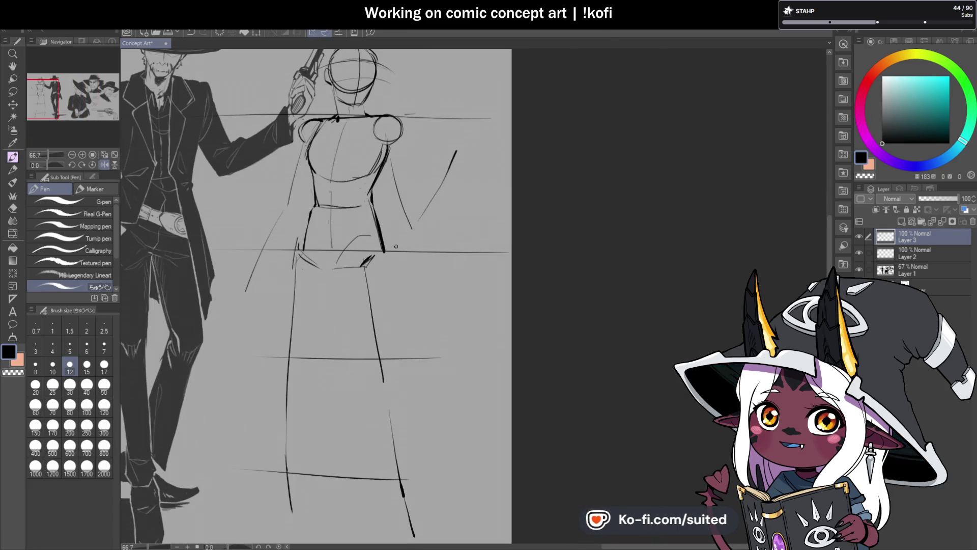
- Erase the old pelvis guides, shoulder curves and torso guide curves with a large eraser
{"action": "key", "text": "c"}
{"action": "mouse_move", "coordinate": [331, 251]}
{"action": "left_mouse_down"}
{"action": "mouse_move", "coordinate": [371, 262]}
{"action": "mouse_move", "coordinate": [308, 223]}
{"action": "left_mouse_up"}
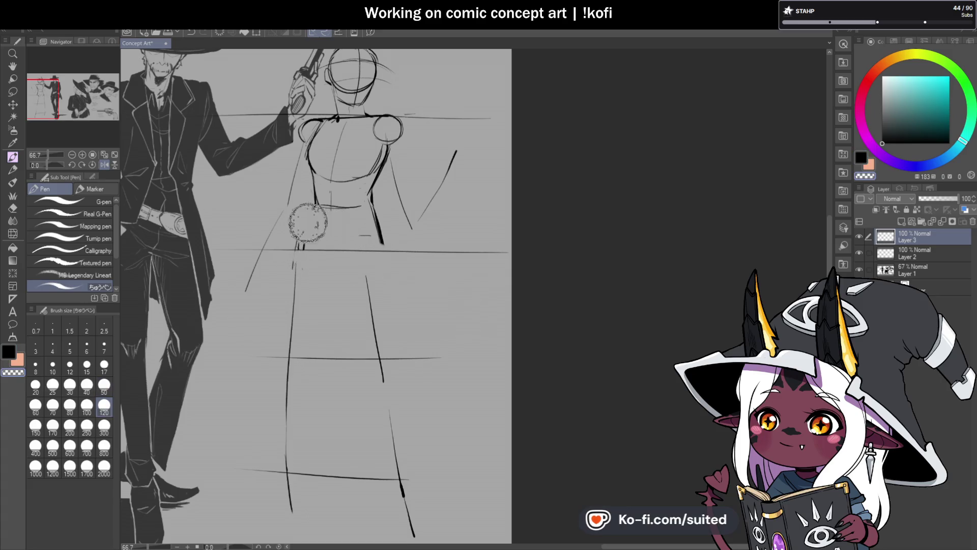
{"action": "mouse_move", "coordinate": [321, 133]}
{"action": "left_mouse_down"}
{"action": "mouse_move", "coordinate": [313, 125]}
{"action": "mouse_move", "coordinate": [326, 117]}
{"action": "left_mouse_up"}
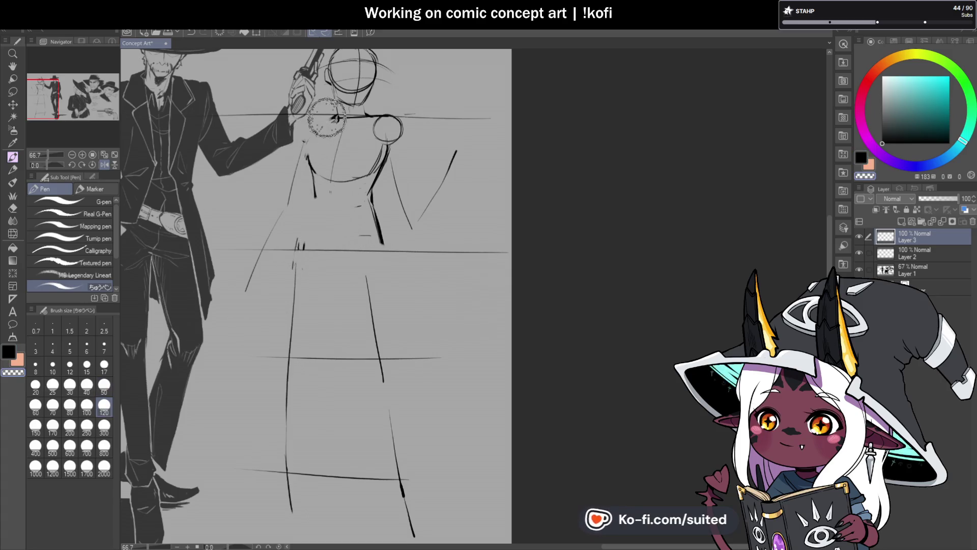
{"action": "left_click_drag", "start_coordinate": [403, 119], "coordinate": [393, 131]}
{"action": "left_click_drag", "start_coordinate": [323, 174], "coordinate": [361, 175]}
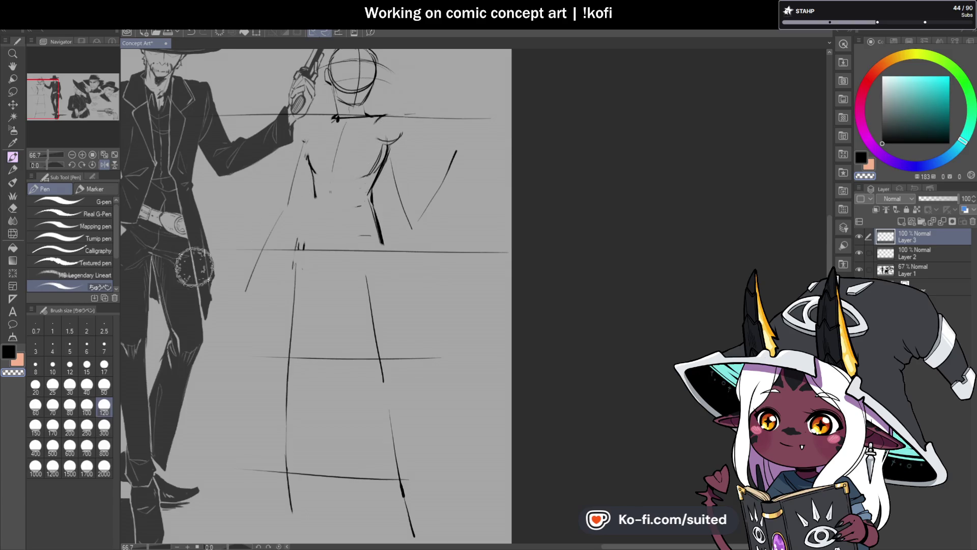
- At brush size 12, draw a chest stroke, a collar curve and a thinner diagonal torso line
{"action": "left_click", "coordinate": [69, 365]}
{"action": "scroll", "coordinate": [317, 148], "scroll_direction": "up", "scroll_amount": 1}
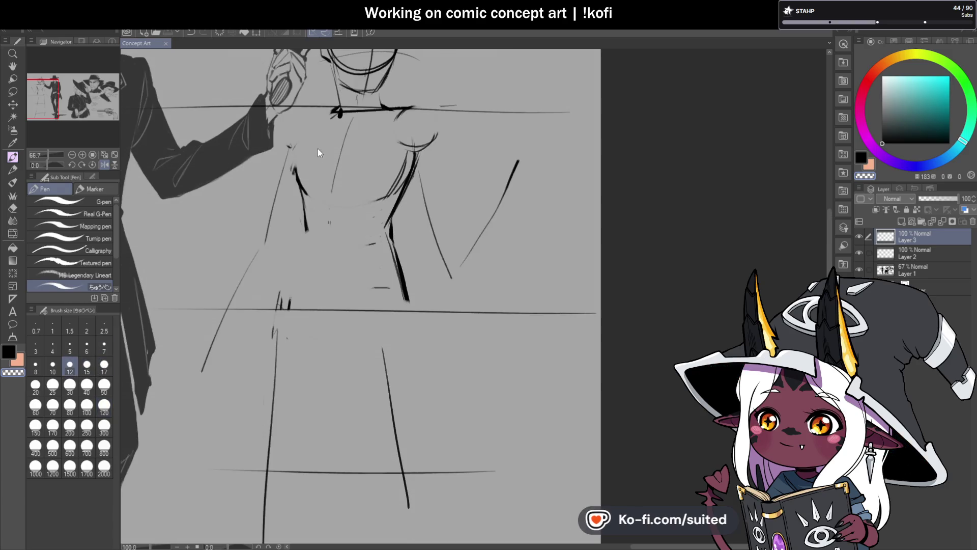
{"action": "left_click_drag", "start_coordinate": [334, 113], "coordinate": [297, 152]}
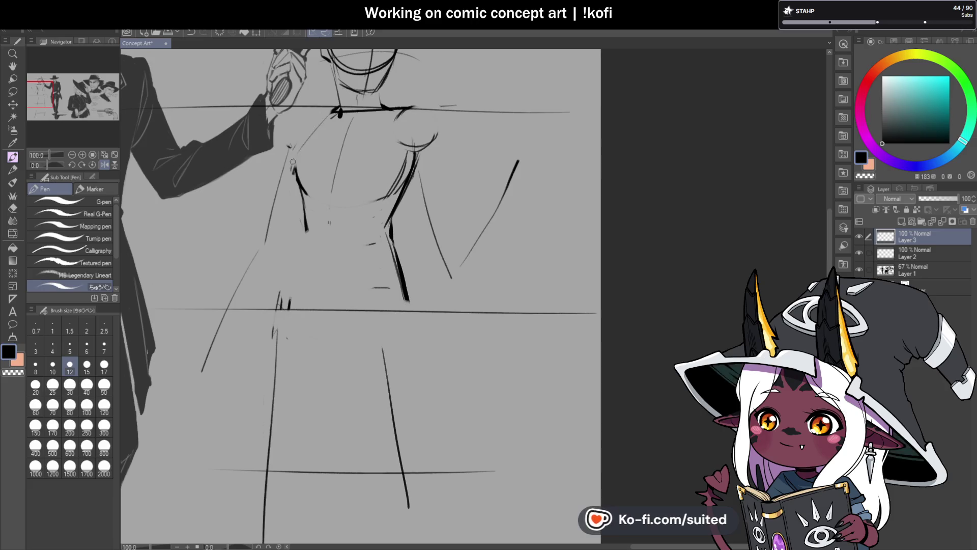
{"action": "scroll", "coordinate": [312, 209], "scroll_direction": "down", "scroll_amount": 1}
{"action": "scroll", "coordinate": [312, 208], "scroll_direction": "up", "scroll_amount": 2}
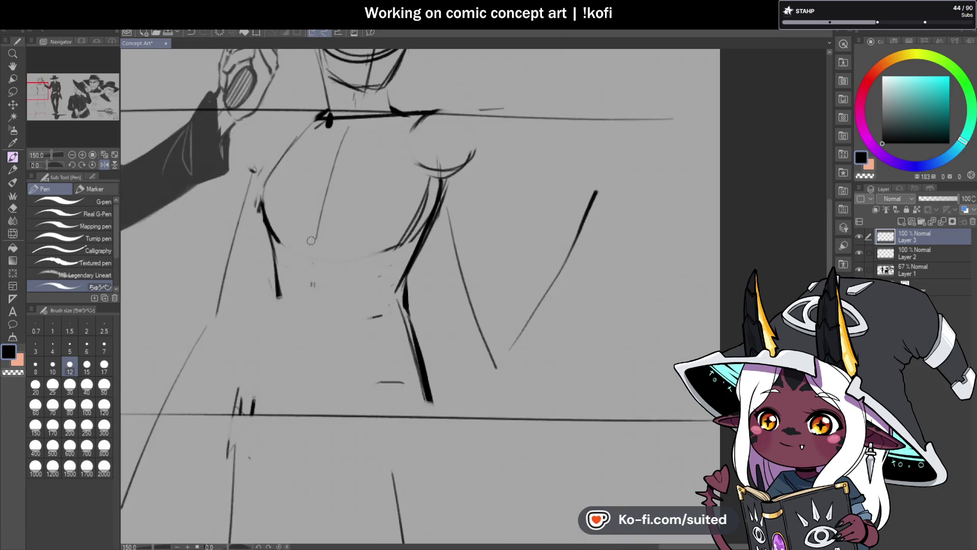
{"action": "left_click_drag", "start_coordinate": [341, 237], "coordinate": [365, 251]}
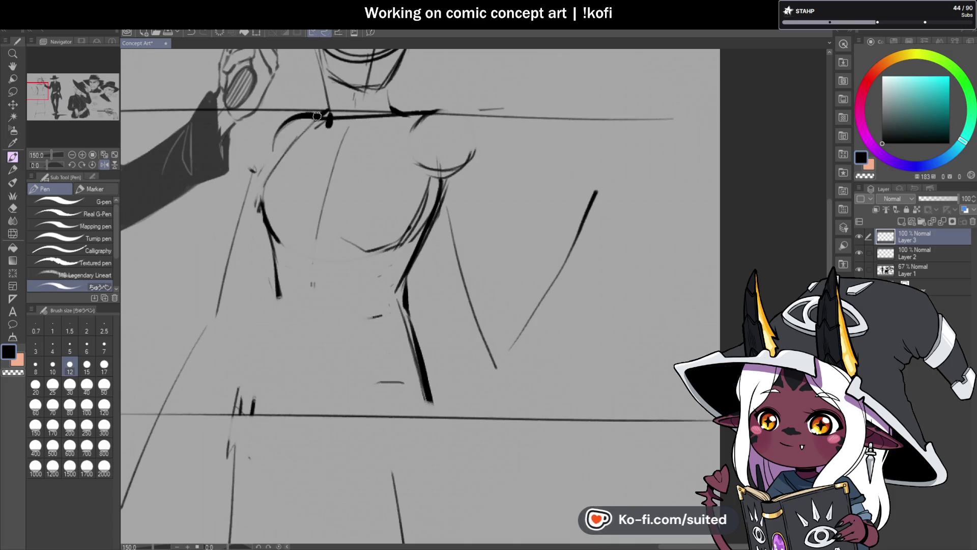
{"action": "left_click_drag", "start_coordinate": [309, 116], "coordinate": [280, 135]}
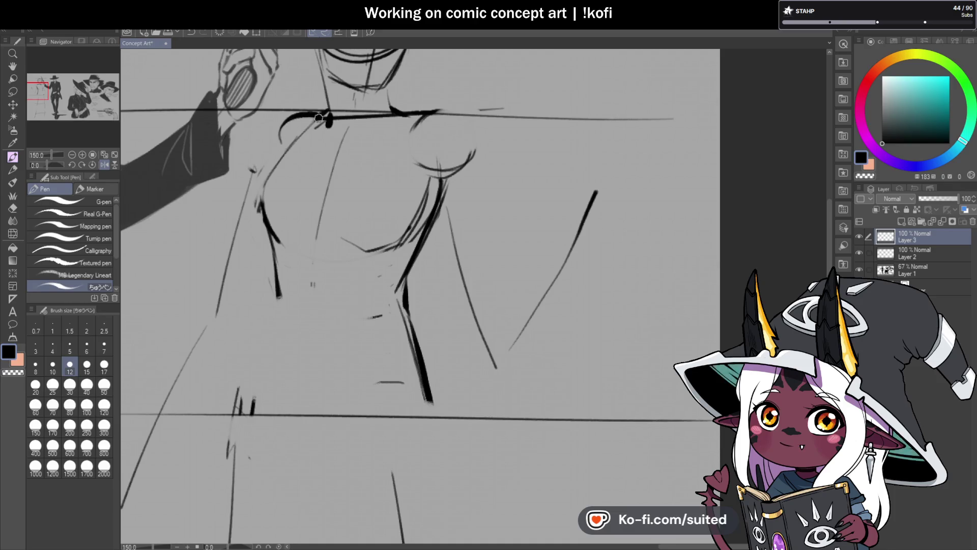
{"action": "scroll", "coordinate": [246, 287], "scroll_direction": "down", "scroll_amount": 1}
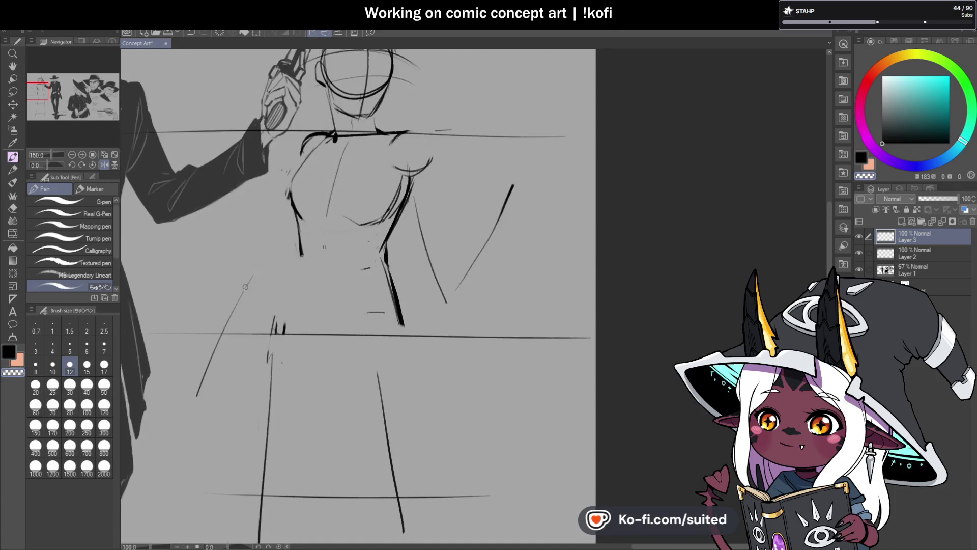
{"action": "key", "text": "ctrl+z"}
{"action": "scroll", "coordinate": [305, 186], "scroll_direction": "up", "scroll_amount": 1}
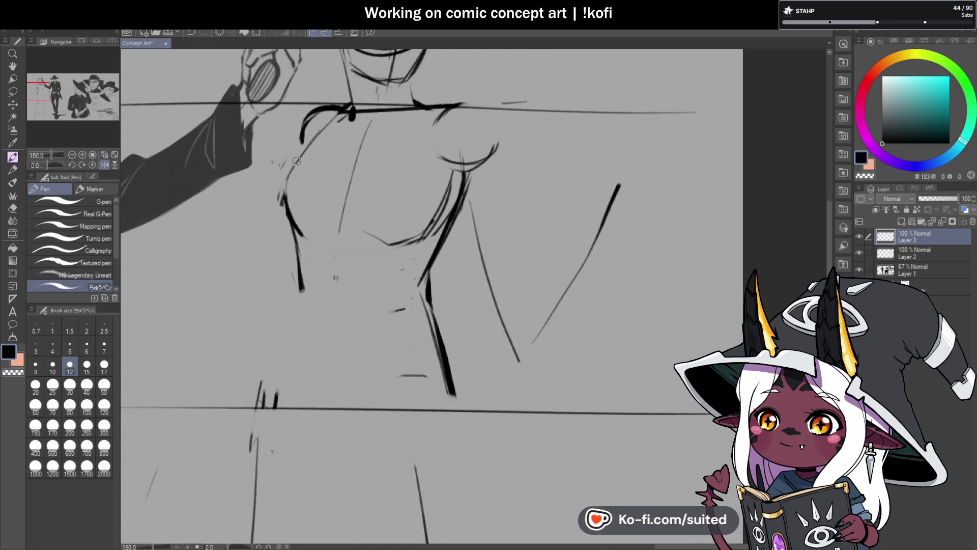
{"action": "left_click_drag", "start_coordinate": [279, 219], "coordinate": [228, 353]}
{"action": "scroll", "coordinate": [270, 254], "scroll_direction": "down", "scroll_amount": 3}
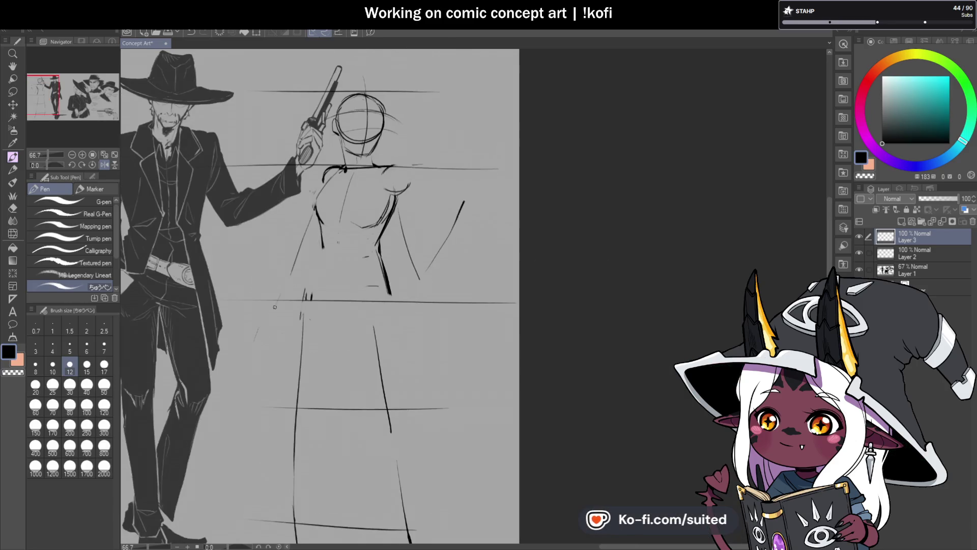
{"action": "scroll", "coordinate": [259, 347], "scroll_direction": "down", "scroll_amount": 1}
{"action": "scroll", "coordinate": [360, 210], "scroll_direction": "up", "scroll_amount": 2}
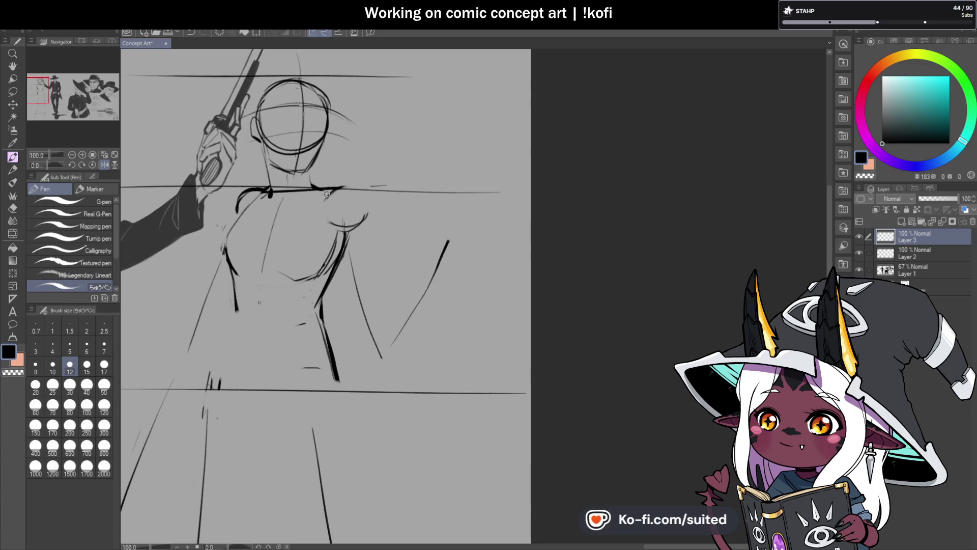
{"action": "scroll", "coordinate": [320, 133], "scroll_direction": "up", "scroll_amount": 1}
- Ink the chin, jaw and neck, the right shoulder and chest contour, and the hand
{"action": "left_click_drag", "start_coordinate": [284, 186], "coordinate": [305, 181]}
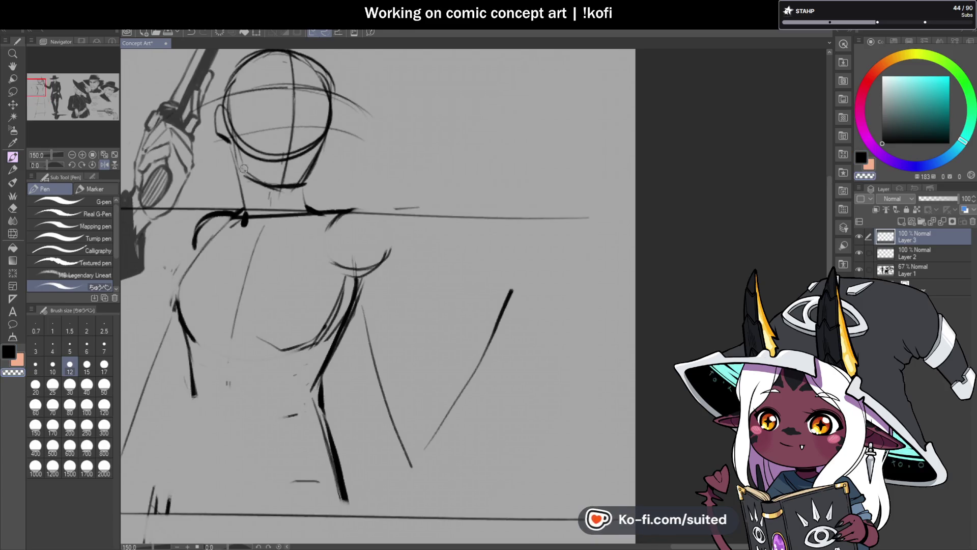
{"action": "left_click_drag", "start_coordinate": [226, 125], "coordinate": [257, 180]}
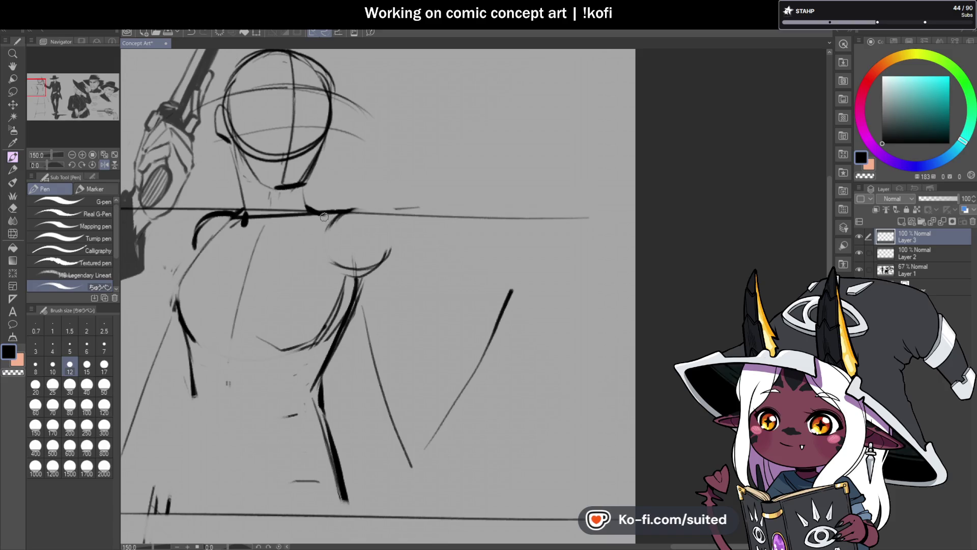
{"action": "mouse_move", "coordinate": [365, 215]}
{"action": "left_mouse_down"}
{"action": "mouse_move", "coordinate": [379, 231]}
{"action": "mouse_move", "coordinate": [401, 450]}
{"action": "left_mouse_up"}
{"action": "scroll", "coordinate": [382, 292], "scroll_direction": "down", "scroll_amount": 1}
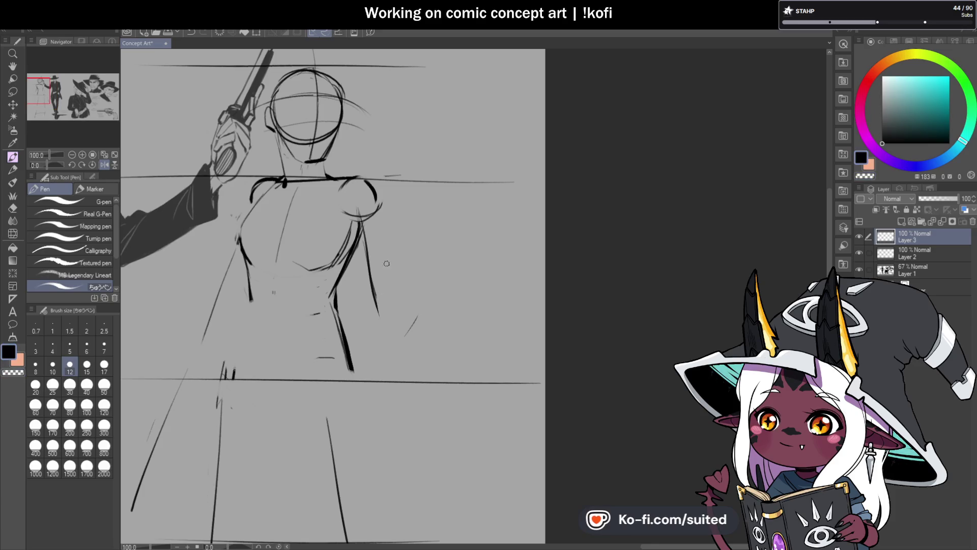
{"action": "scroll", "coordinate": [422, 163], "scroll_direction": "down", "scroll_amount": 1}
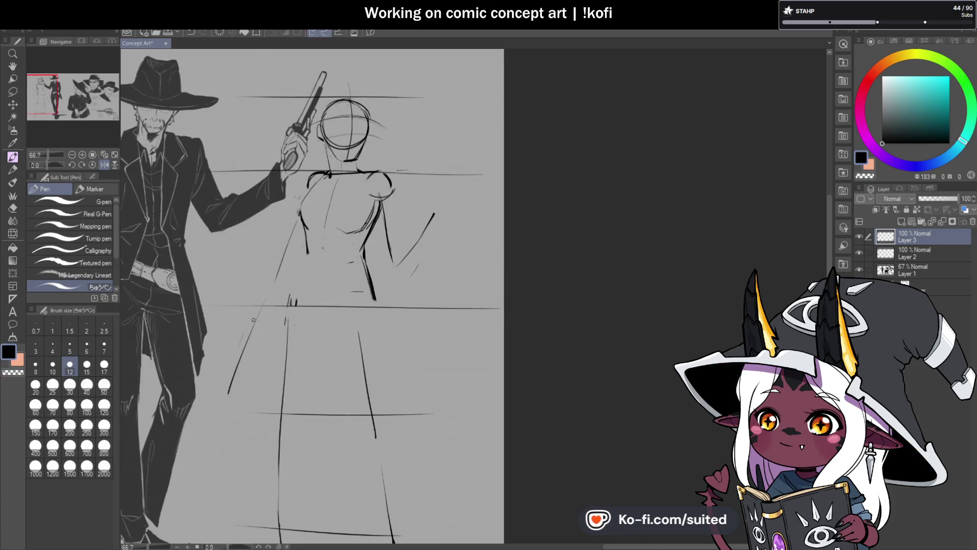
{"action": "mouse_move", "coordinate": [247, 342]}
{"action": "left_mouse_down"}
{"action": "mouse_move", "coordinate": [234, 359]}
{"action": "mouse_move", "coordinate": [243, 369]}
{"action": "left_mouse_up"}
{"action": "scroll", "coordinate": [440, 208], "scroll_direction": "up", "scroll_amount": 2}
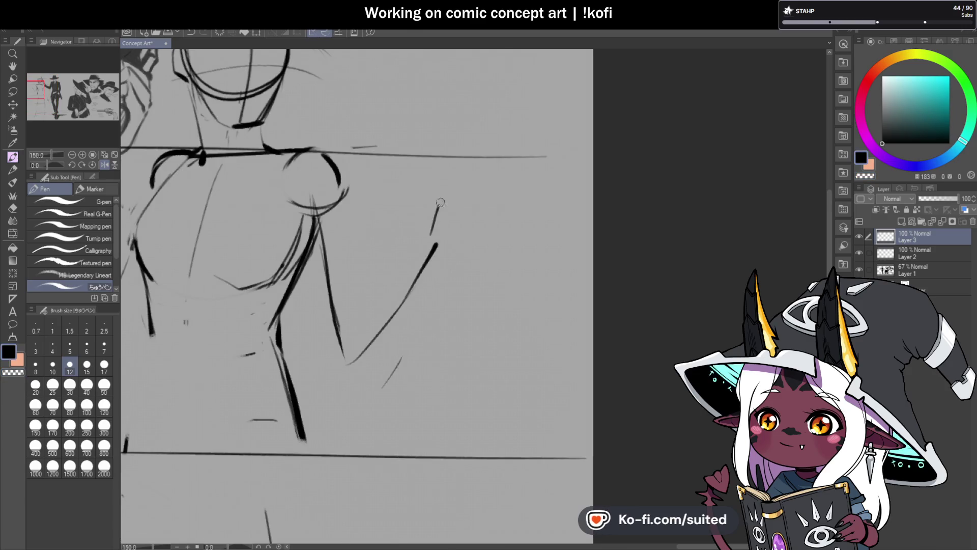
{"action": "scroll", "coordinate": [342, 260], "scroll_direction": "down", "scroll_amount": 2}
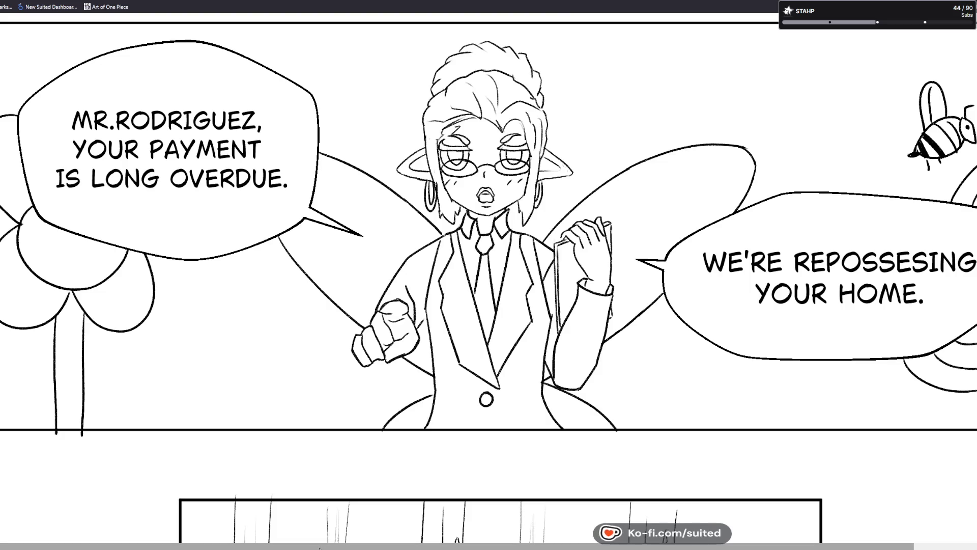
- Scroll the comic past the duck and sunglasses-bunny panels to the 'Call the movers' row
{"action": "scroll", "coordinate": [488, 293], "scroll_direction": "right", "scroll_amount": 3}
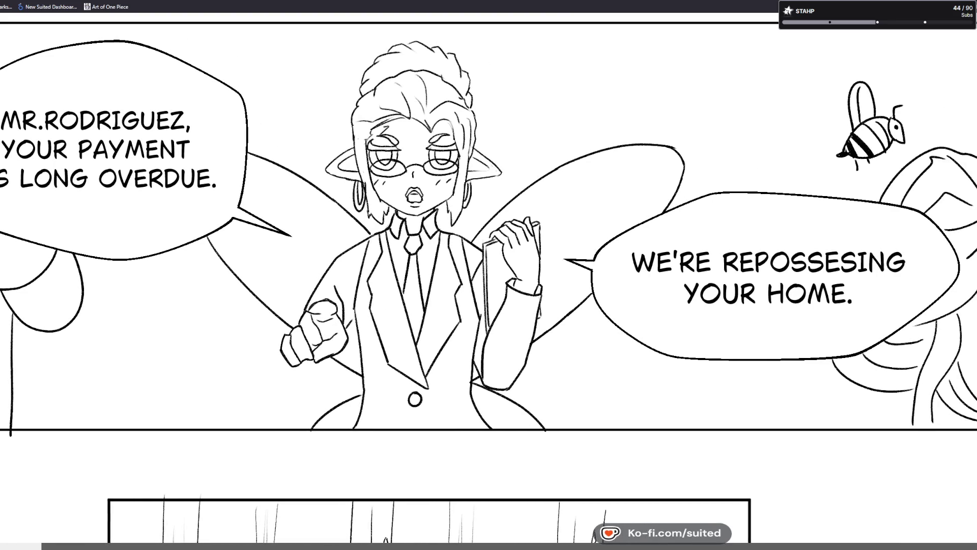
{"action": "scroll", "coordinate": [489, 294], "scroll_direction": "right", "scroll_amount": 1}
{"action": "scroll", "coordinate": [447, 378], "scroll_direction": "left", "scroll_amount": 1}
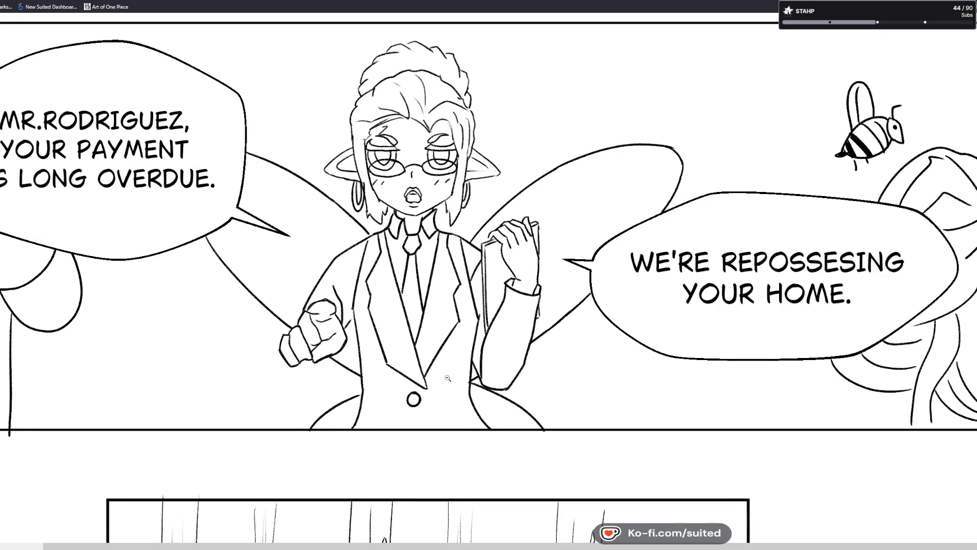
{"action": "scroll", "coordinate": [448, 378], "scroll_direction": "down", "scroll_amount": 5}
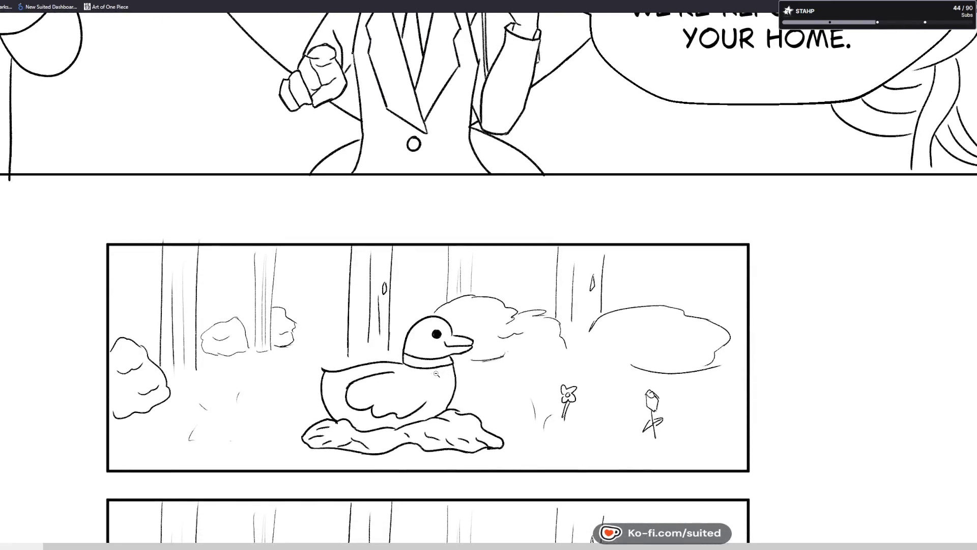
{"action": "scroll", "coordinate": [435, 374], "scroll_direction": "down", "scroll_amount": 2}
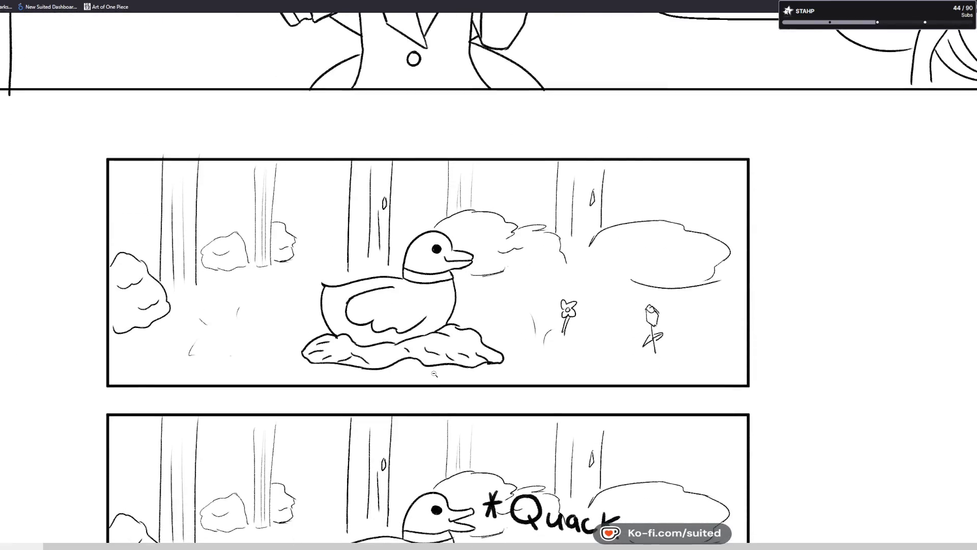
{"action": "scroll", "coordinate": [437, 362], "scroll_direction": "down", "scroll_amount": 3}
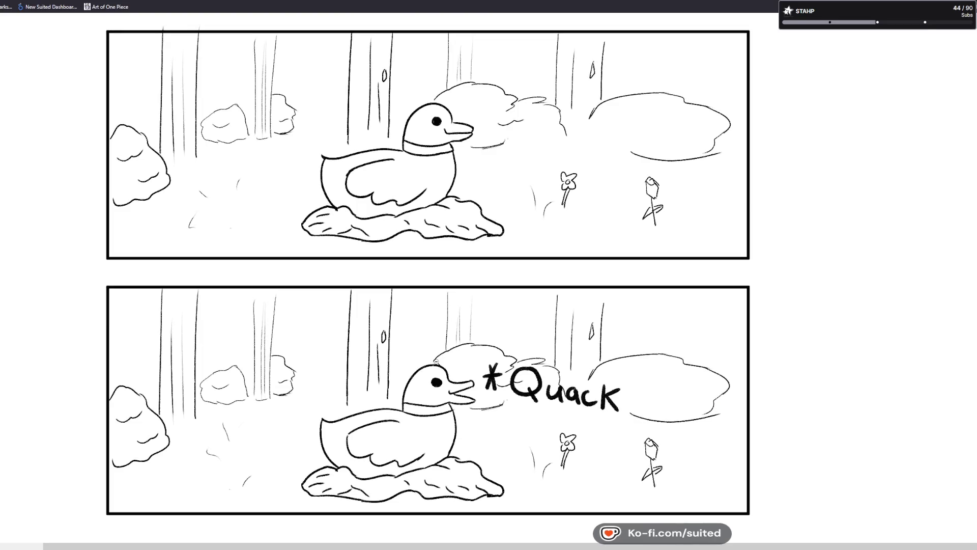
{"action": "scroll", "coordinate": [436, 362], "scroll_direction": "down", "scroll_amount": 4}
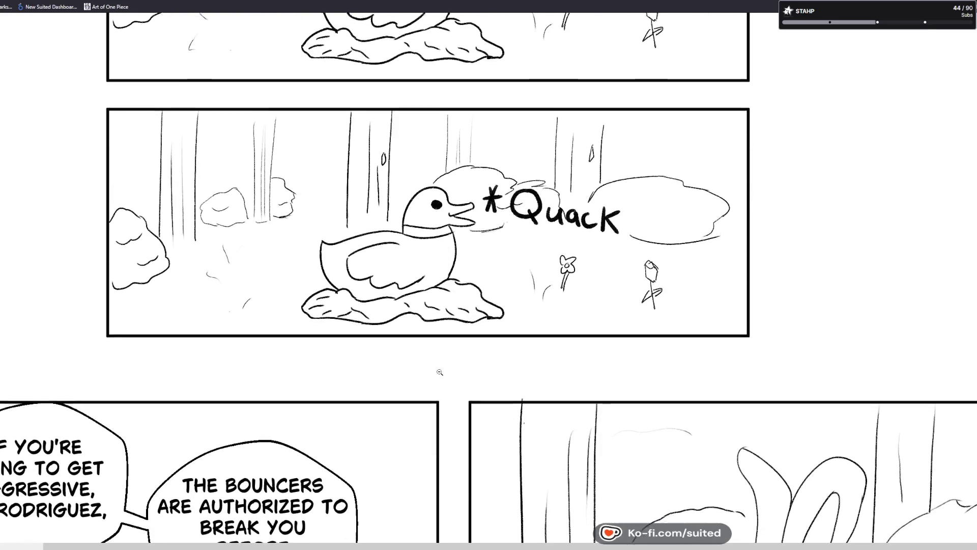
{"action": "scroll", "coordinate": [434, 368], "scroll_direction": "down", "scroll_amount": 1}
{"action": "scroll", "coordinate": [431, 364], "scroll_direction": "down", "scroll_amount": 7}
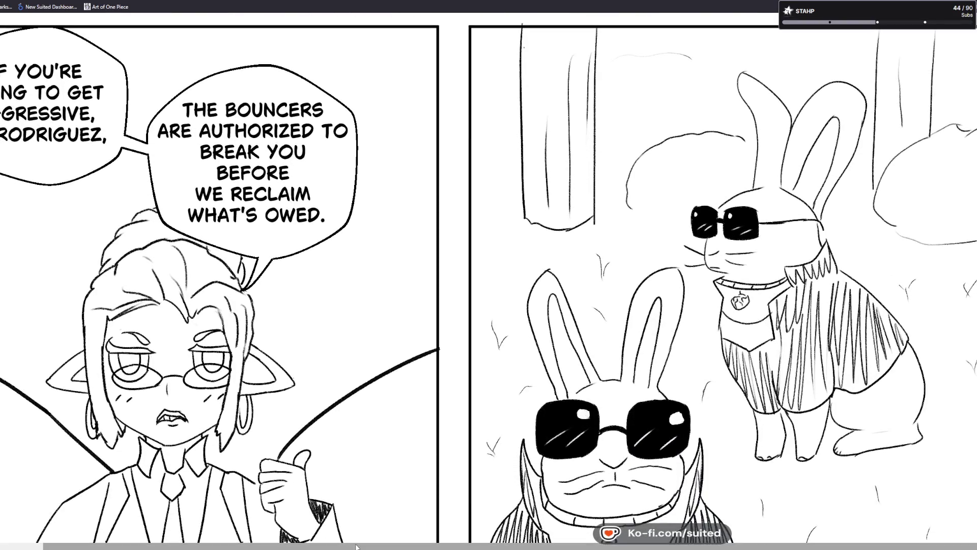
{"action": "left_click_drag", "start_coordinate": [351, 542], "coordinate": [308, 543]}
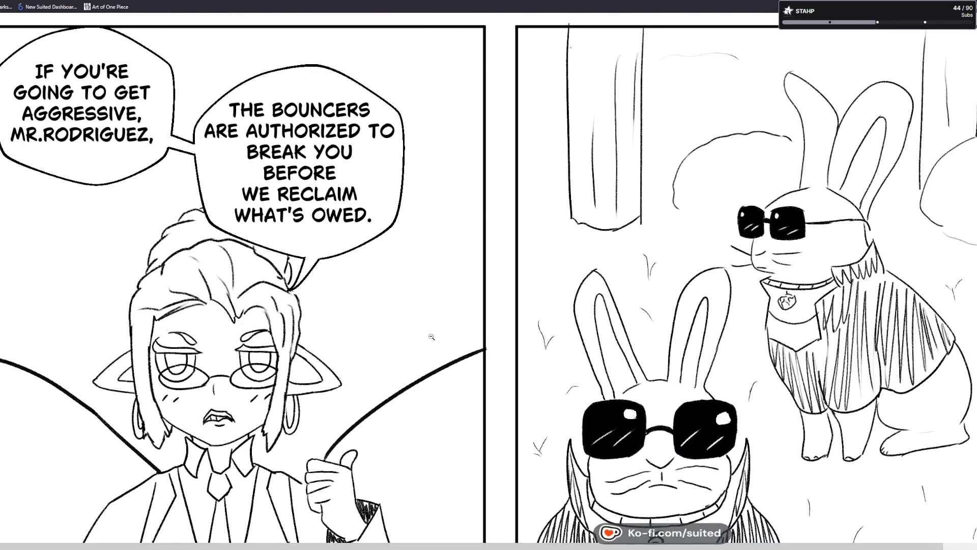
{"action": "scroll", "coordinate": [422, 339], "scroll_direction": "up", "scroll_amount": 1}
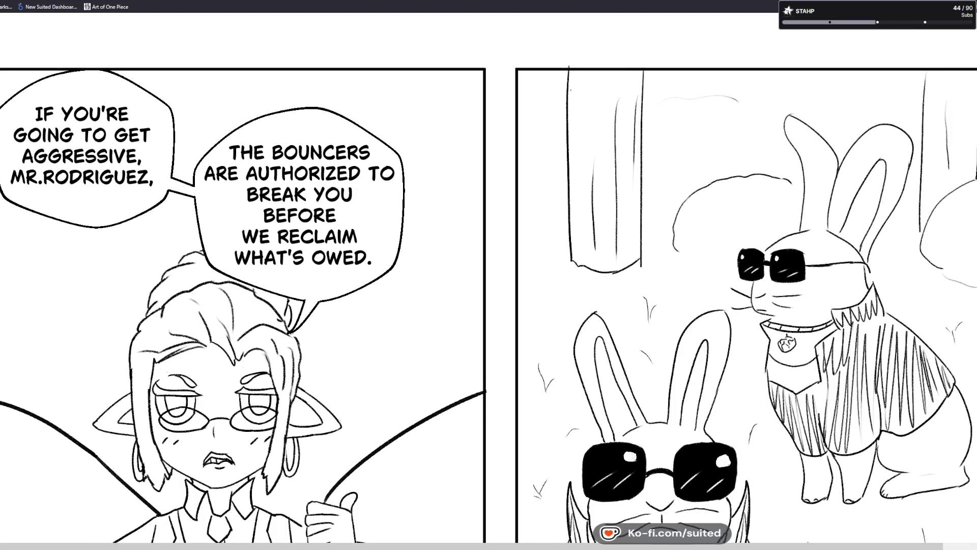
{"action": "scroll", "coordinate": [488, 295], "scroll_direction": "down", "scroll_amount": 4}
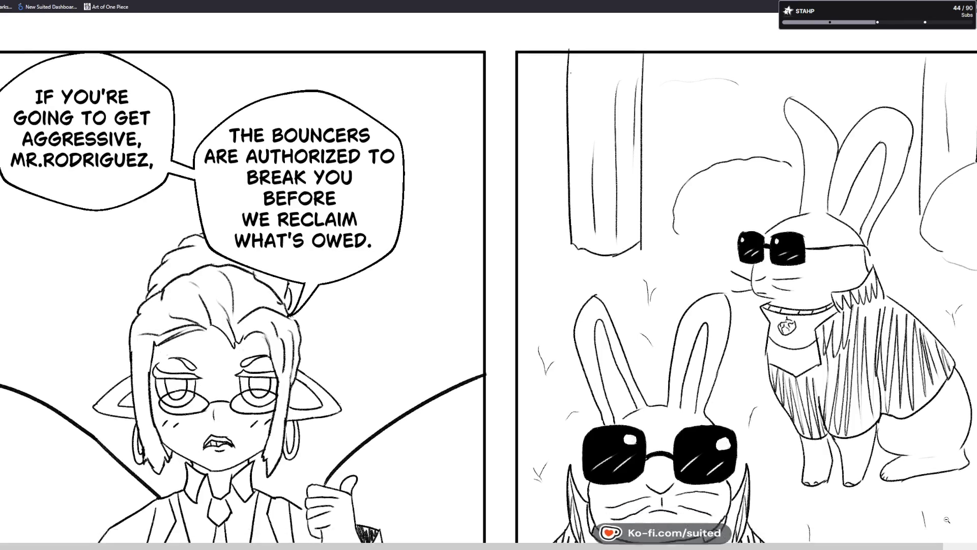
{"action": "scroll", "coordinate": [645, 438], "scroll_direction": "right", "scroll_amount": 2}
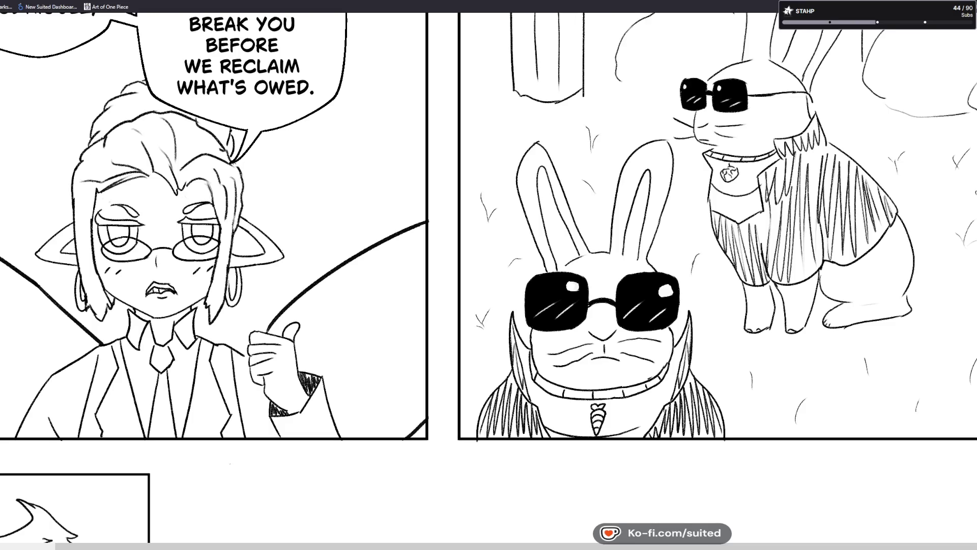
{"action": "scroll", "coordinate": [489, 275], "scroll_direction": "up", "scroll_amount": 3}
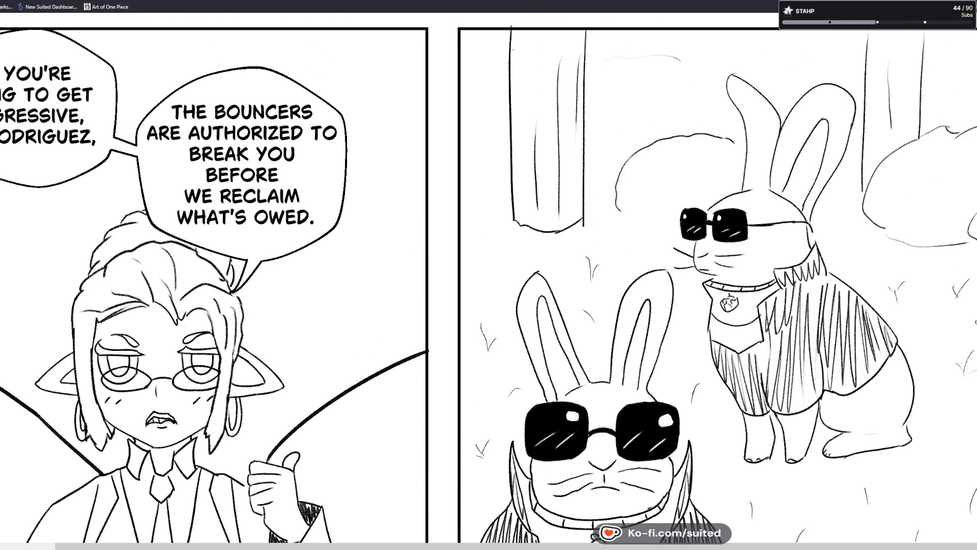
{"action": "scroll", "coordinate": [488, 275], "scroll_direction": "down", "scroll_amount": 10}
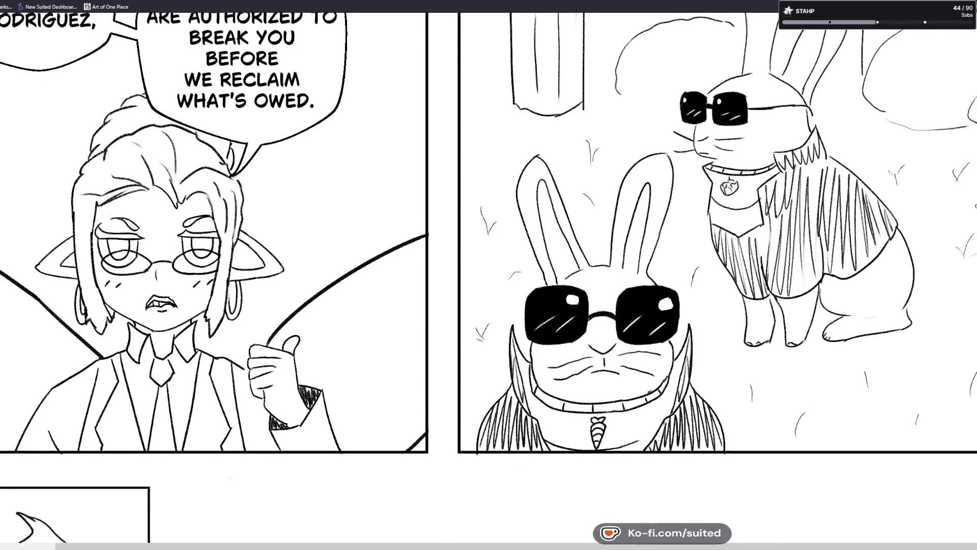
{"action": "scroll", "coordinate": [857, 394], "scroll_direction": "down", "scroll_amount": 3}
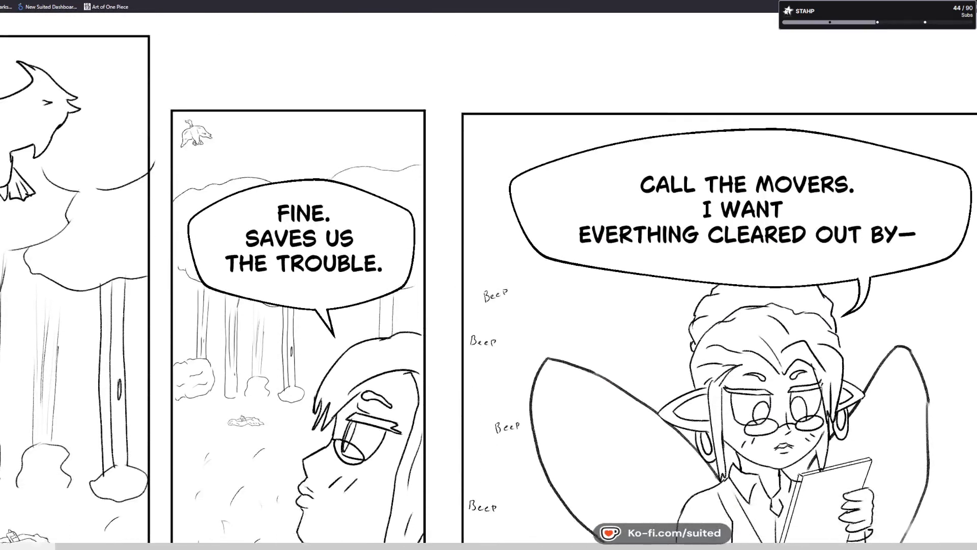
- Scroll down through the finished comic page in the browser
{"action": "scroll", "coordinate": [549, 536], "scroll_direction": "left", "scroll_amount": 3}
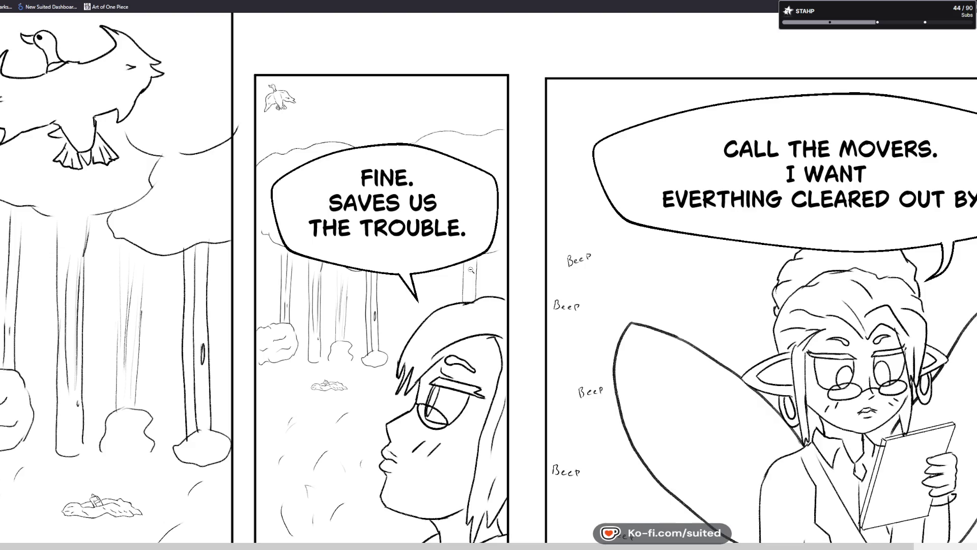
{"action": "scroll", "coordinate": [471, 270], "scroll_direction": "down", "scroll_amount": 2}
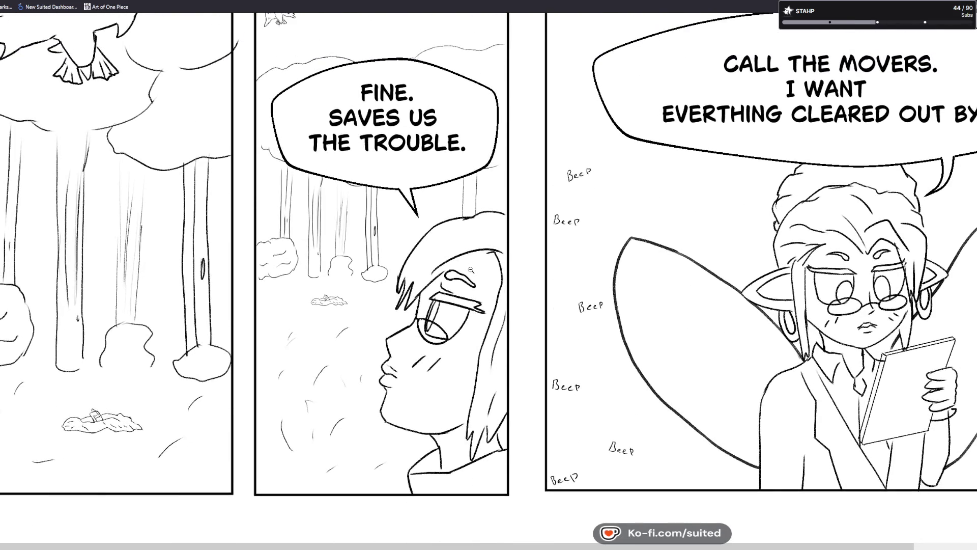
{"action": "scroll", "coordinate": [724, 222], "scroll_direction": "down", "scroll_amount": 2}
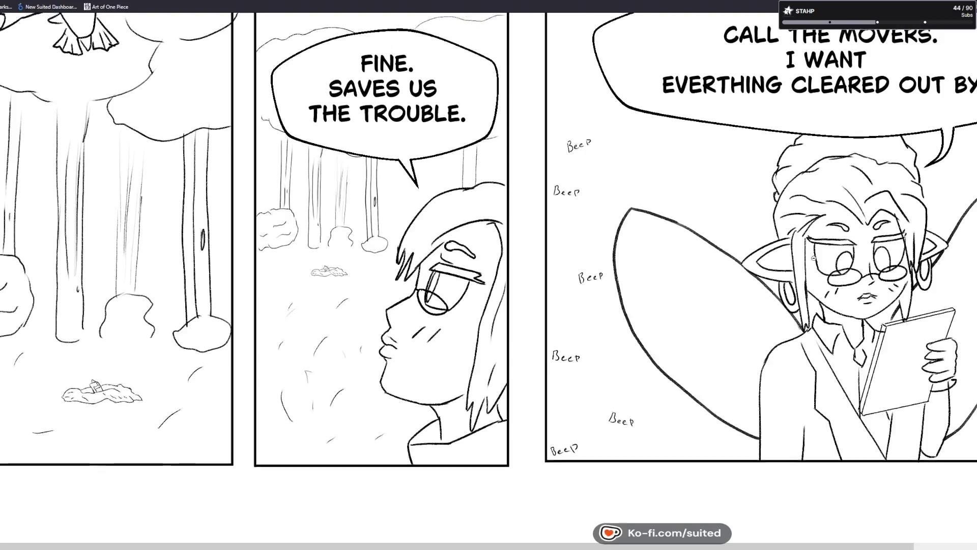
{"action": "scroll", "coordinate": [489, 277], "scroll_direction": "down", "scroll_amount": 9}
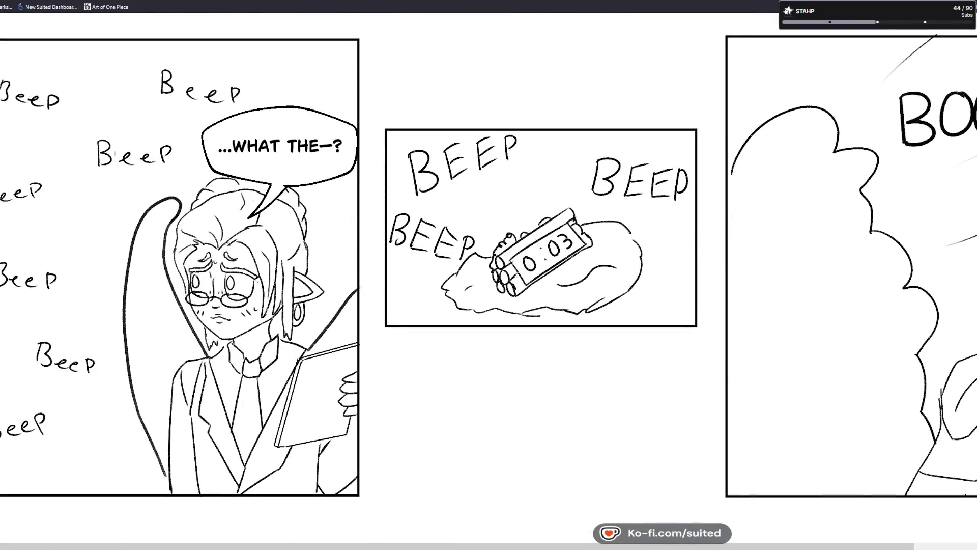
{"action": "left_click_drag", "start_coordinate": [474, 547], "coordinate": [535, 547]}
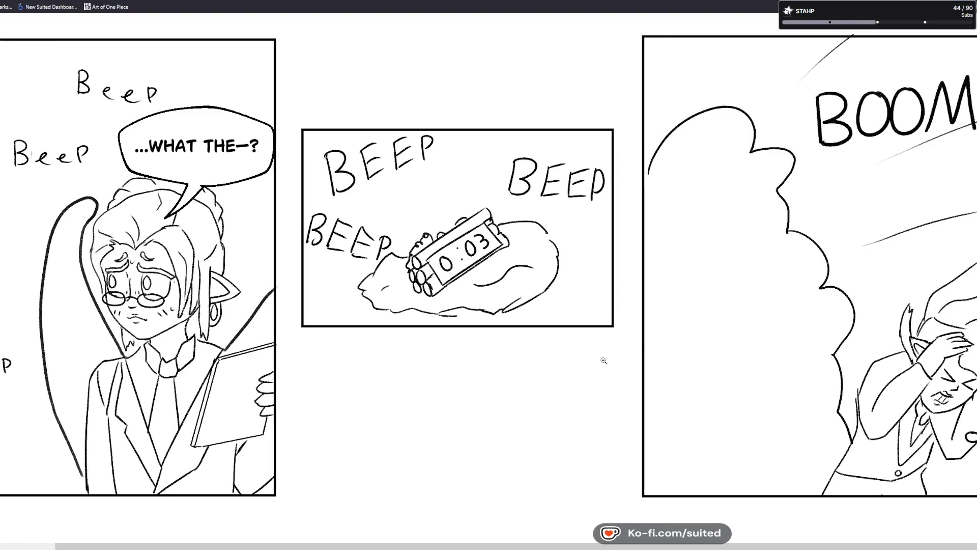
{"action": "scroll", "coordinate": [488, 278], "scroll_direction": "down", "scroll_amount": 6}
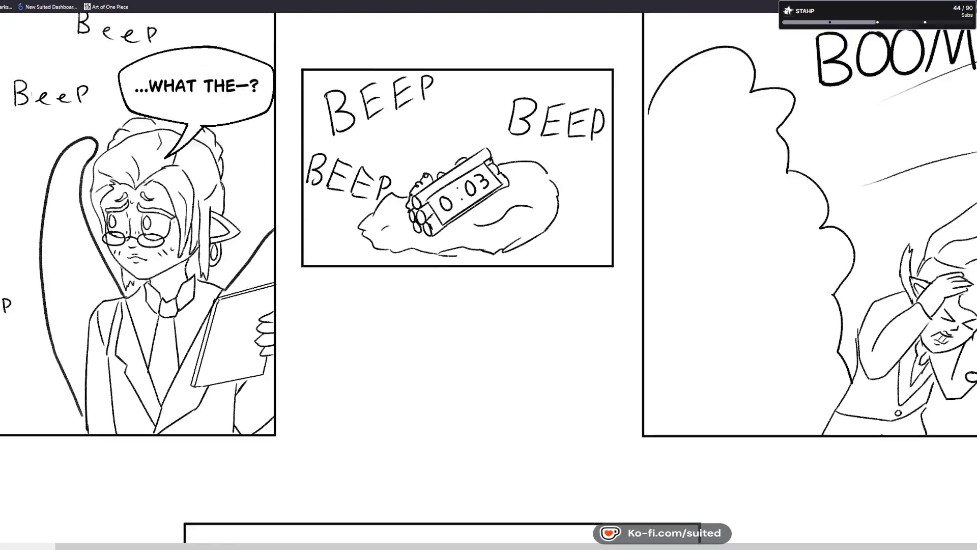
{"action": "scroll", "coordinate": [488, 278], "scroll_direction": "down", "scroll_amount": 4}
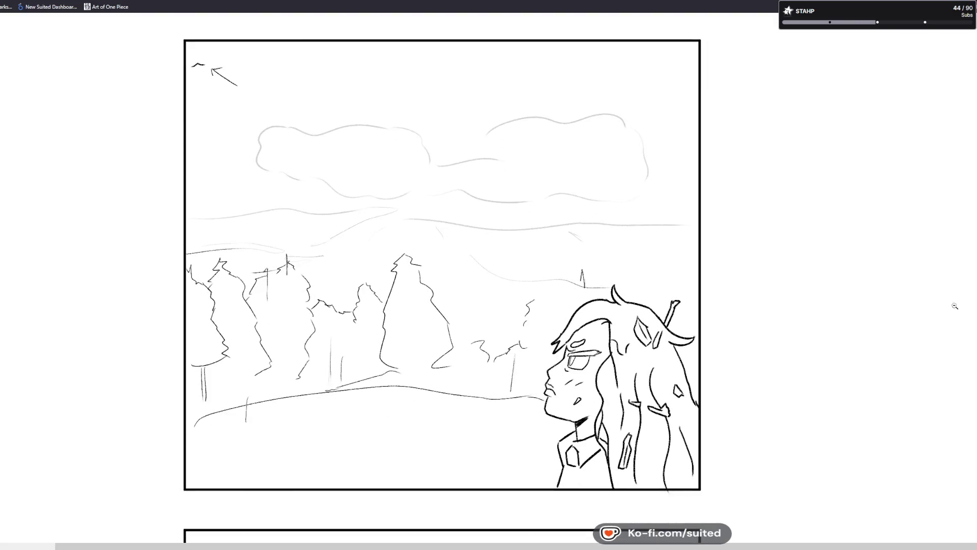
{"action": "scroll", "coordinate": [442, 278], "scroll_direction": "down", "scroll_amount": 5}
{"action": "scroll", "coordinate": [442, 278], "scroll_direction": "down", "scroll_amount": 5}
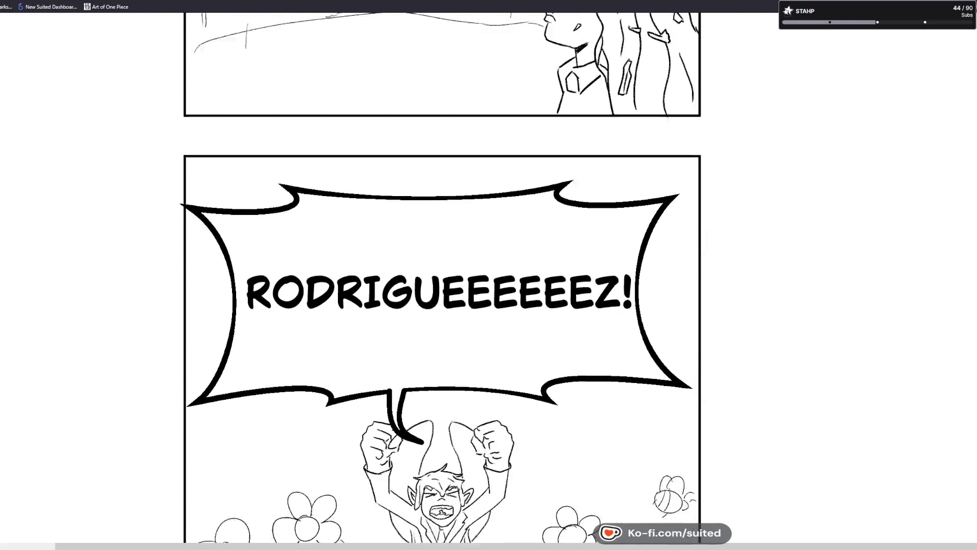
{"action": "scroll", "coordinate": [443, 278], "scroll_direction": "down", "scroll_amount": 10}
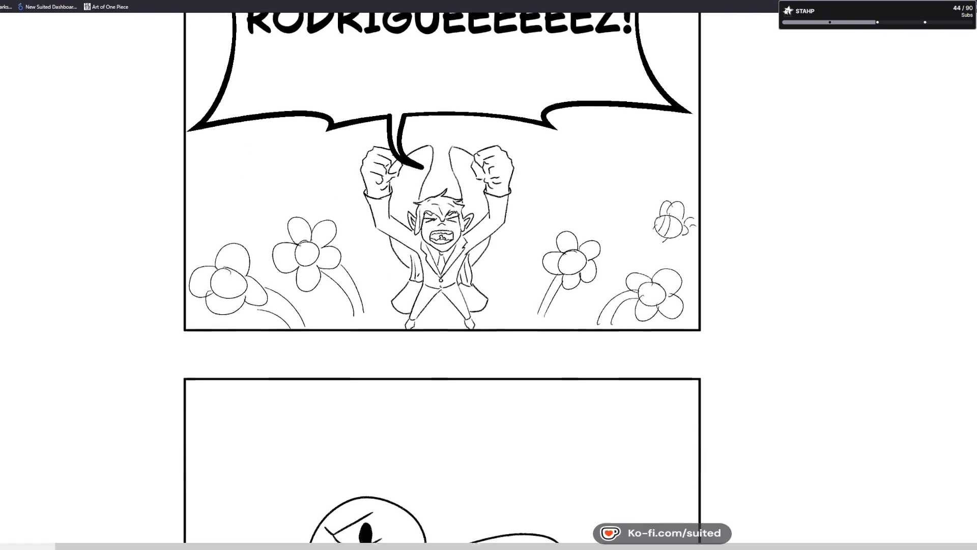
{"action": "scroll", "coordinate": [443, 278], "scroll_direction": "down", "scroll_amount": 1}
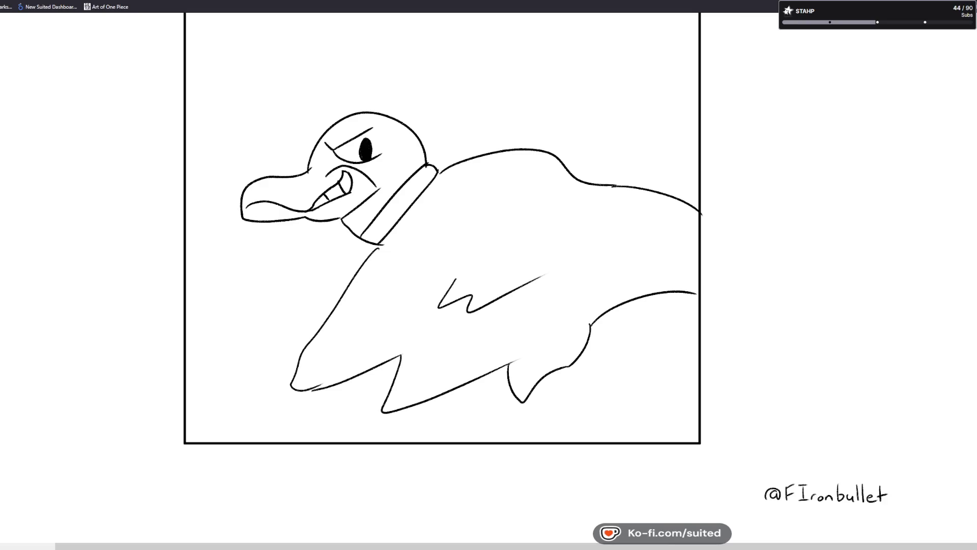
- Toggle the magnifier between the whole strip and close-ups of the duck and BEEP bomb panels
{"action": "left_click", "coordinate": [522, 480]}
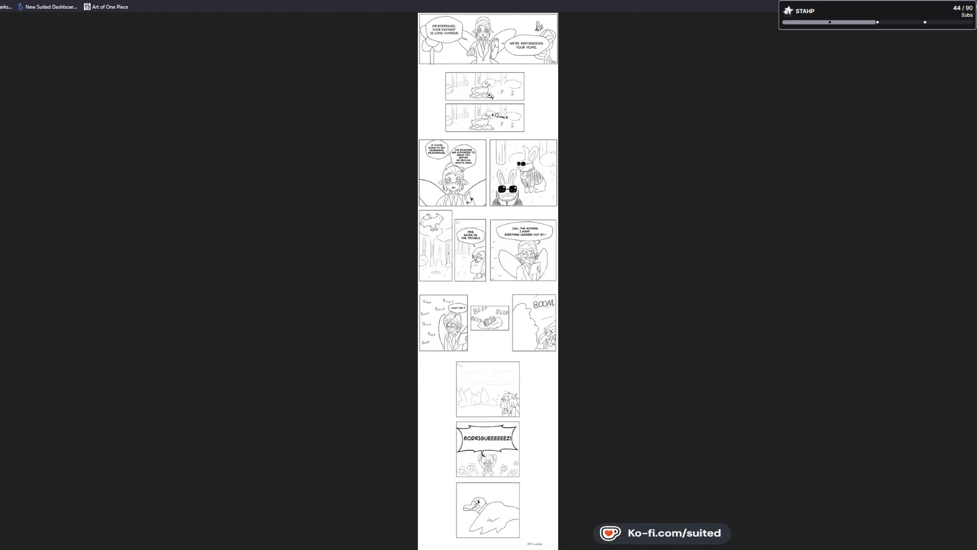
{"action": "left_click", "coordinate": [490, 95]}
{"action": "scroll", "coordinate": [448, 415], "scroll_direction": "down", "scroll_amount": 2}
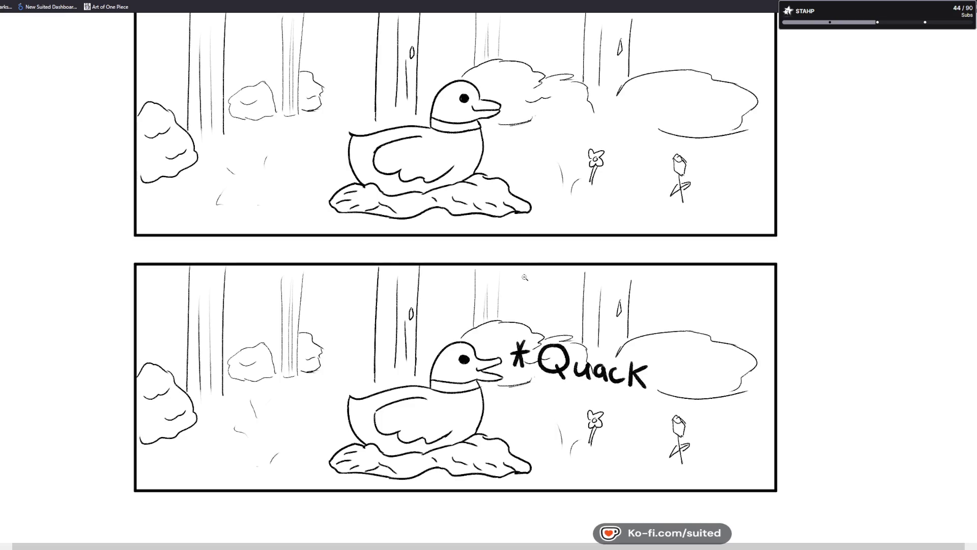
{"action": "left_click", "coordinate": [519, 138]}
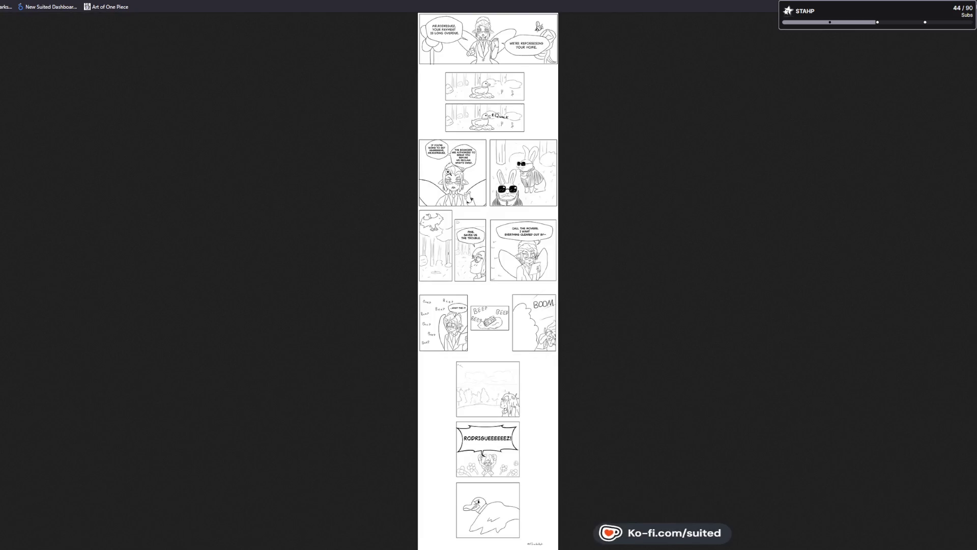
{"action": "left_click", "coordinate": [487, 339]}
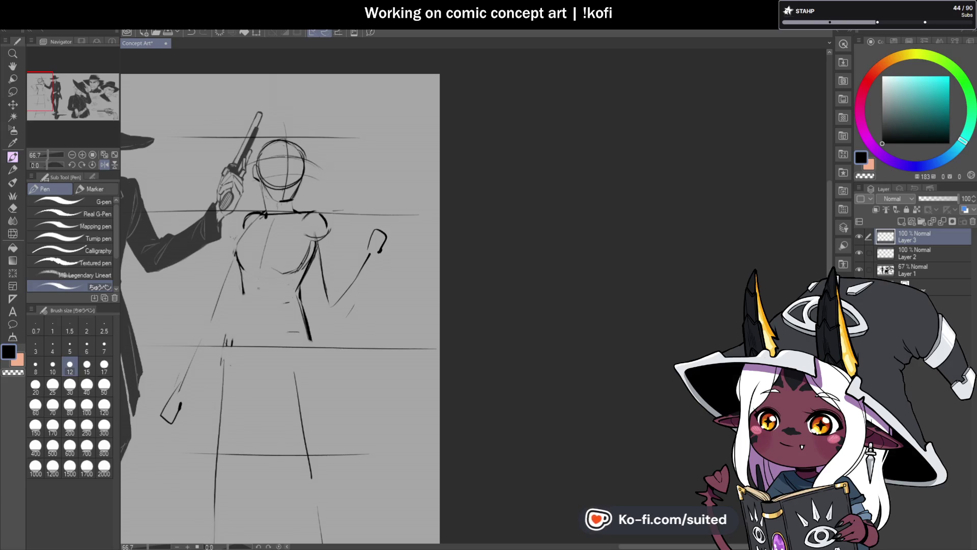
- Darken the torso's left side and add a curve under the left chest, undoing a stray diagonal
{"action": "scroll", "coordinate": [387, 178], "scroll_direction": "down", "scroll_amount": 1}
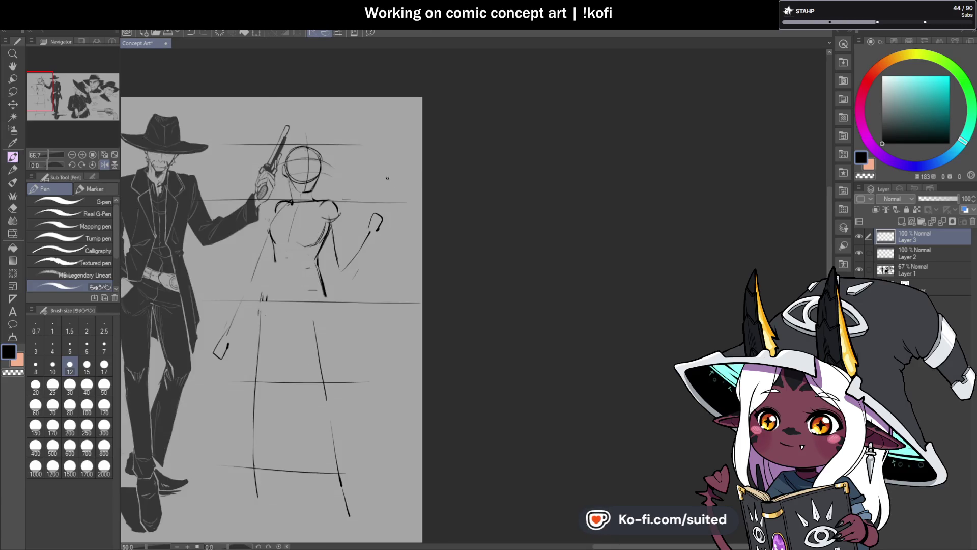
{"action": "scroll", "coordinate": [303, 324], "scroll_direction": "up", "scroll_amount": 3}
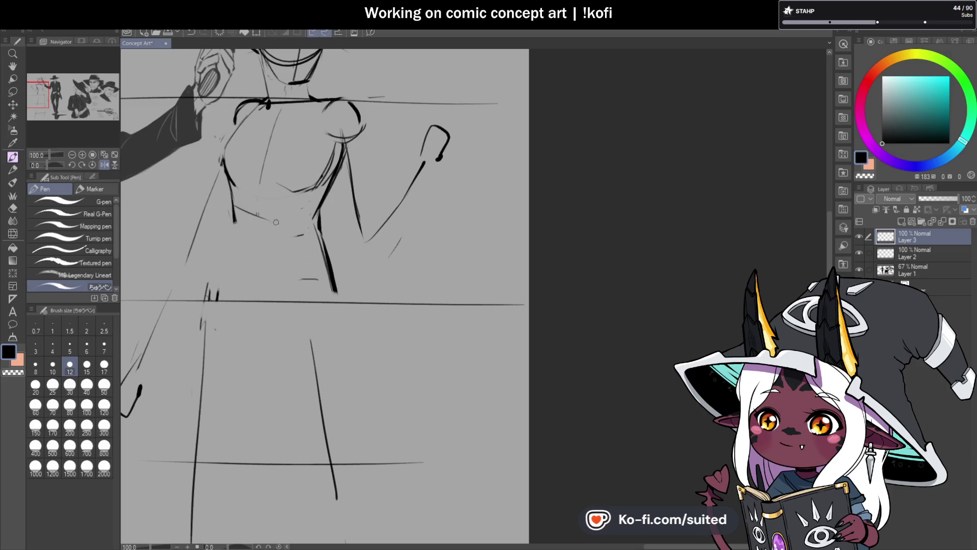
{"action": "left_click_drag", "start_coordinate": [229, 175], "coordinate": [239, 230]}
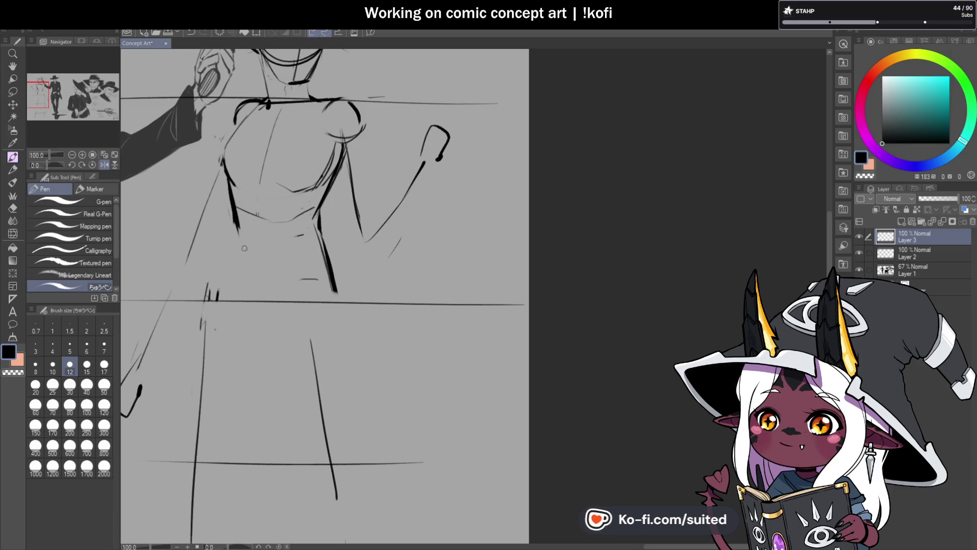
{"action": "key", "text": "c"}
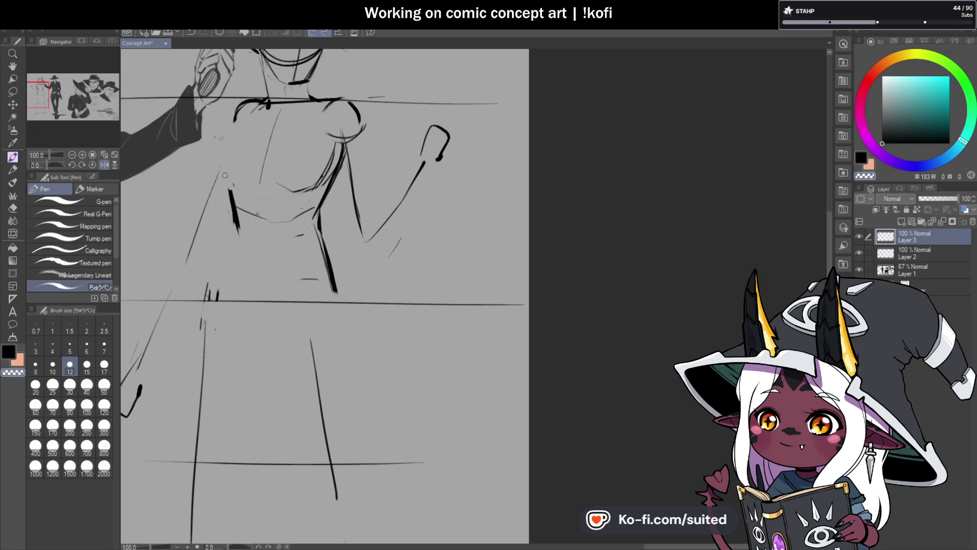
{"action": "key", "text": "c"}
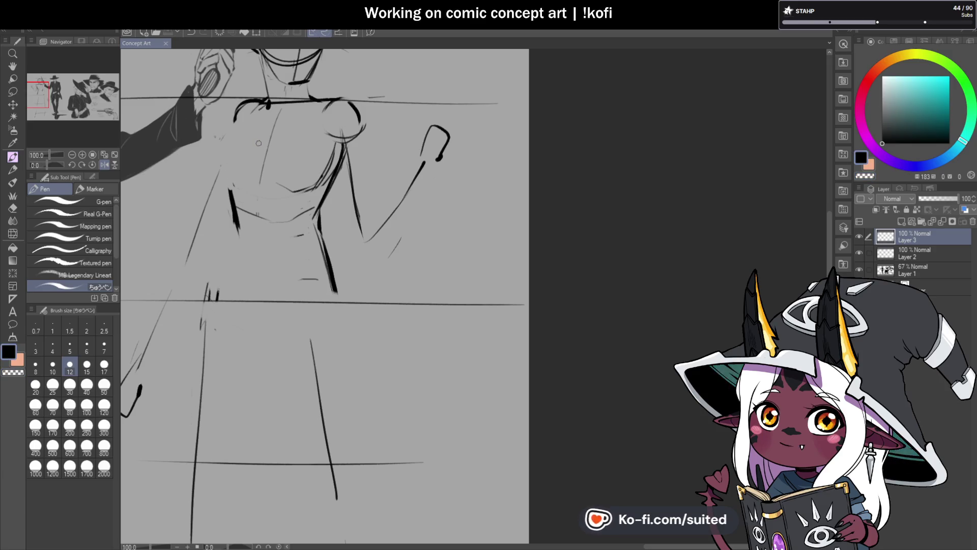
{"action": "left_click_drag", "start_coordinate": [229, 151], "coordinate": [258, 112]}
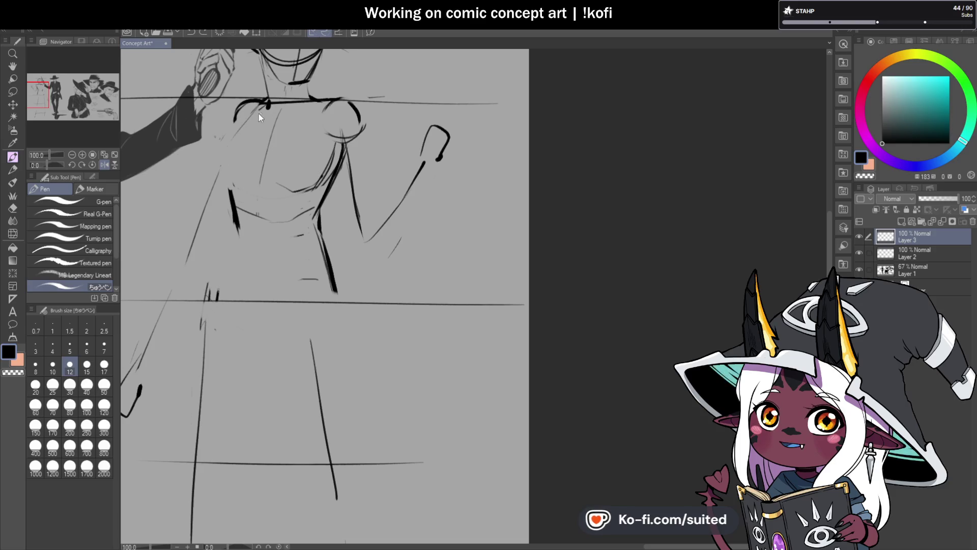
{"action": "mouse_move", "coordinate": [229, 160]}
{"action": "left_mouse_down"}
{"action": "mouse_move", "coordinate": [240, 173]}
{"action": "mouse_move", "coordinate": [318, 183]}
{"action": "left_mouse_up"}
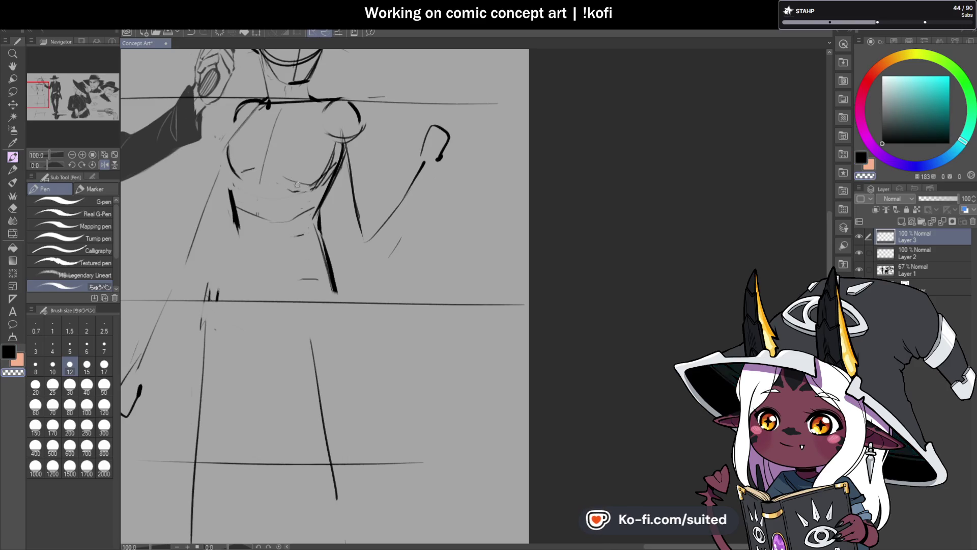
{"action": "key", "text": "ctrl+z"}
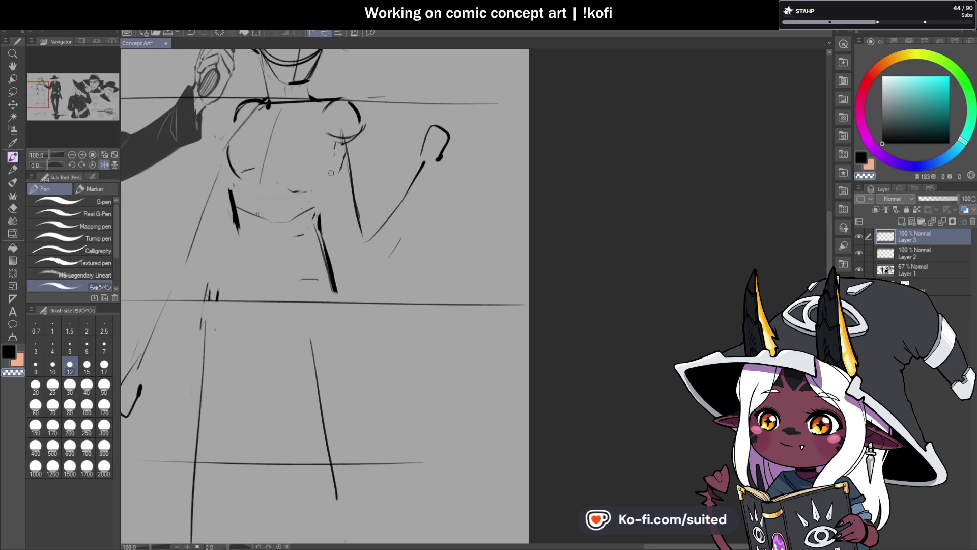
- Mark the right chest, draw the torso's right side, and erase the old left and right strokes
{"action": "left_click_drag", "start_coordinate": [331, 156], "coordinate": [337, 163]}
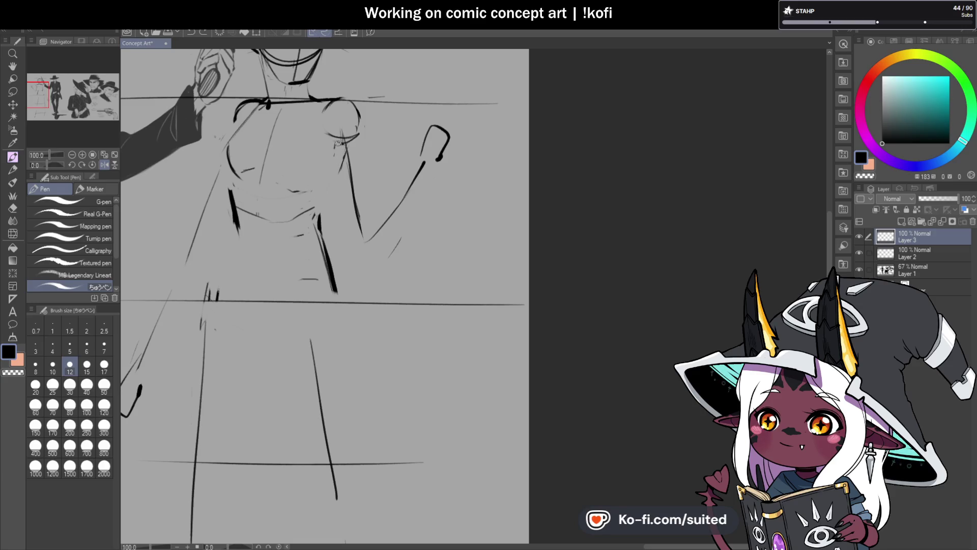
{"action": "mouse_move", "coordinate": [339, 143]}
{"action": "left_mouse_down"}
{"action": "mouse_move", "coordinate": [308, 196]}
{"action": "mouse_move", "coordinate": [308, 186]}
{"action": "left_mouse_up"}
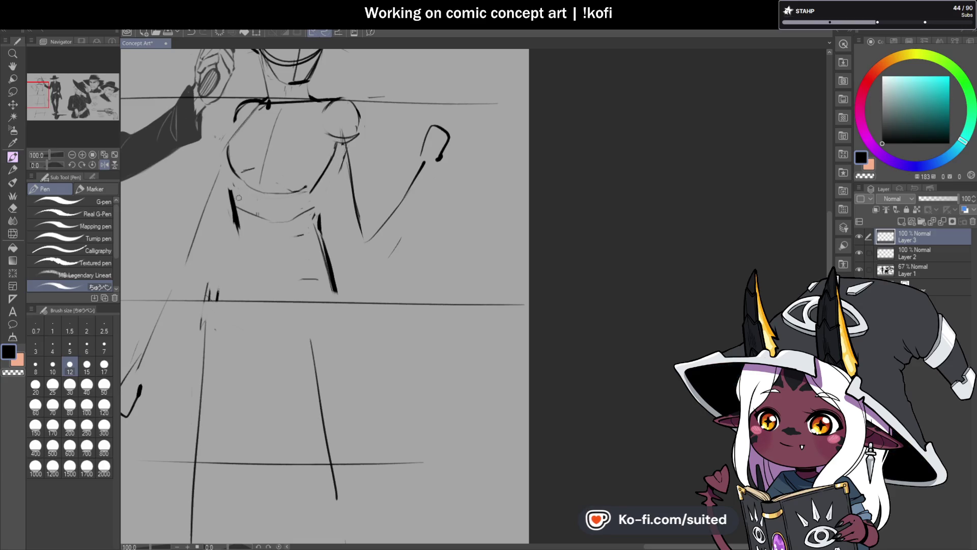
{"action": "key", "text": "c"}
{"action": "left_click_drag", "start_coordinate": [230, 191], "coordinate": [239, 229]}
{"action": "mouse_move", "coordinate": [330, 265]}
{"action": "left_mouse_down"}
{"action": "mouse_move", "coordinate": [321, 228]}
{"action": "mouse_move", "coordinate": [332, 278]}
{"action": "left_mouse_up"}
{"action": "key", "text": "c"}
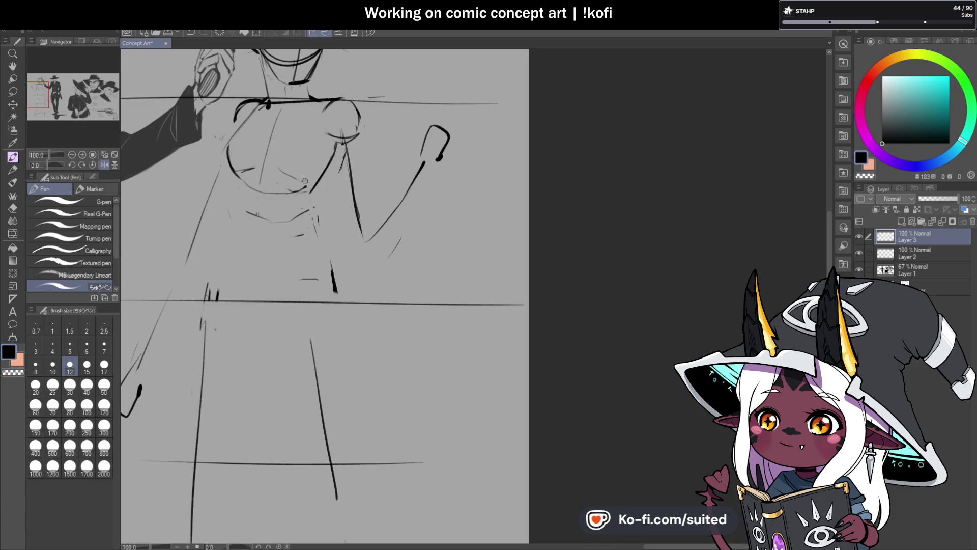
- Erase and redraw the figure's left shoulder line
{"action": "key", "text": "c"}
{"action": "left_click_drag", "start_coordinate": [234, 123], "coordinate": [256, 100]}
{"action": "key", "text": "c"}
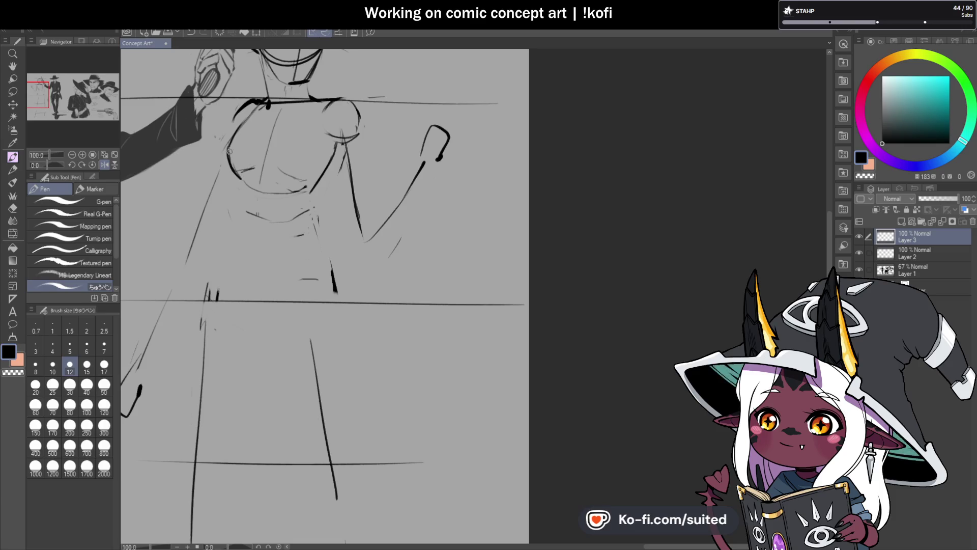
{"action": "left_click_drag", "start_coordinate": [227, 152], "coordinate": [253, 116]}
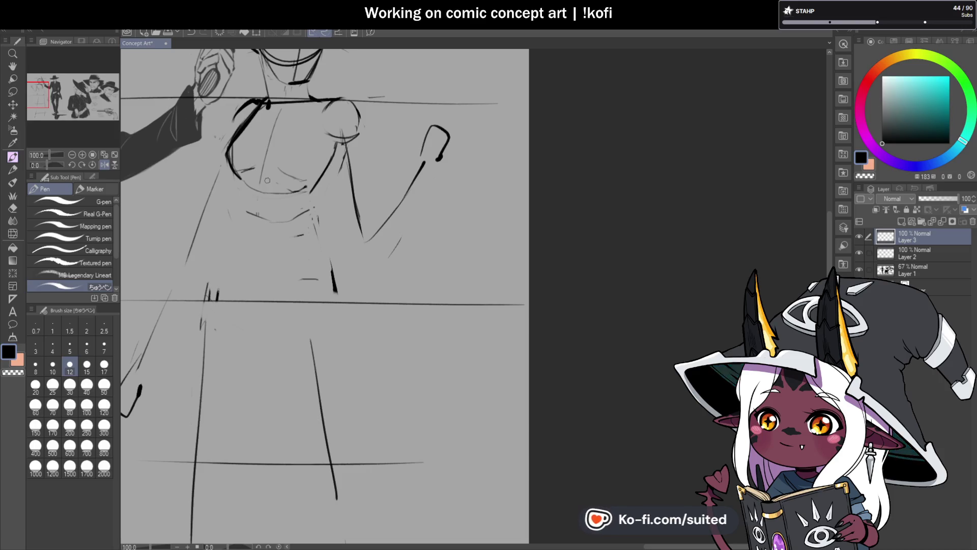
{"action": "key", "text": "c"}
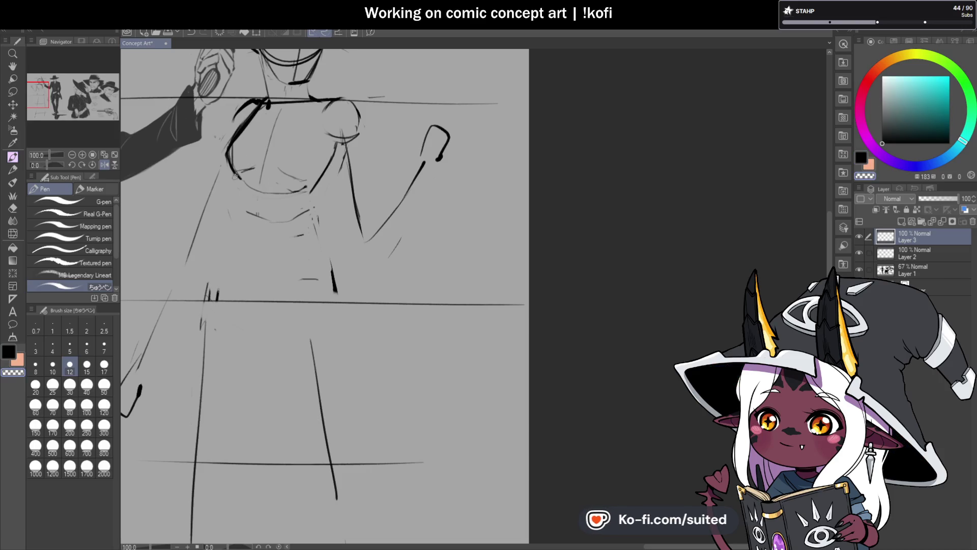
{"action": "key", "text": "c"}
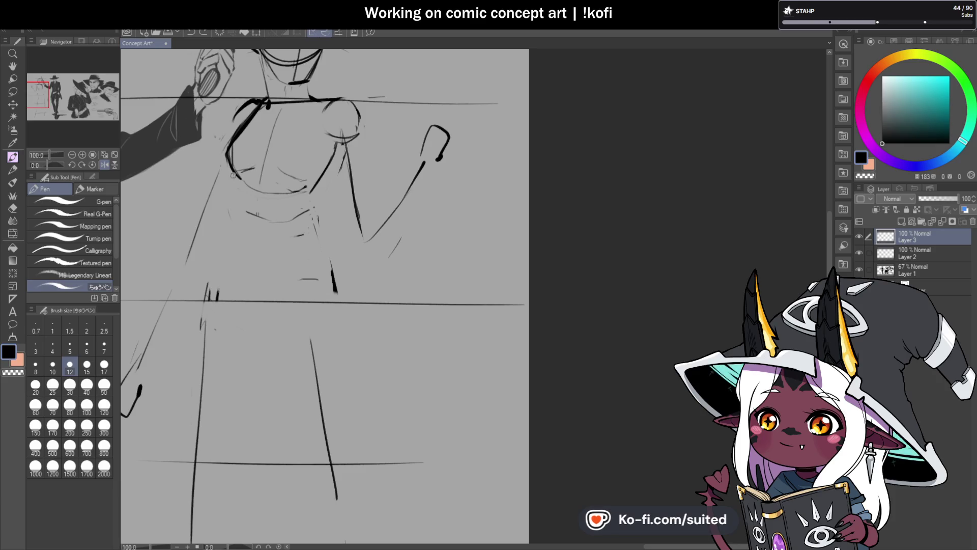
- Extend and thicken the torso's left and right contours down to the hips, undoing a hip stroke
{"action": "mouse_move", "coordinate": [237, 178]}
{"action": "left_mouse_down"}
{"action": "mouse_move", "coordinate": [241, 217]}
{"action": "mouse_move", "coordinate": [253, 218]}
{"action": "left_mouse_up"}
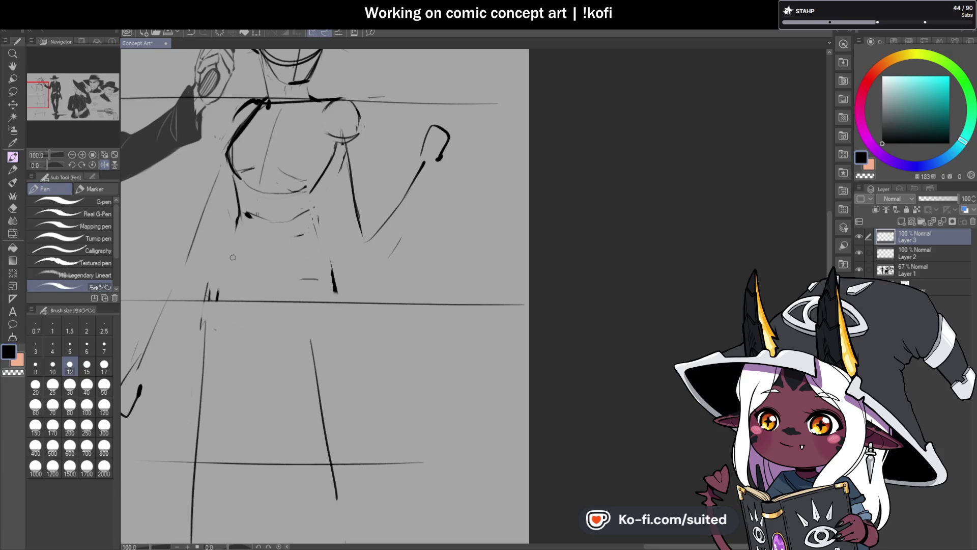
{"action": "left_click_drag", "start_coordinate": [229, 254], "coordinate": [224, 286]}
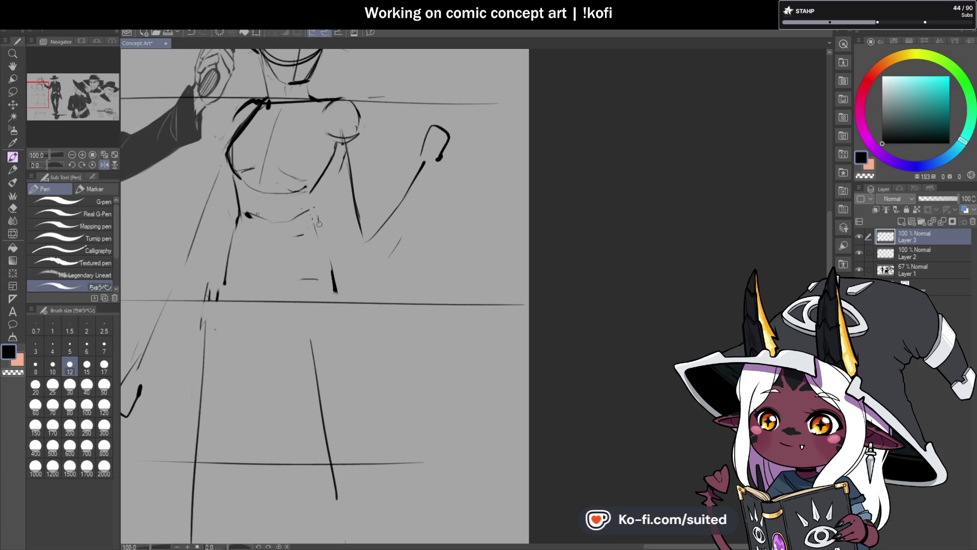
{"action": "left_click_drag", "start_coordinate": [318, 223], "coordinate": [334, 286]}
{"action": "mouse_move", "coordinate": [331, 162]}
{"action": "left_mouse_down"}
{"action": "mouse_move", "coordinate": [313, 204]}
{"action": "mouse_move", "coordinate": [325, 261]}
{"action": "left_mouse_up"}
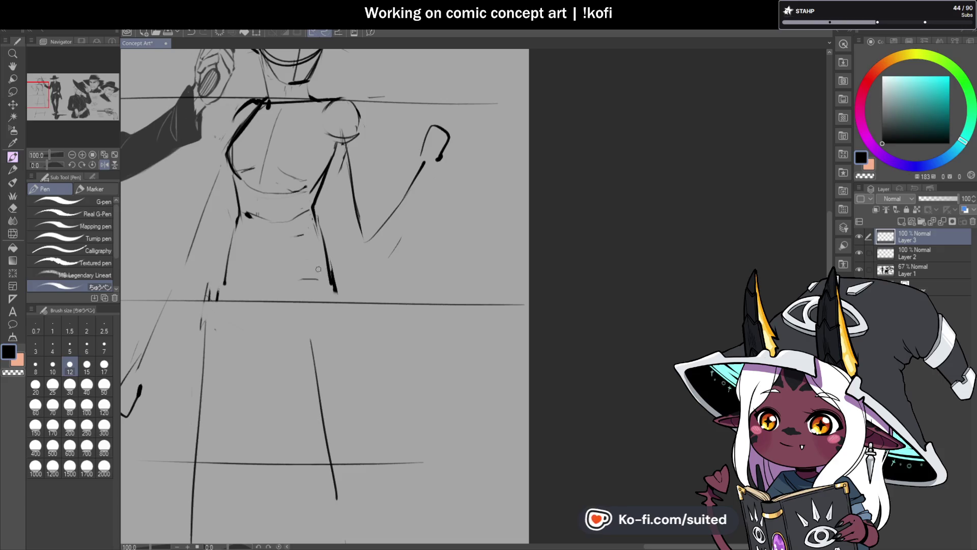
{"action": "mouse_move", "coordinate": [225, 287]}
{"action": "left_mouse_down"}
{"action": "mouse_move", "coordinate": [240, 299]}
{"action": "mouse_move", "coordinate": [324, 285]}
{"action": "left_mouse_up"}
{"action": "key", "text": "ctrl+z"}
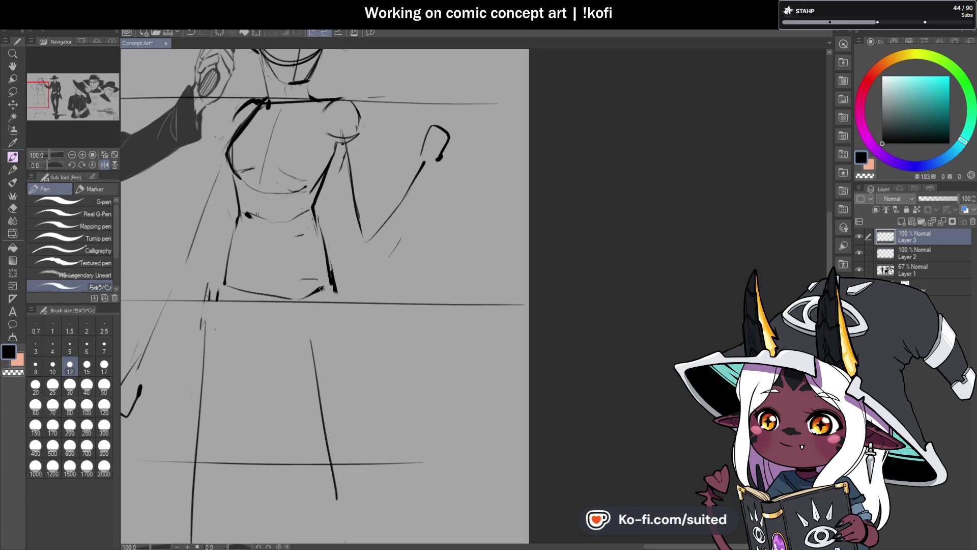
{"action": "scroll", "coordinate": [322, 348], "scroll_direction": "down", "scroll_amount": 3}
{"action": "scroll", "coordinate": [322, 349], "scroll_direction": "up", "scroll_amount": 1}
- Lasso the figure's lower body and shift it slightly to the right
{"action": "key", "text": "m"}
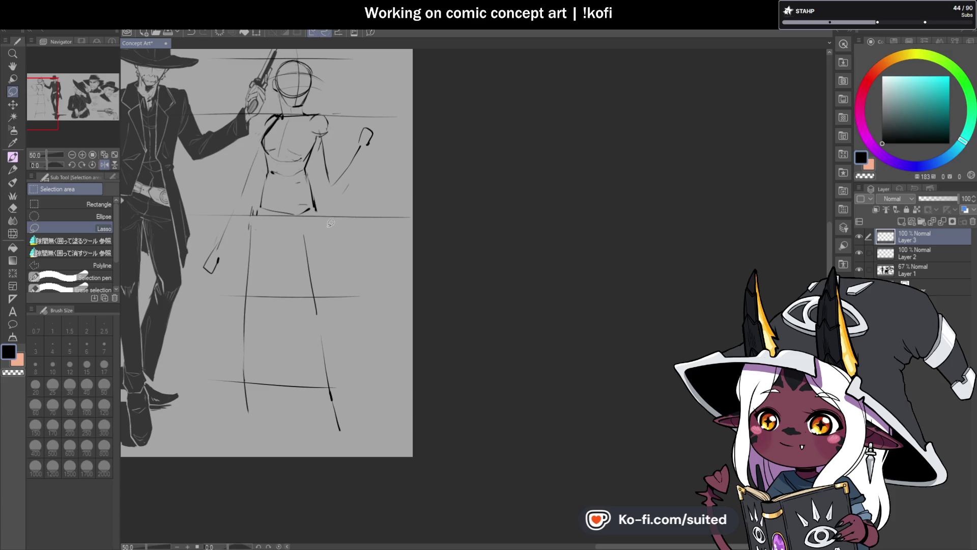
{"action": "mouse_move", "coordinate": [312, 232]}
{"action": "left_mouse_down"}
{"action": "mouse_move", "coordinate": [263, 216]}
{"action": "mouse_move", "coordinate": [244, 443]}
{"action": "mouse_move", "coordinate": [356, 273]}
{"action": "left_mouse_up"}
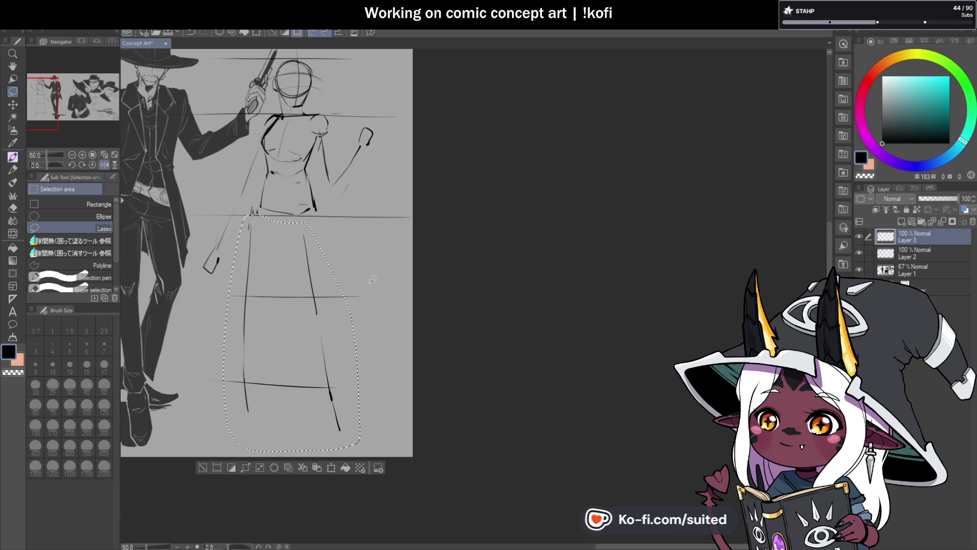
{"action": "key", "text": "ctrl+t"}
{"action": "left_click_drag", "start_coordinate": [319, 362], "coordinate": [329, 362]}
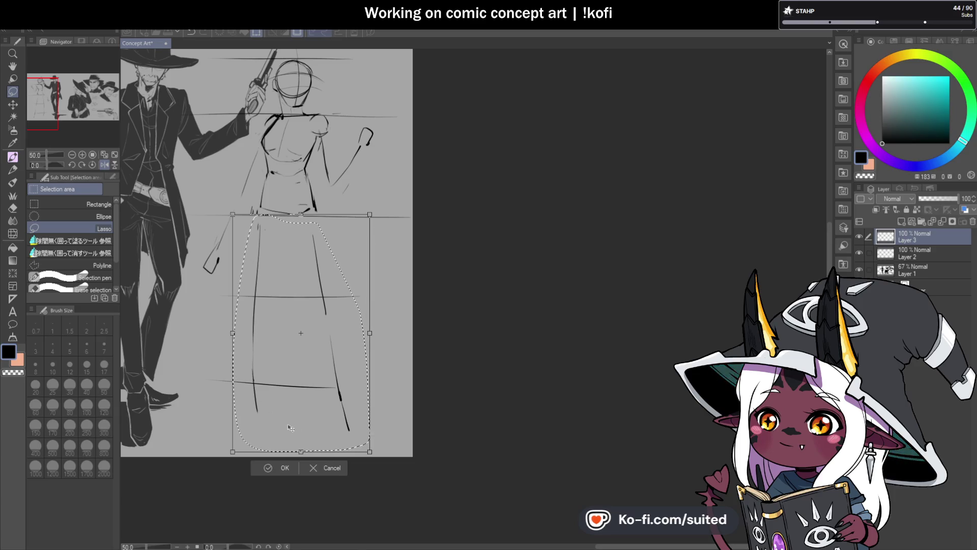
{"action": "key", "text": "Return"}
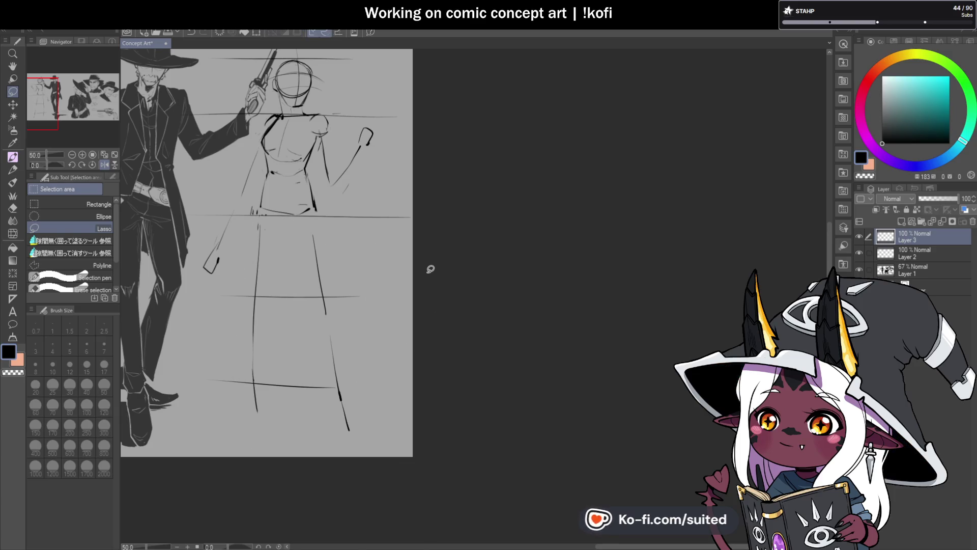
- Clean up the construction and cross guide lines inside the head with the pen
{"action": "key", "text": "p"}
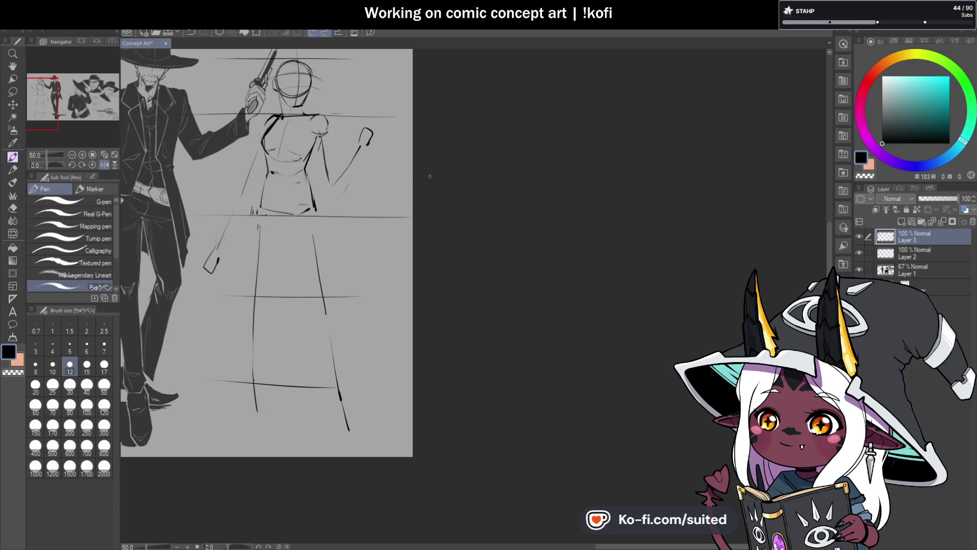
{"action": "scroll", "coordinate": [430, 177], "scroll_direction": "down", "scroll_amount": 1}
{"action": "scroll", "coordinate": [274, 136], "scroll_direction": "up", "scroll_amount": 3}
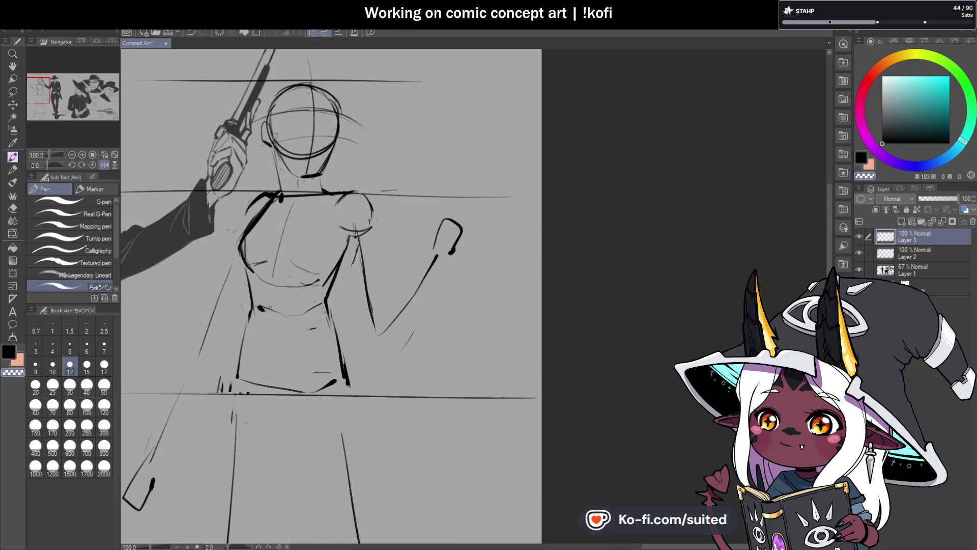
{"action": "mouse_move", "coordinate": [275, 136]}
{"action": "left_mouse_down"}
{"action": "mouse_move", "coordinate": [294, 162]}
{"action": "mouse_move", "coordinate": [332, 130]}
{"action": "mouse_move", "coordinate": [284, 112]}
{"action": "left_mouse_up"}
{"action": "mouse_move", "coordinate": [332, 134]}
{"action": "left_mouse_down"}
{"action": "mouse_move", "coordinate": [327, 163]}
{"action": "mouse_move", "coordinate": [309, 176]}
{"action": "mouse_move", "coordinate": [322, 188]}
{"action": "mouse_move", "coordinate": [292, 183]}
{"action": "mouse_move", "coordinate": [276, 162]}
{"action": "mouse_move", "coordinate": [286, 197]}
{"action": "left_mouse_up"}
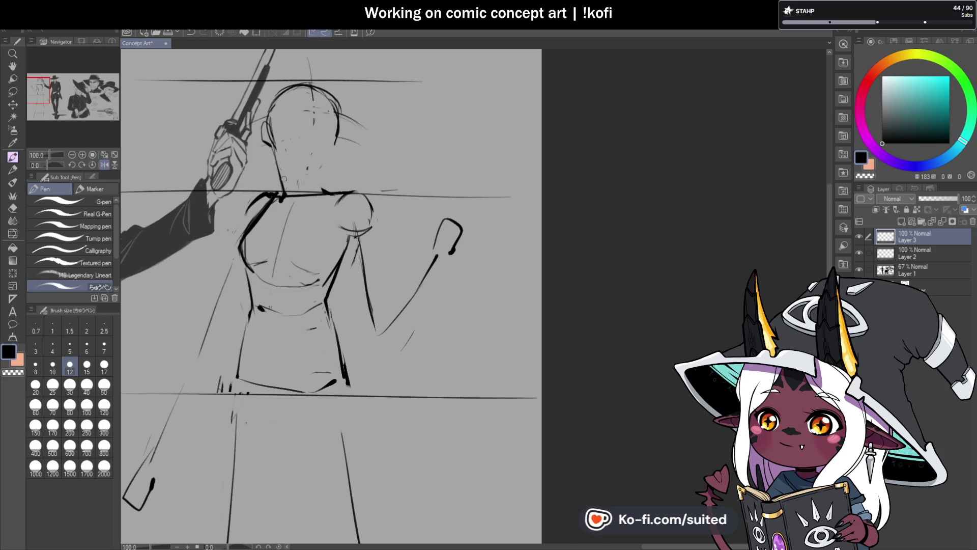
- Draw the rounded top of the head, a jaw stroke and the chin line
{"action": "mouse_move", "coordinate": [269, 103]}
{"action": "left_mouse_down"}
{"action": "mouse_move", "coordinate": [317, 74]}
{"action": "mouse_move", "coordinate": [325, 84]}
{"action": "left_mouse_up"}
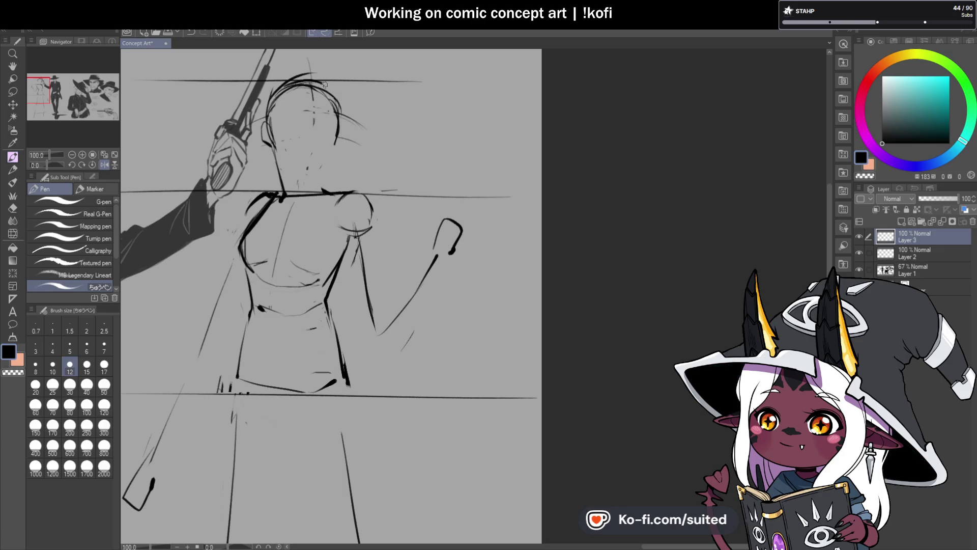
{"action": "scroll", "coordinate": [334, 164], "scroll_direction": "up", "scroll_amount": 2}
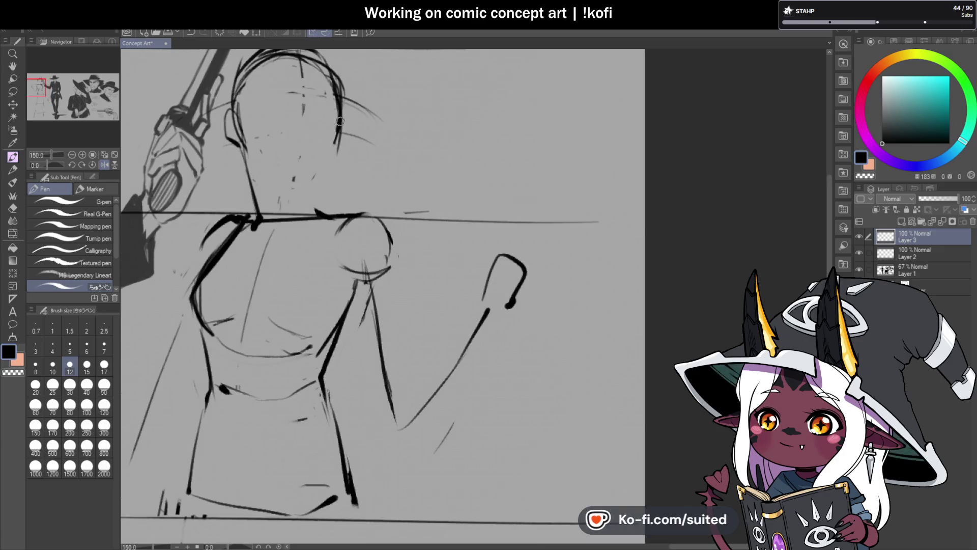
{"action": "mouse_move", "coordinate": [340, 120]}
{"action": "left_mouse_down"}
{"action": "mouse_move", "coordinate": [329, 173]}
{"action": "mouse_move", "coordinate": [313, 183]}
{"action": "left_mouse_up"}
{"action": "mouse_move", "coordinate": [310, 178]}
{"action": "left_mouse_down"}
{"action": "mouse_move", "coordinate": [280, 180]}
{"action": "mouse_move", "coordinate": [239, 134]}
{"action": "left_mouse_up"}
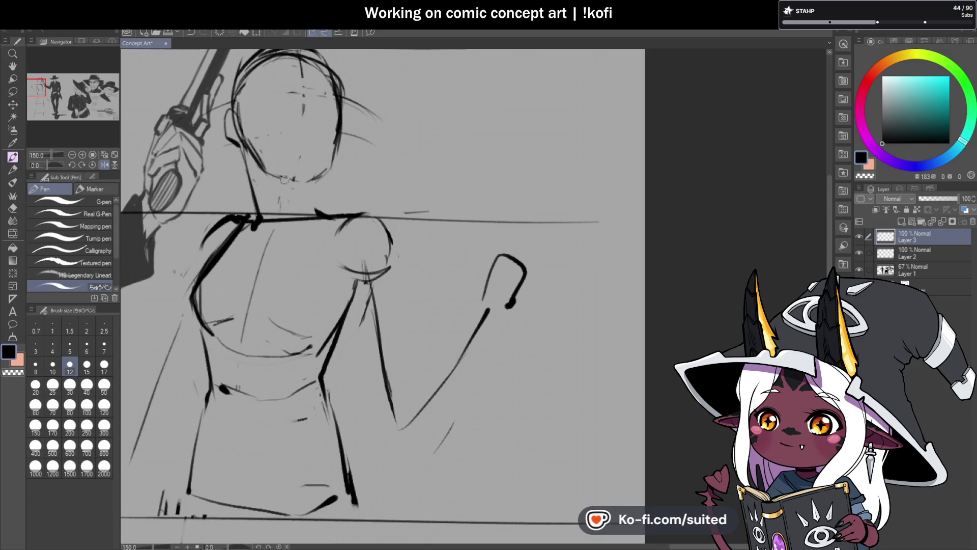
{"action": "scroll", "coordinate": [328, 245], "scroll_direction": "down", "scroll_amount": 1}
{"action": "scroll", "coordinate": [329, 247], "scroll_direction": "down", "scroll_amount": 3}
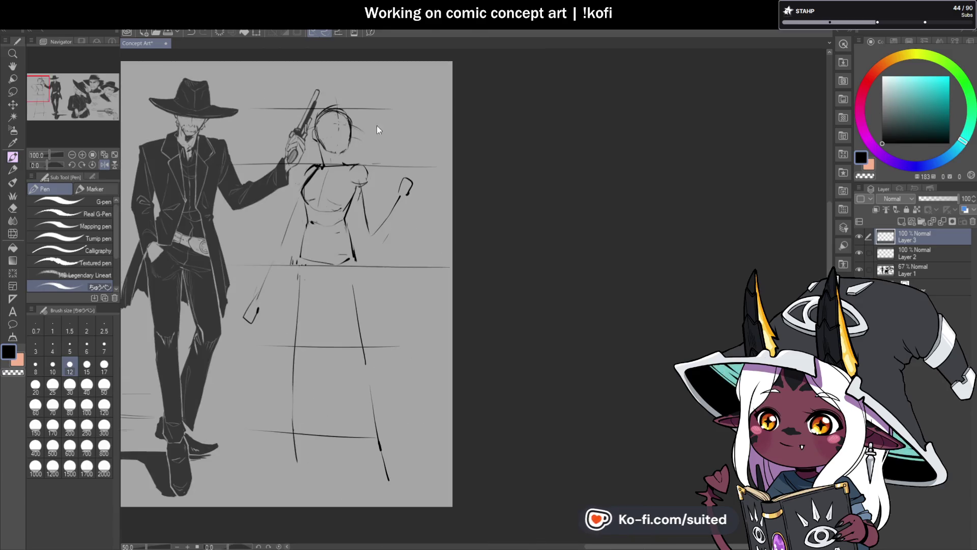
{"action": "scroll", "coordinate": [380, 130], "scroll_direction": "up", "scroll_amount": 3}
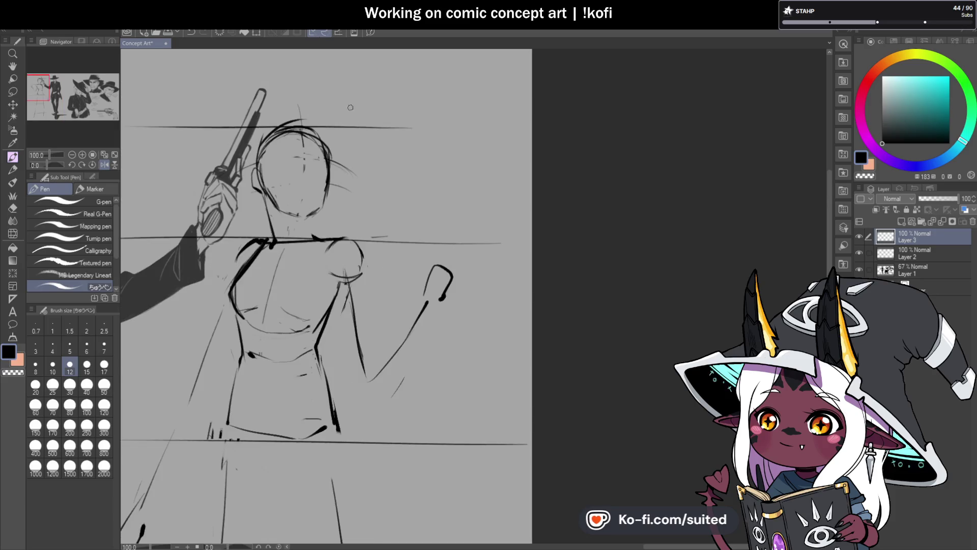
- Lasso the head, move it down slightly, and clear the selection
{"action": "key", "text": "m"}
{"action": "left_click_drag", "start_coordinate": [333, 104], "coordinate": [275, 111]}
{"action": "mouse_move", "coordinate": [334, 205]}
{"action": "left_mouse_down"}
{"action": "mouse_move", "coordinate": [336, 104]}
{"action": "mouse_move", "coordinate": [345, 111]}
{"action": "left_mouse_up"}
{"action": "key", "text": "ctrl+t"}
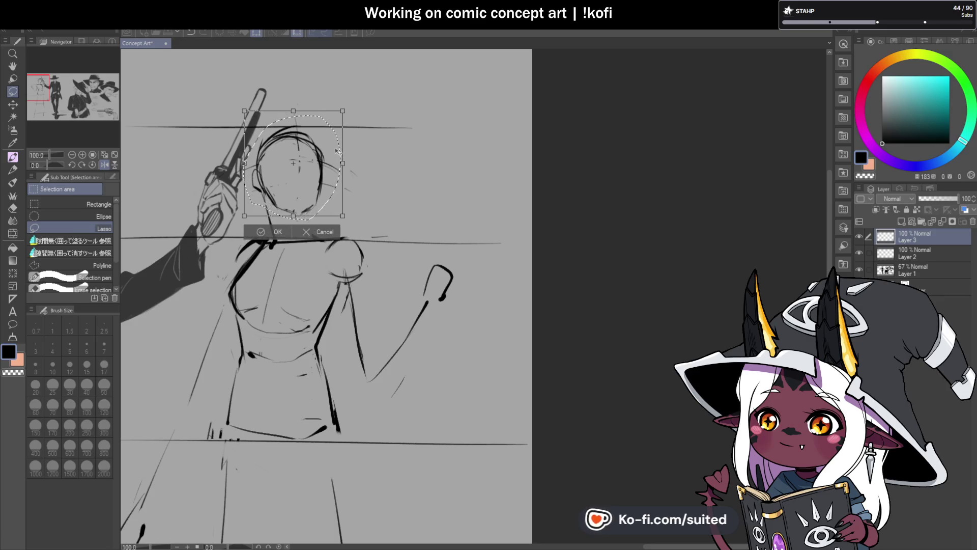
{"action": "left_click_drag", "start_coordinate": [340, 152], "coordinate": [340, 161]}
{"action": "left_click", "coordinate": [280, 243]}
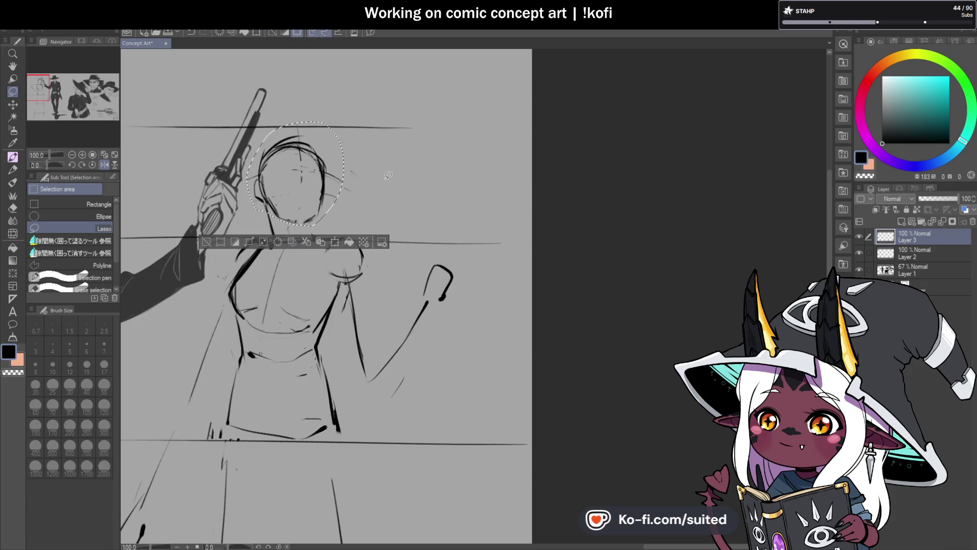
{"action": "key", "text": "ctrl+d"}
- Ink the jaw's right side, the neck line, and the skirt's left leg and waist lines
{"action": "key", "text": "p"}
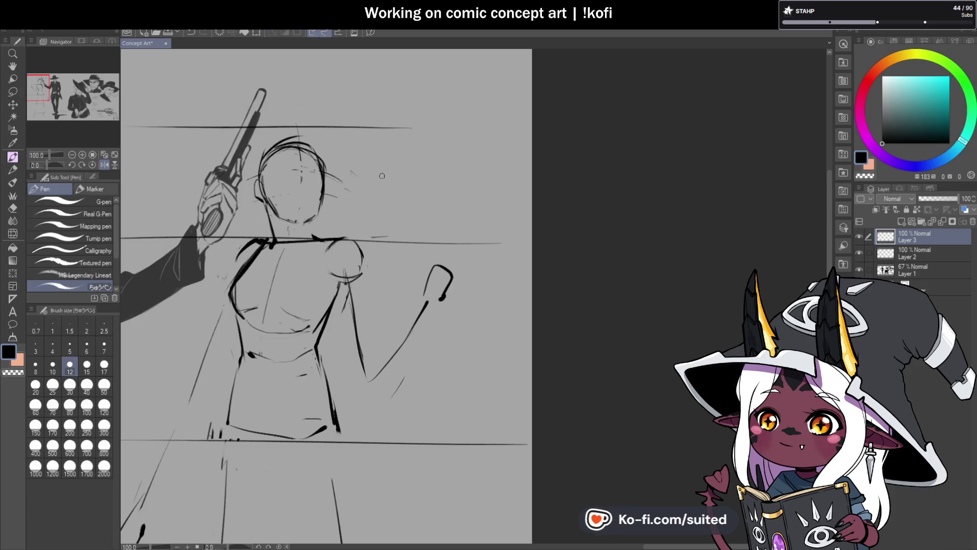
{"action": "scroll", "coordinate": [303, 183], "scroll_direction": "up", "scroll_amount": 1}
{"action": "scroll", "coordinate": [314, 206], "scroll_direction": "up", "scroll_amount": 1}
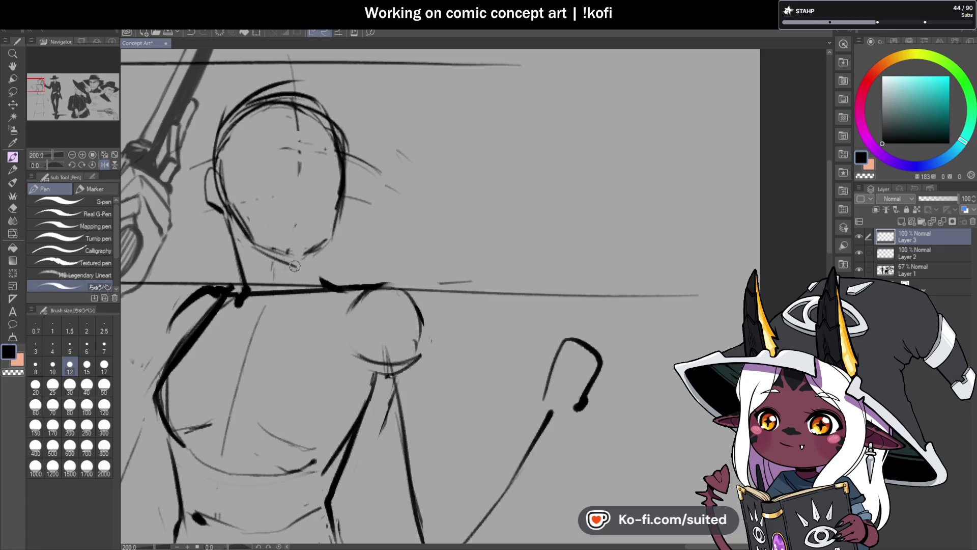
{"action": "left_click_drag", "start_coordinate": [342, 196], "coordinate": [326, 251]}
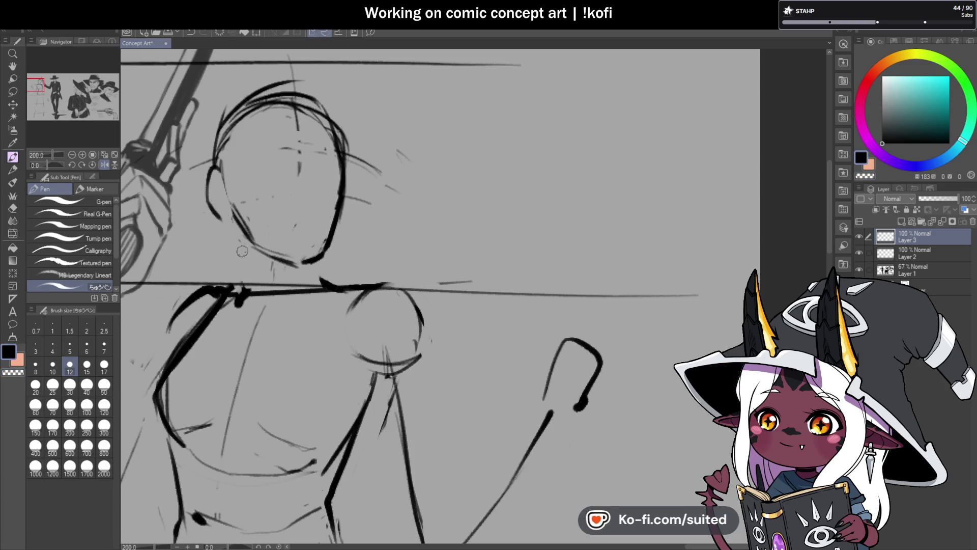
{"action": "left_click_drag", "start_coordinate": [234, 233], "coordinate": [251, 291]}
{"action": "scroll", "coordinate": [299, 291], "scroll_direction": "down", "scroll_amount": 5}
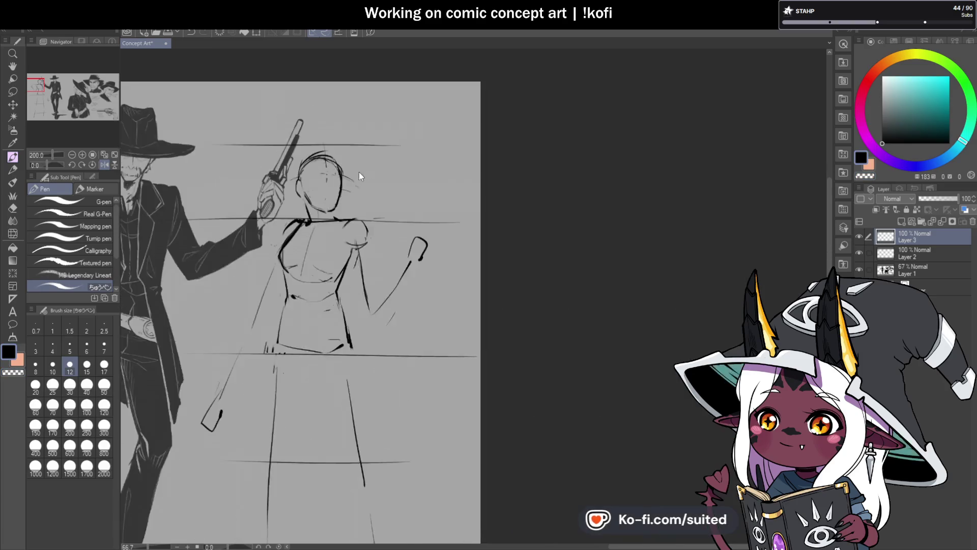
{"action": "scroll", "coordinate": [351, 341], "scroll_direction": "up", "scroll_amount": 2}
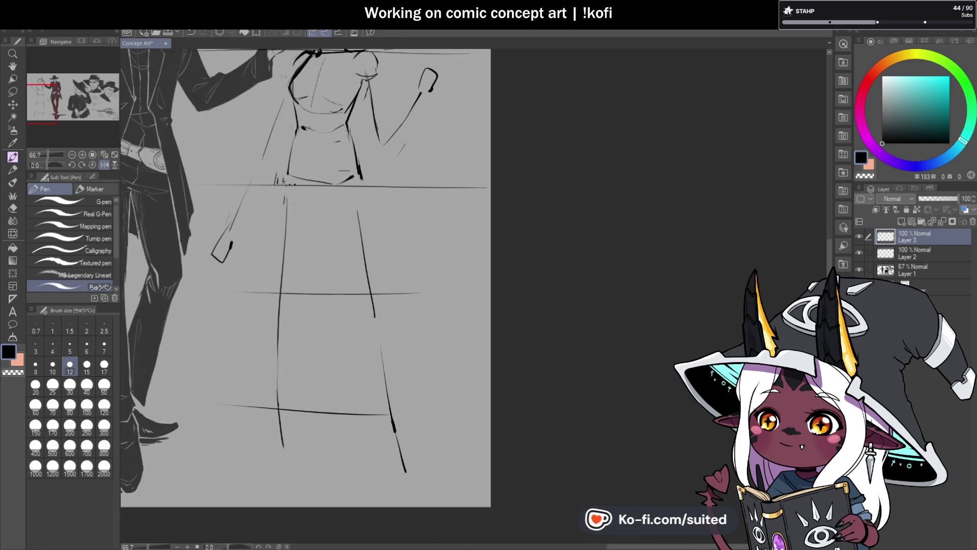
{"action": "left_click_drag", "start_coordinate": [283, 181], "coordinate": [282, 297]}
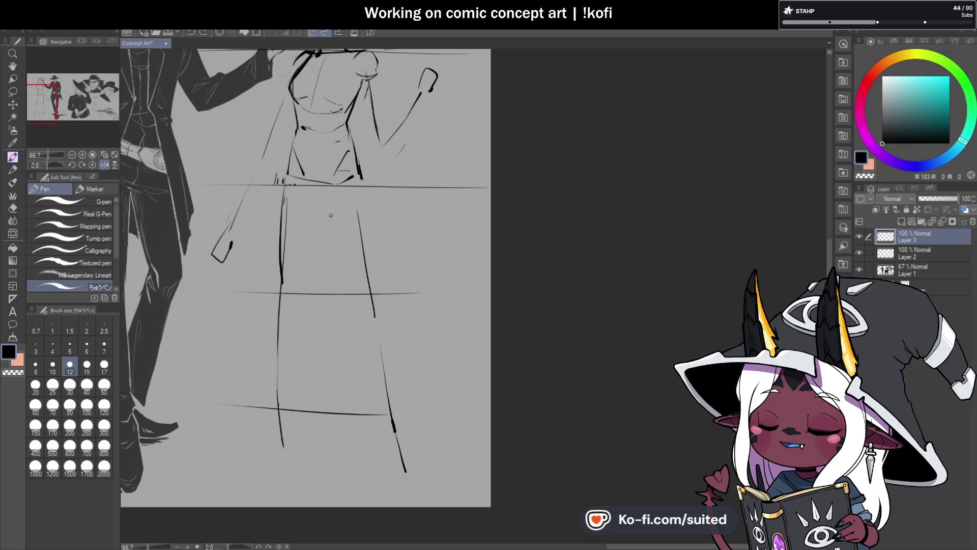
{"action": "mouse_move", "coordinate": [327, 186]}
{"action": "left_mouse_down"}
{"action": "mouse_move", "coordinate": [349, 285]}
{"action": "mouse_move", "coordinate": [371, 236]}
{"action": "left_mouse_up"}
- Draw the skirt's right side and a short hip detail, undoing the unwanted fold strokes
{"action": "key", "text": "ctrl+z"}
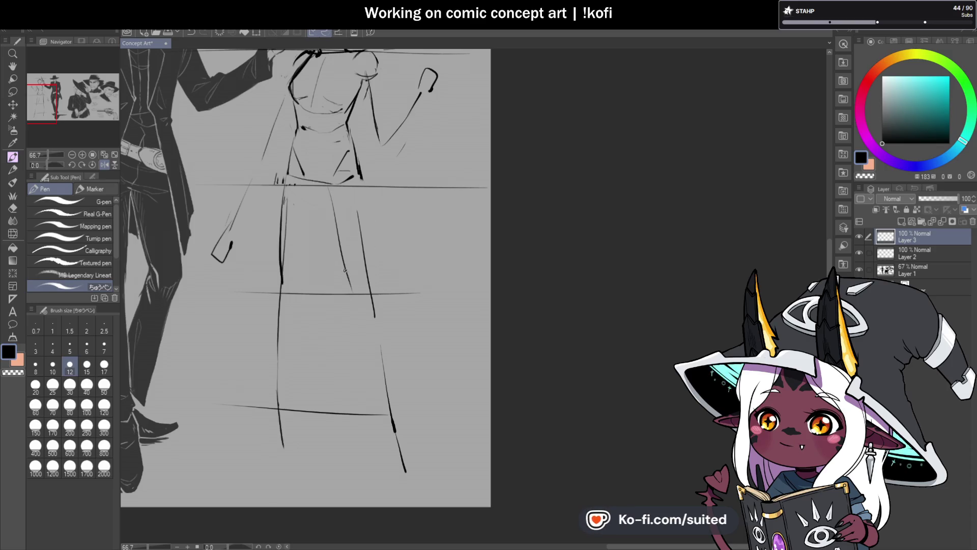
{"action": "left_click_drag", "start_coordinate": [365, 187], "coordinate": [379, 300]}
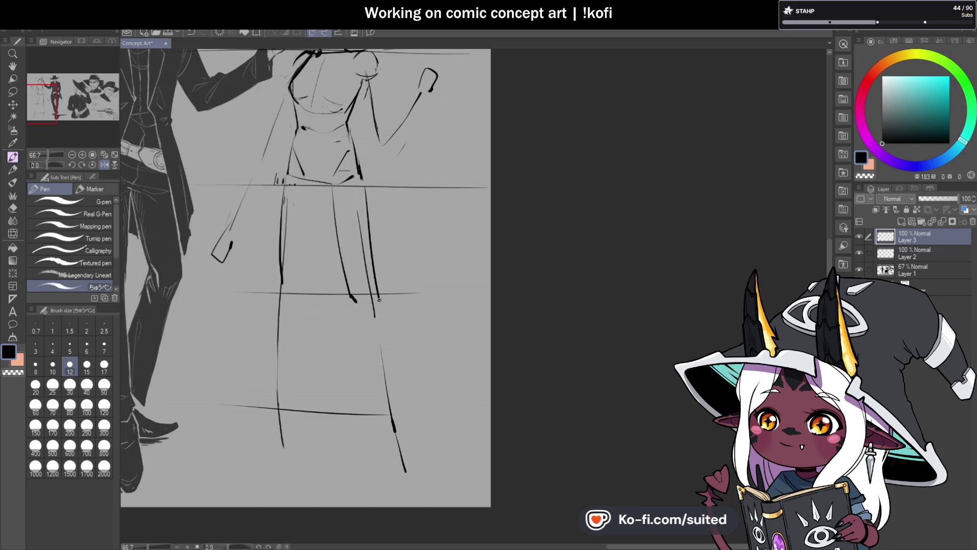
{"action": "left_click_drag", "start_coordinate": [320, 189], "coordinate": [301, 292]}
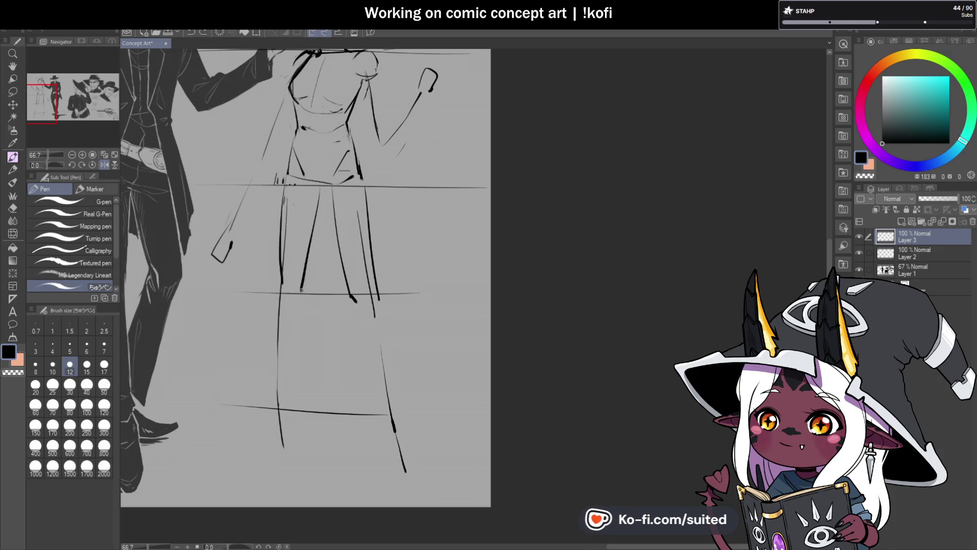
{"action": "mouse_move", "coordinate": [285, 184]}
{"action": "left_mouse_down"}
{"action": "mouse_move", "coordinate": [273, 291]}
{"action": "mouse_move", "coordinate": [304, 252]}
{"action": "mouse_move", "coordinate": [318, 186]}
{"action": "left_mouse_up"}
{"action": "key", "text": "ctrl+z"}
{"action": "key", "text": "ctrl+z"}
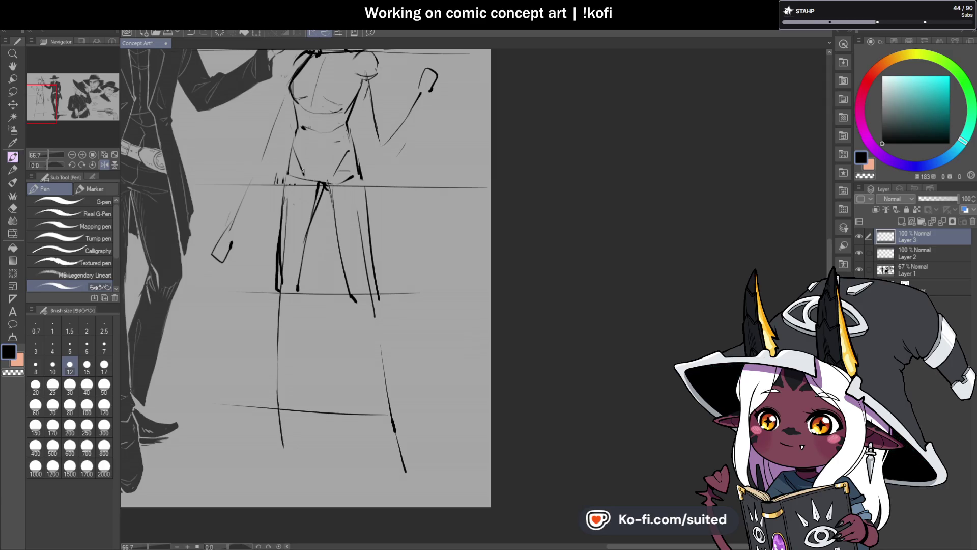
{"action": "left_click_drag", "start_coordinate": [298, 177], "coordinate": [317, 184]}
{"action": "scroll", "coordinate": [341, 186], "scroll_direction": "down", "scroll_amount": 2}
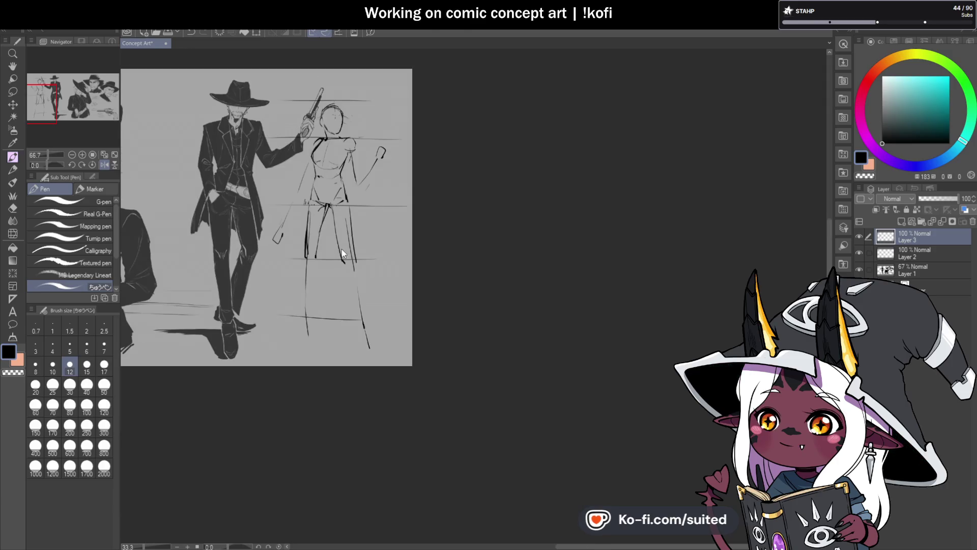
{"action": "scroll", "coordinate": [354, 285], "scroll_direction": "up", "scroll_amount": 1}
- Draw the garment's left leg line and its right edge down to the hem
{"action": "mouse_move", "coordinate": [301, 235]}
{"action": "left_mouse_down"}
{"action": "mouse_move", "coordinate": [290, 330]}
{"action": "mouse_move", "coordinate": [302, 336]}
{"action": "left_mouse_up"}
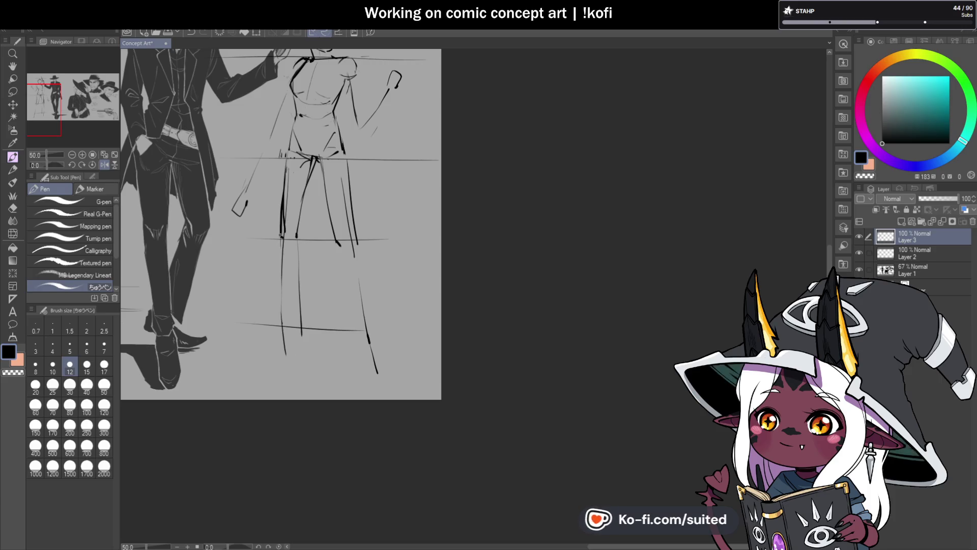
{"action": "left_click_drag", "start_coordinate": [279, 248], "coordinate": [276, 266]}
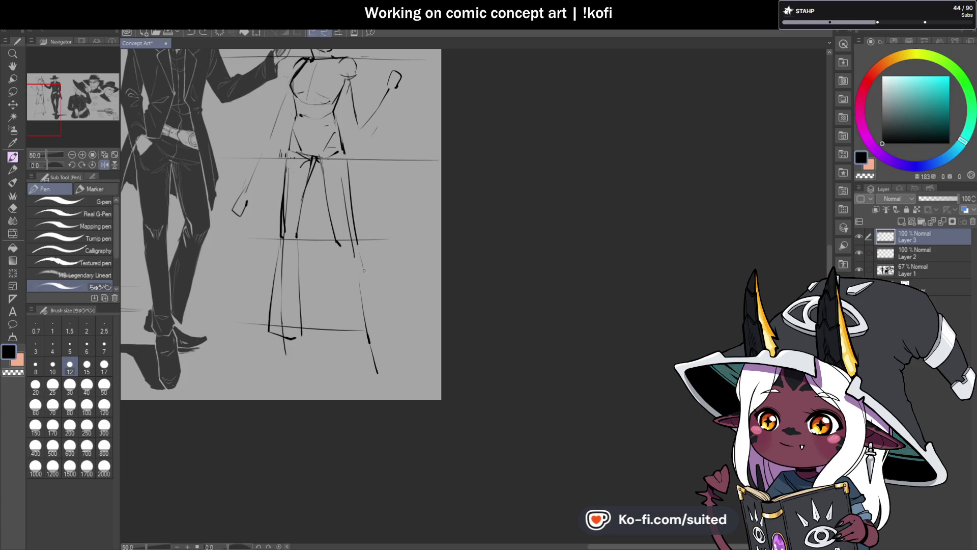
{"action": "mouse_move", "coordinate": [364, 270]}
{"action": "left_mouse_down"}
{"action": "mouse_move", "coordinate": [379, 330]}
{"action": "mouse_move", "coordinate": [367, 340]}
{"action": "left_mouse_up"}
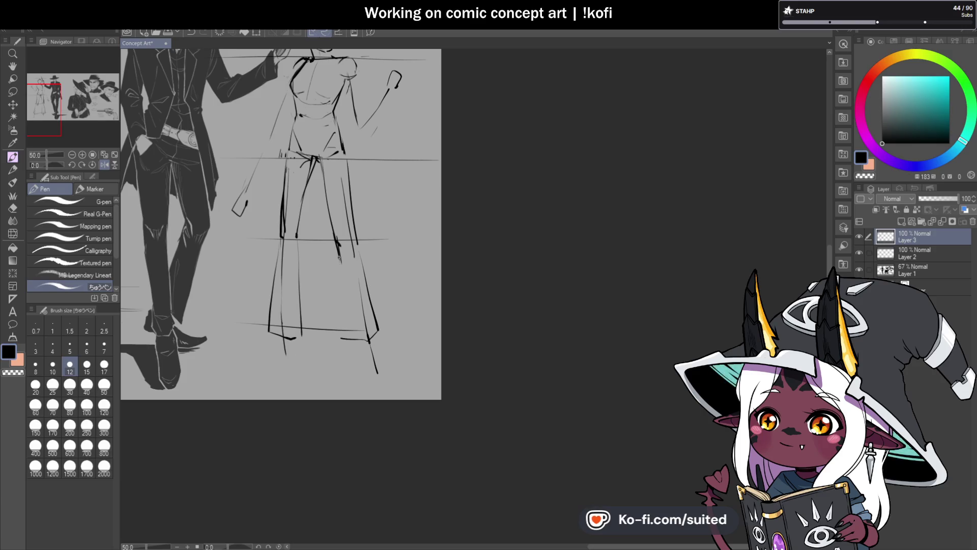
{"action": "scroll", "coordinate": [387, 249], "scroll_direction": "down", "scroll_amount": 1}
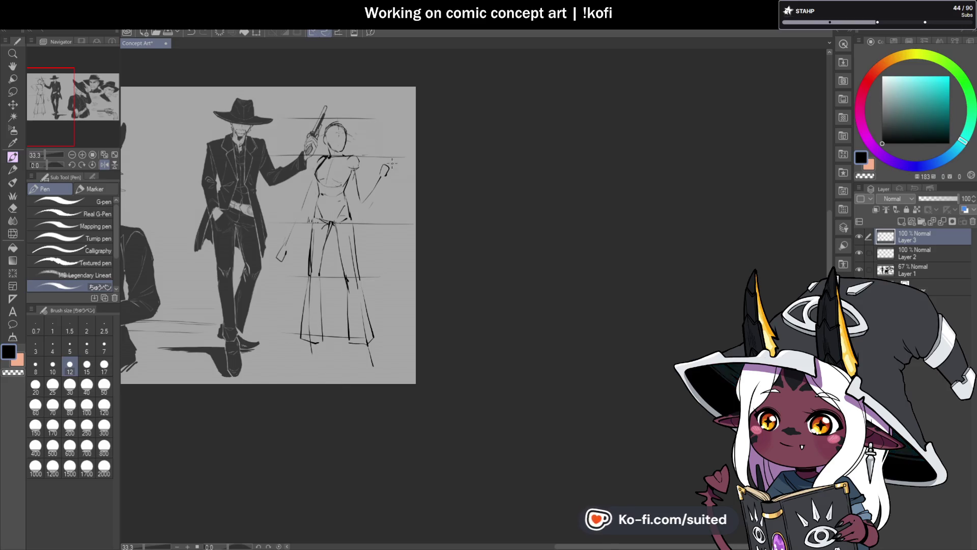
{"action": "scroll", "coordinate": [313, 196], "scroll_direction": "up", "scroll_amount": 2}
- Lasso the lowered hand and transform it up and to the right
{"action": "key", "text": "m"}
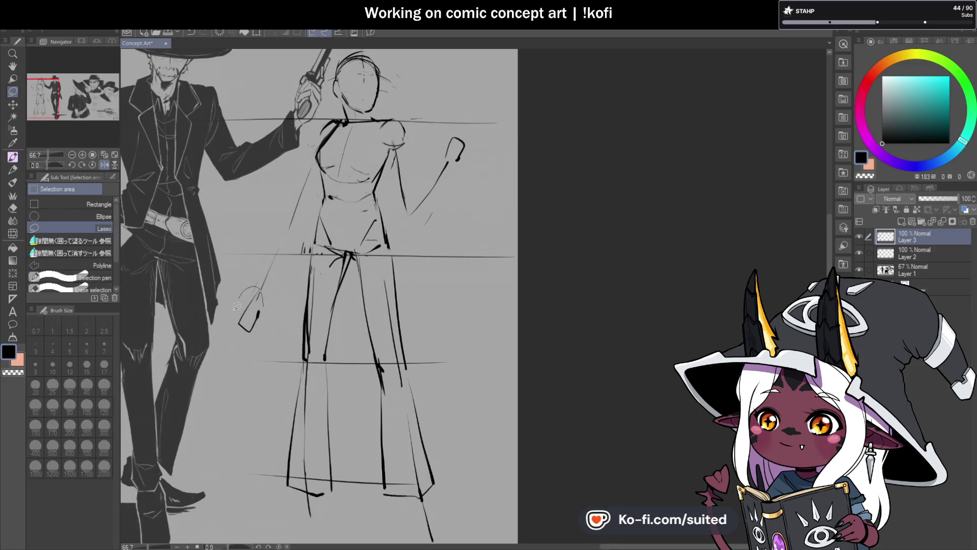
{"action": "mouse_move", "coordinate": [237, 306]}
{"action": "left_mouse_down"}
{"action": "mouse_move", "coordinate": [229, 329]}
{"action": "mouse_move", "coordinate": [275, 307]}
{"action": "left_mouse_up"}
{"action": "key", "text": "ctrl+t"}
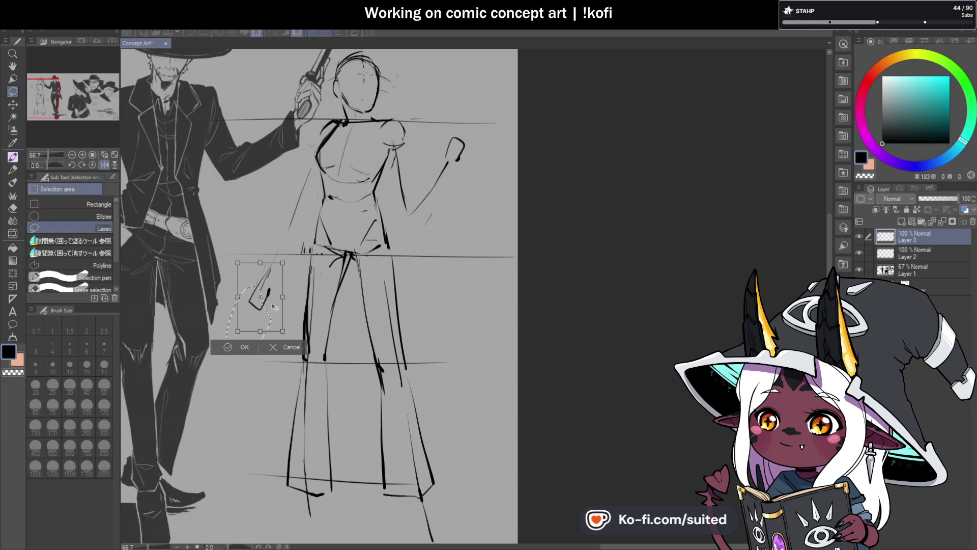
{"action": "left_click", "coordinate": [246, 350]}
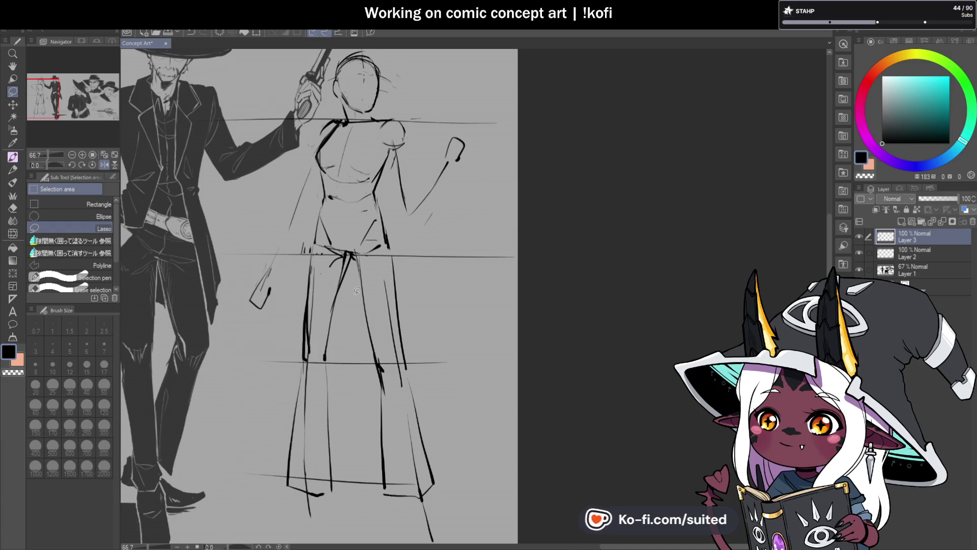
- Zoom out to the whole sheet and flip the canvas horizontally to check the drawing
{"action": "key", "text": "ctrl+minus"}
{"action": "key", "text": "h"}
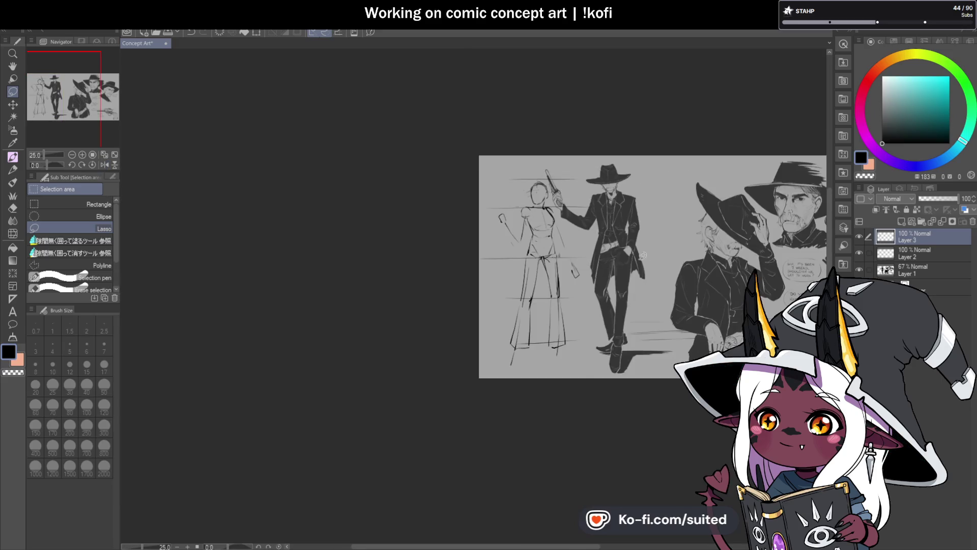
{"action": "key", "text": "ctrl+minus"}
{"action": "left_click", "coordinate": [104, 165]}
{"action": "scroll", "coordinate": [432, 306], "scroll_direction": "down", "scroll_amount": 1}
{"action": "scroll", "coordinate": [439, 318], "scroll_direction": "up", "scroll_amount": 2}
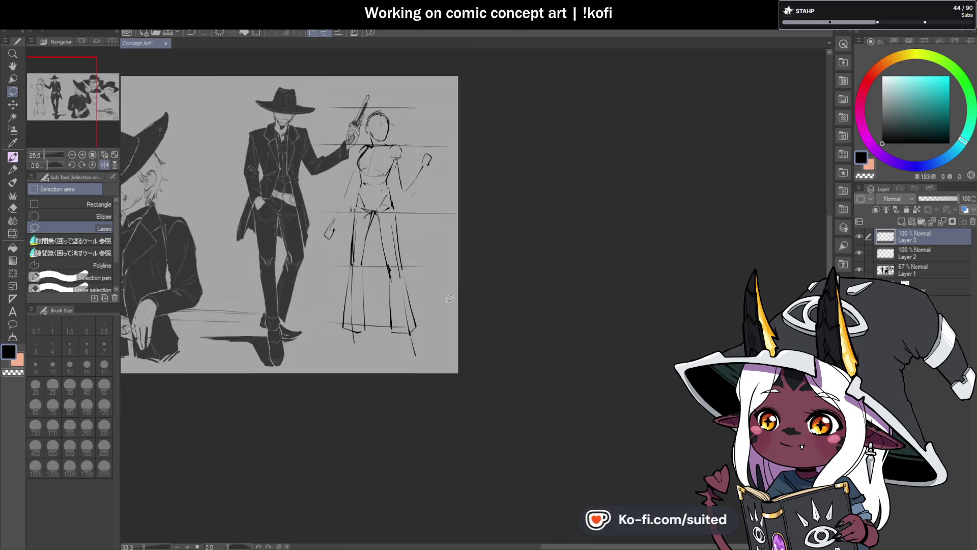
{"action": "key", "text": "p"}
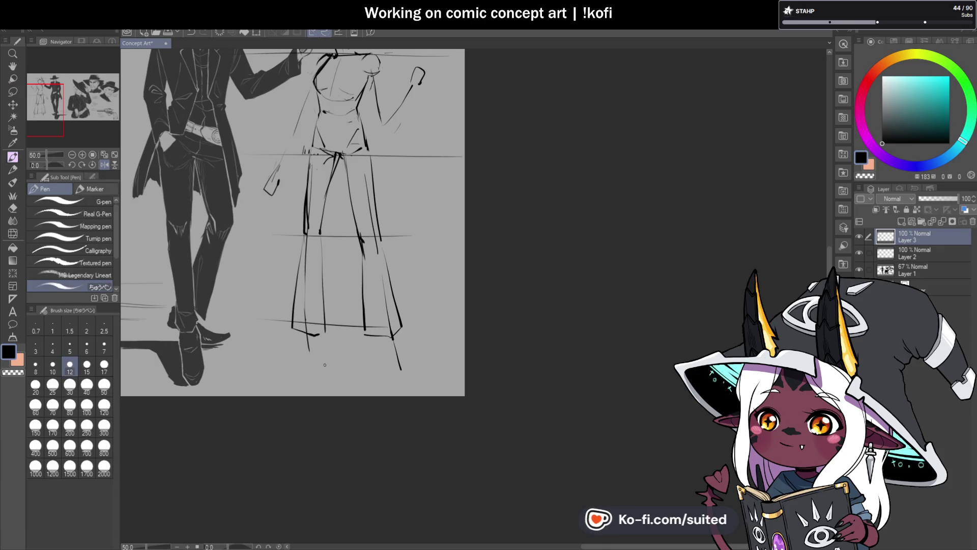
{"action": "scroll", "coordinate": [305, 346], "scroll_direction": "up", "scroll_amount": 2}
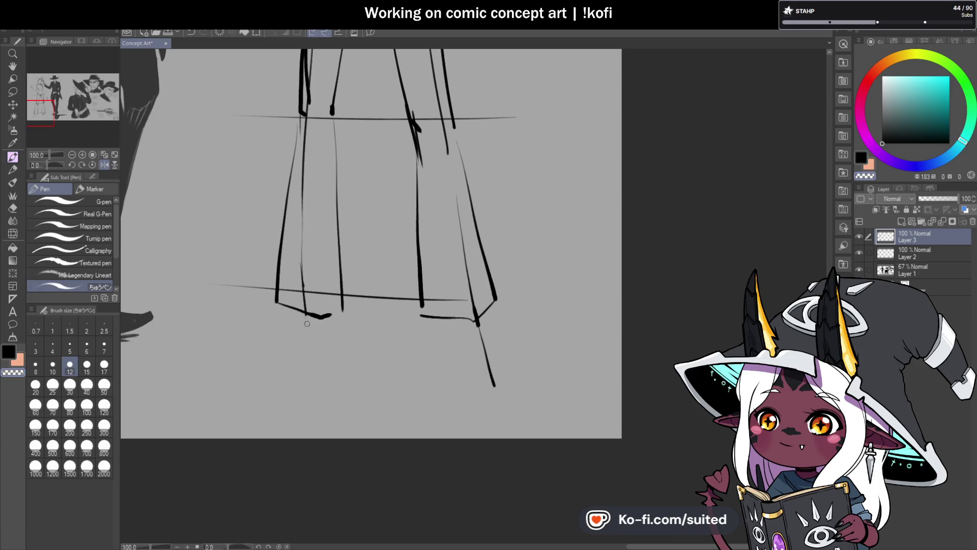
- Erase the faint sketch lines along both skirt edges
{"action": "scroll", "coordinate": [240, 250], "scroll_direction": "down", "scroll_amount": 2}
{"action": "left_click_drag", "start_coordinate": [256, 134], "coordinate": [245, 327]}
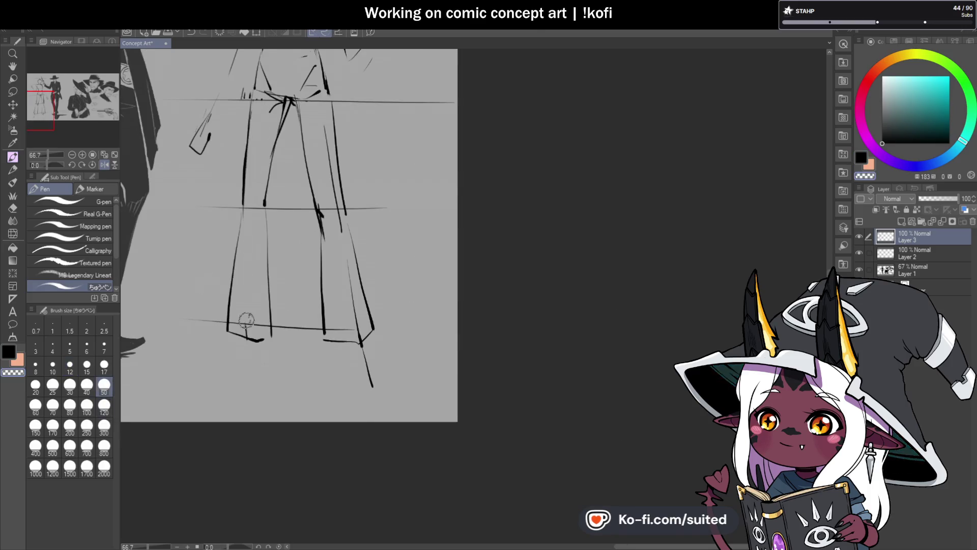
{"action": "mouse_move", "coordinate": [323, 122]}
{"action": "left_mouse_down"}
{"action": "mouse_move", "coordinate": [359, 327]}
{"action": "mouse_move", "coordinate": [348, 330]}
{"action": "mouse_move", "coordinate": [373, 388]}
{"action": "left_mouse_up"}
- Reset the brush to a small size and save the concept art file
{"action": "left_click", "coordinate": [70, 367]}
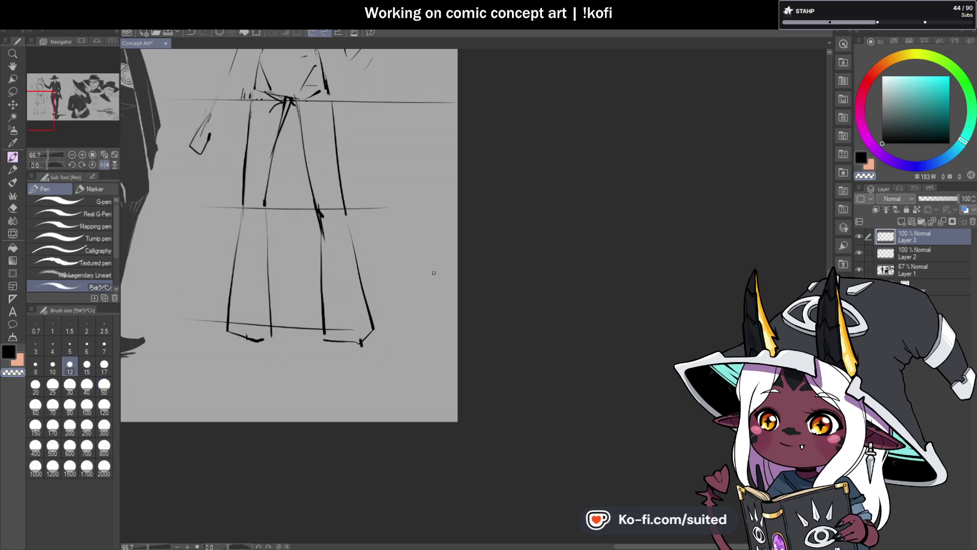
{"action": "key", "text": "ctrl+s"}
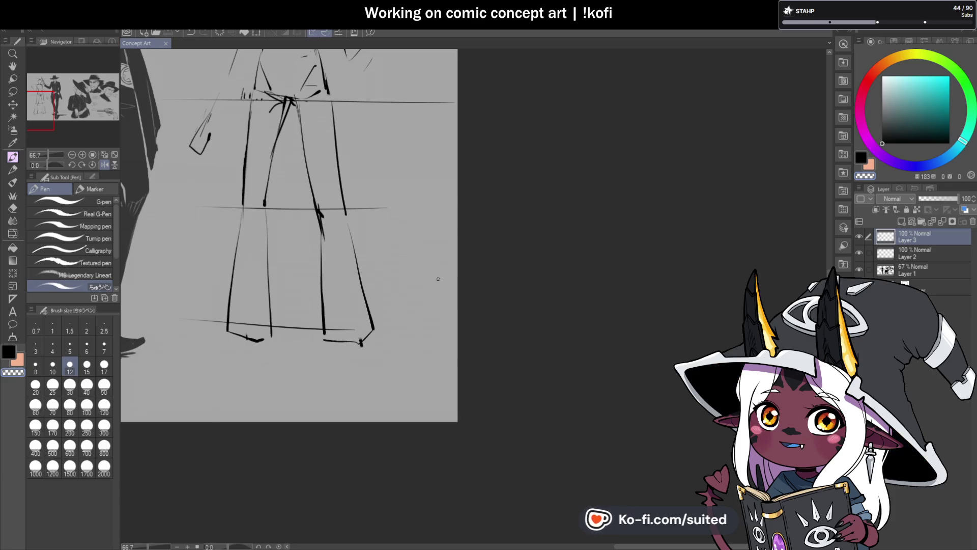
{"action": "scroll", "coordinate": [387, 305], "scroll_direction": "down", "scroll_amount": 2}
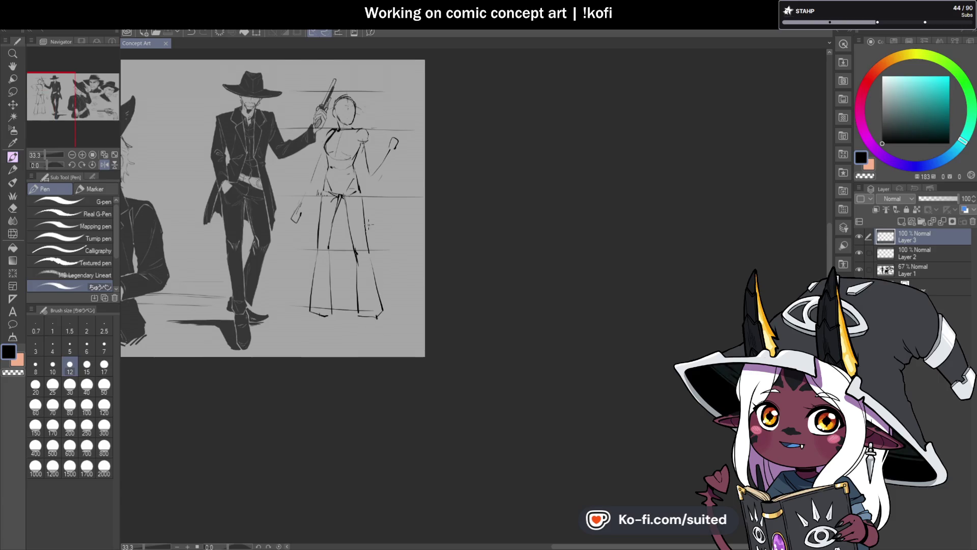
{"action": "scroll", "coordinate": [368, 223], "scroll_direction": "up", "scroll_amount": 2}
{"action": "scroll", "coordinate": [343, 166], "scroll_direction": "up", "scroll_amount": 1}
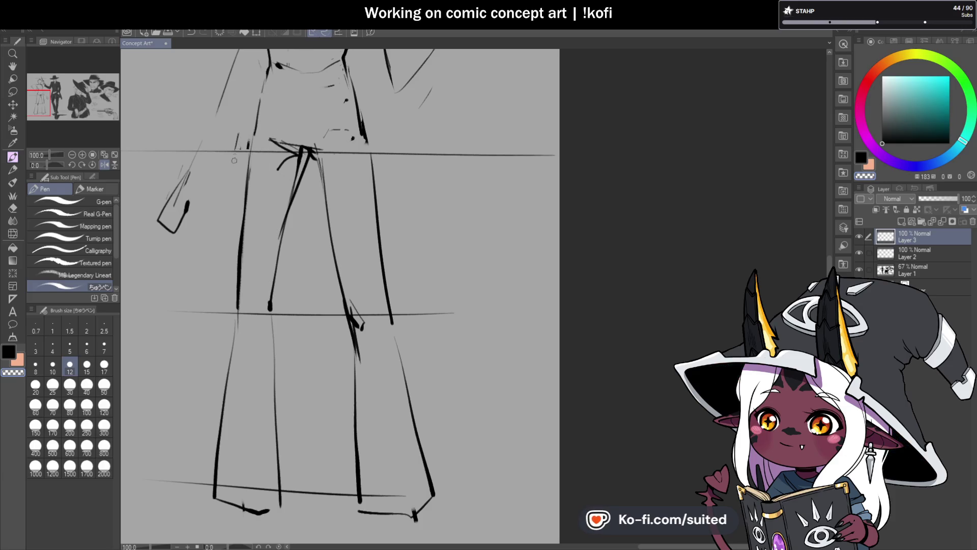
{"action": "scroll", "coordinate": [374, 216], "scroll_direction": "down", "scroll_amount": 2}
{"action": "scroll", "coordinate": [350, 203], "scroll_direction": "up", "scroll_amount": 2}
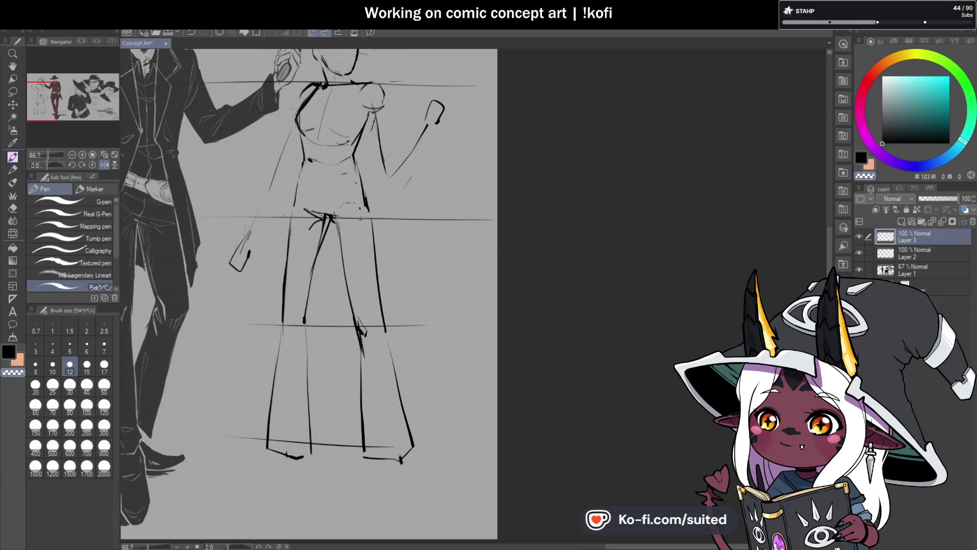
{"action": "scroll", "coordinate": [329, 244], "scroll_direction": "down", "scroll_amount": 2}
{"action": "scroll", "coordinate": [328, 245], "scroll_direction": "up", "scroll_amount": 4}
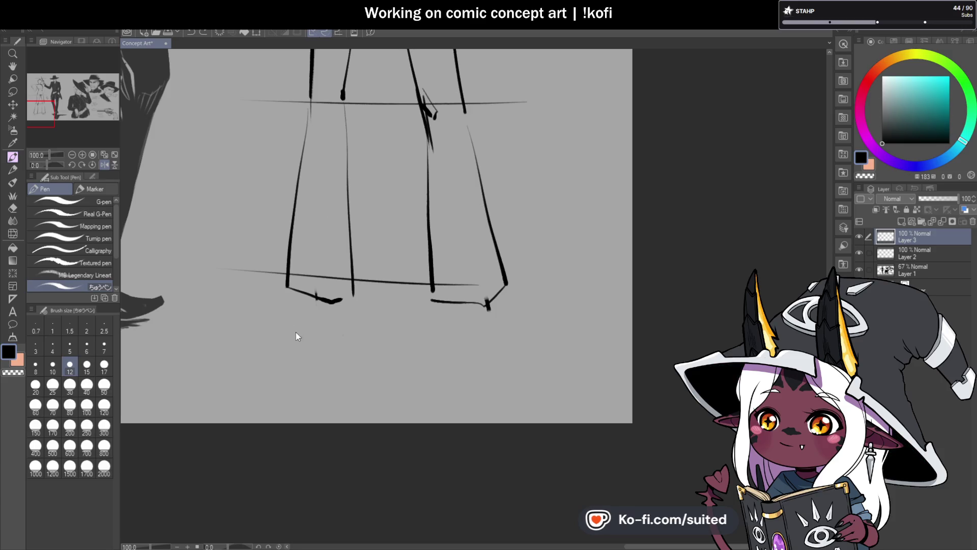
- Start the shoes under both trouser legs, including the right shoe's heel line
{"action": "mouse_move", "coordinate": [281, 330]}
{"action": "left_mouse_down"}
{"action": "mouse_move", "coordinate": [293, 335]}
{"action": "mouse_move", "coordinate": [286, 316]}
{"action": "mouse_move", "coordinate": [297, 301]}
{"action": "left_mouse_up"}
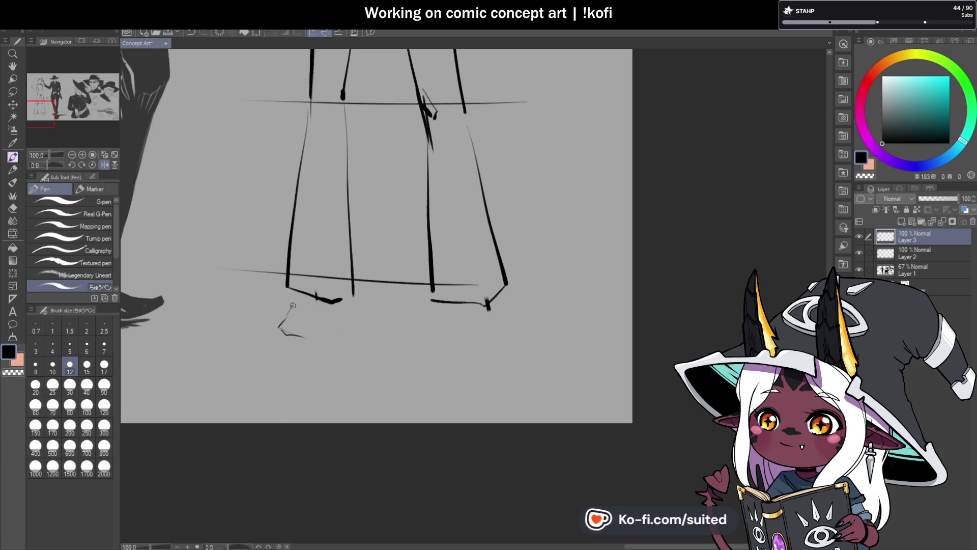
{"action": "scroll", "coordinate": [271, 339], "scroll_direction": "down", "scroll_amount": 3}
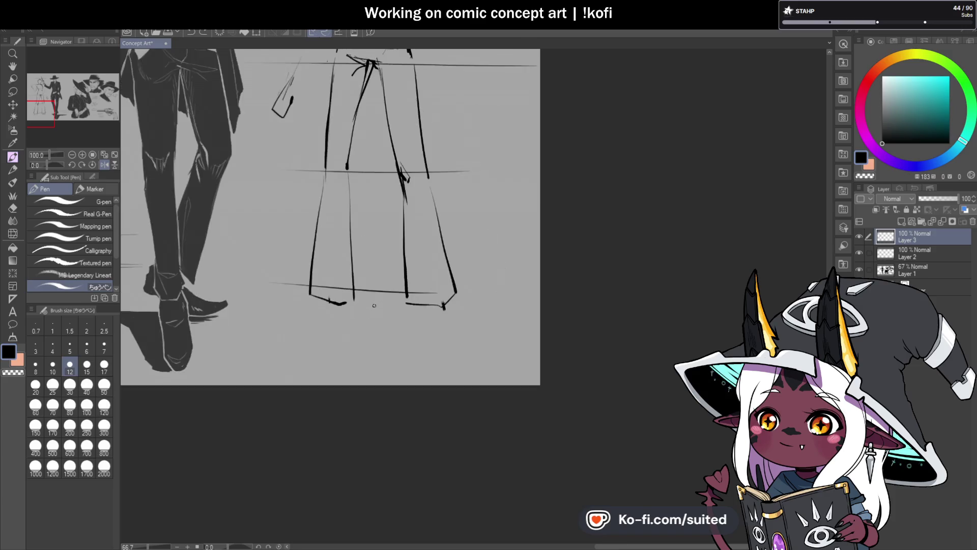
{"action": "scroll", "coordinate": [335, 337], "scroll_direction": "up", "scroll_amount": 1}
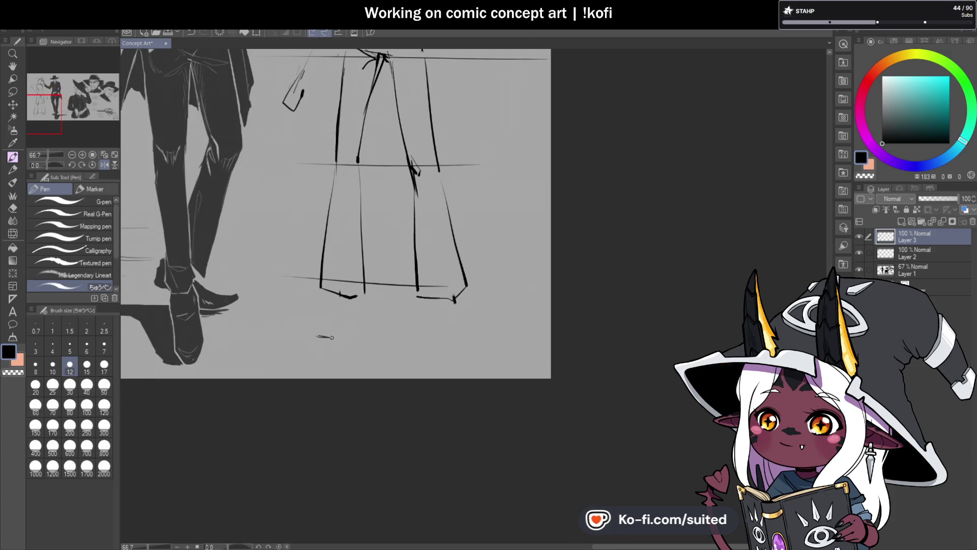
{"action": "scroll", "coordinate": [428, 306], "scroll_direction": "up", "scroll_amount": 2}
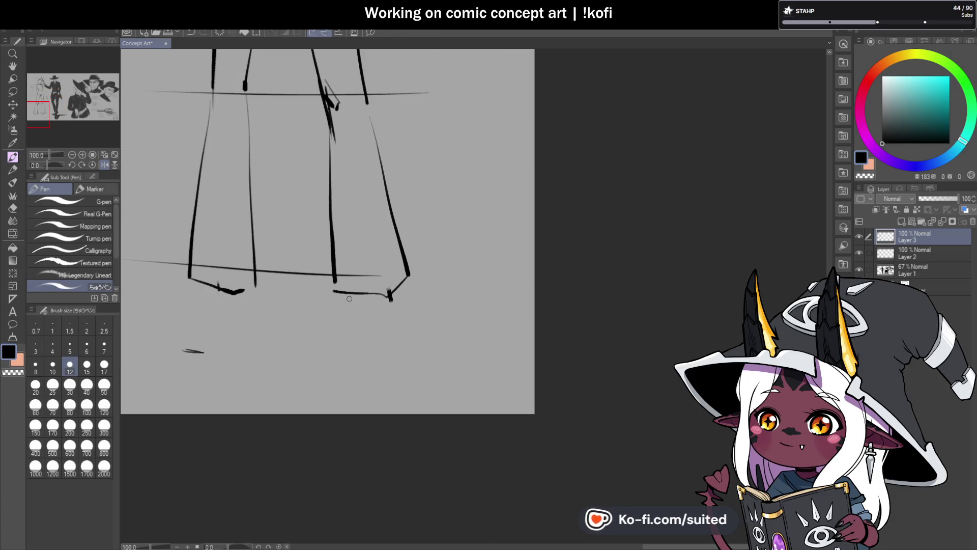
{"action": "left_click_drag", "start_coordinate": [347, 299], "coordinate": [350, 308]}
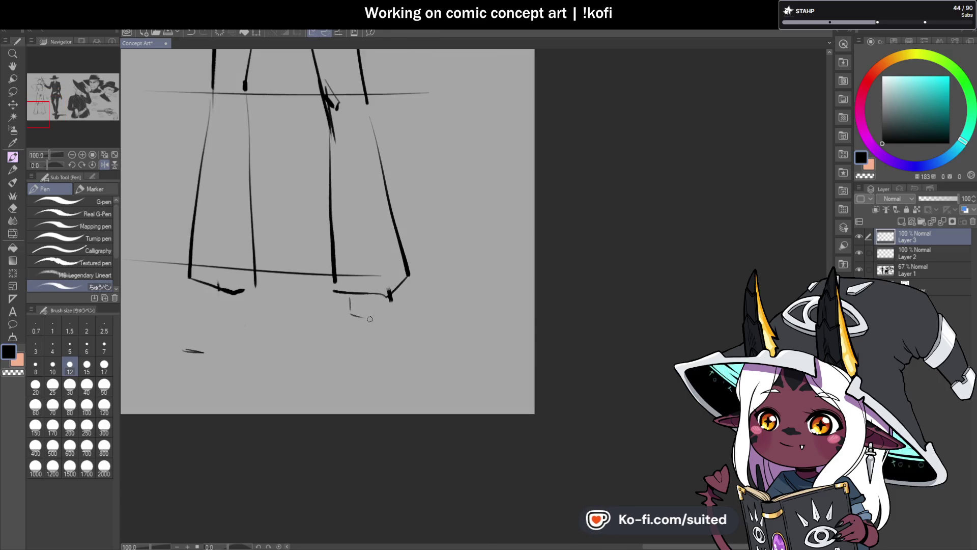
{"action": "key", "text": "ctrl+z"}
{"action": "mouse_move", "coordinate": [365, 315]}
{"action": "left_mouse_down"}
{"action": "mouse_move", "coordinate": [367, 301]}
{"action": "mouse_move", "coordinate": [363, 313]}
{"action": "mouse_move", "coordinate": [403, 301]}
{"action": "left_mouse_up"}
{"action": "key", "text": "c"}
{"action": "key", "text": "c"}
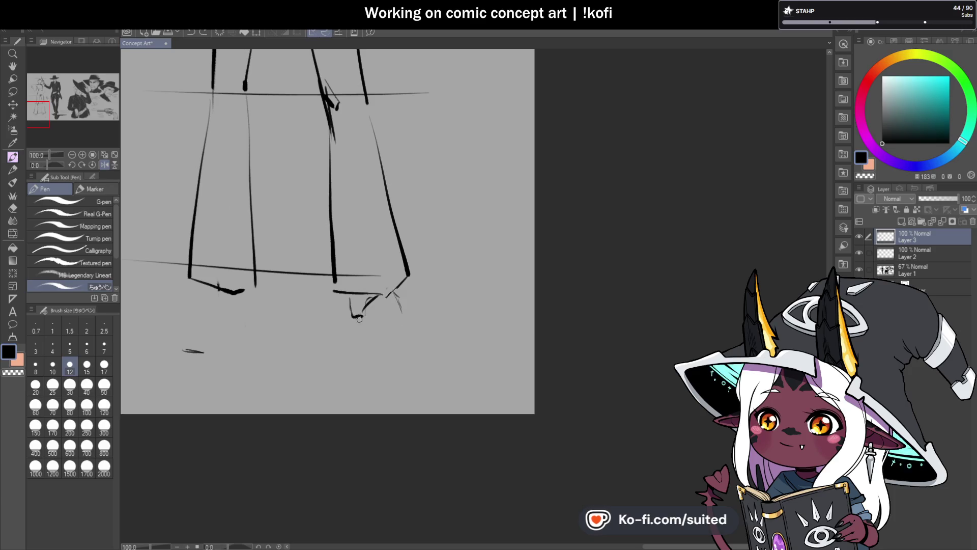
- Draw the right shoe's sole and long pointed toe tip
{"action": "left_click_drag", "start_coordinate": [350, 319], "coordinate": [444, 347]}
{"action": "left_click_drag", "start_coordinate": [407, 311], "coordinate": [453, 330]}
{"action": "scroll", "coordinate": [461, 328], "scroll_direction": "down", "scroll_amount": 2}
{"action": "scroll", "coordinate": [401, 405], "scroll_direction": "up", "scroll_amount": 2}
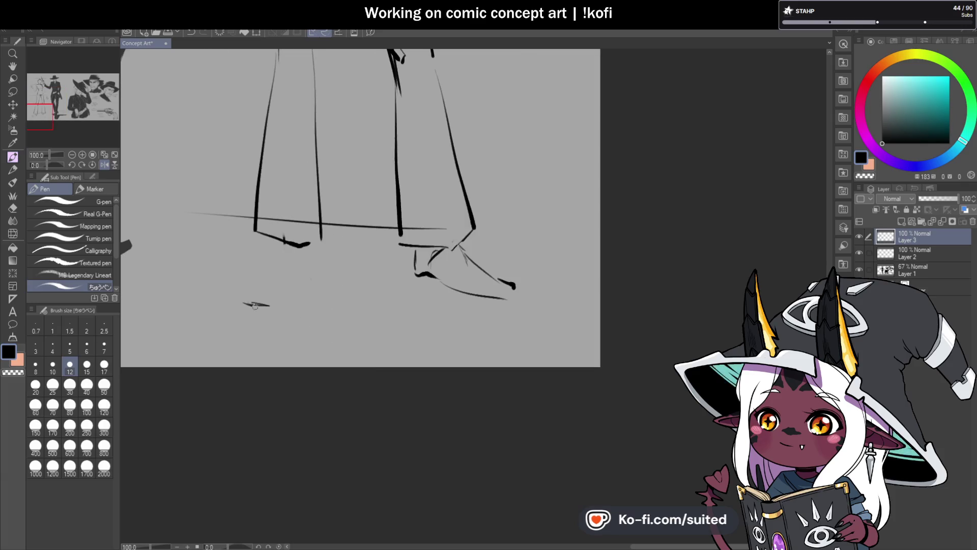
- Outline the left shoe's toe box, top, side and sole, then view the whole sheet
{"action": "mouse_move", "coordinate": [250, 279]}
{"action": "left_mouse_down"}
{"action": "mouse_move", "coordinate": [264, 237]}
{"action": "mouse_move", "coordinate": [303, 264]}
{"action": "left_mouse_up"}
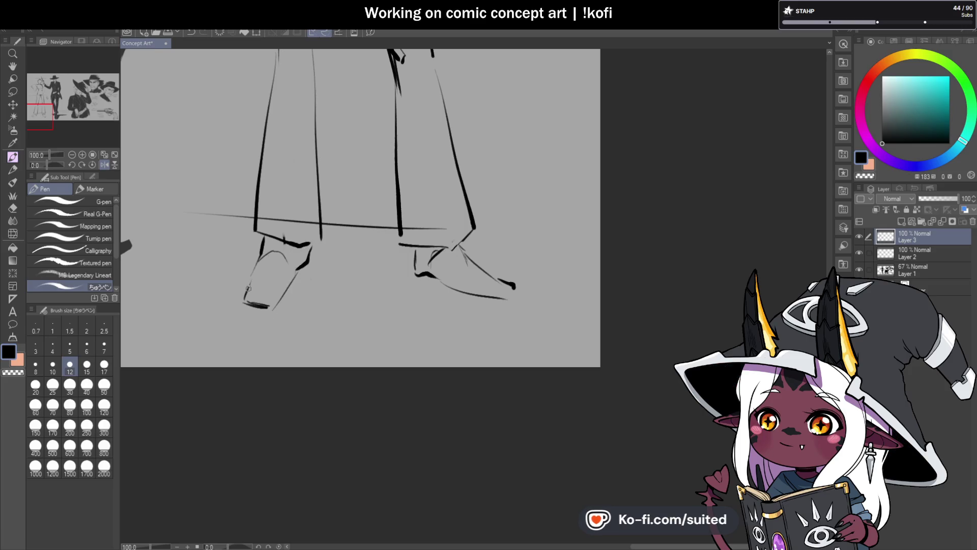
{"action": "mouse_move", "coordinate": [280, 291]}
{"action": "left_mouse_down"}
{"action": "mouse_move", "coordinate": [243, 298]}
{"action": "mouse_move", "coordinate": [259, 257]}
{"action": "left_mouse_up"}
{"action": "left_click_drag", "start_coordinate": [259, 254], "coordinate": [293, 243]}
{"action": "mouse_move", "coordinate": [288, 285]}
{"action": "left_mouse_down"}
{"action": "mouse_move", "coordinate": [320, 234]}
{"action": "mouse_move", "coordinate": [307, 242]}
{"action": "left_mouse_up"}
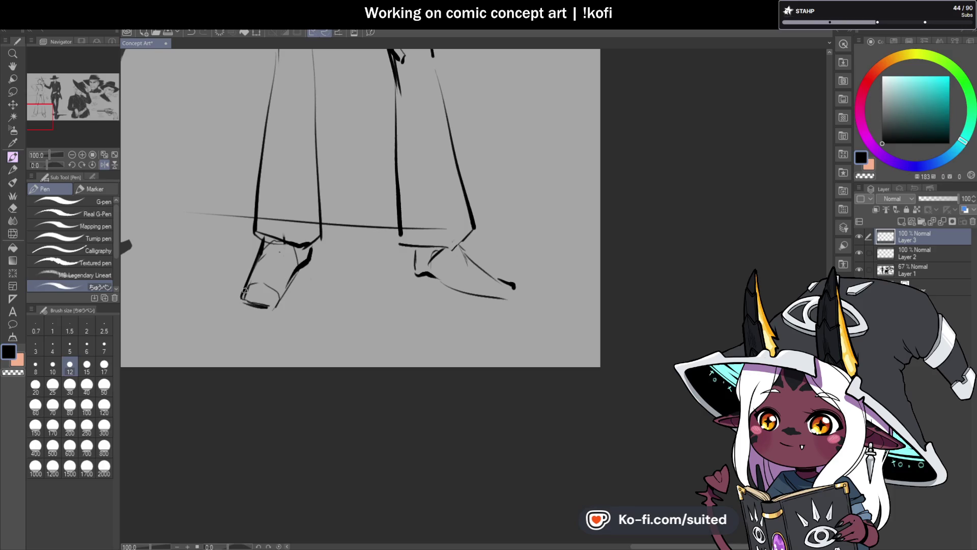
{"action": "mouse_move", "coordinate": [297, 274]}
{"action": "left_mouse_down"}
{"action": "mouse_move", "coordinate": [315, 240]}
{"action": "mouse_move", "coordinate": [275, 315]}
{"action": "mouse_move", "coordinate": [259, 309]}
{"action": "left_mouse_up"}
{"action": "scroll", "coordinate": [350, 307], "scroll_direction": "down", "scroll_amount": 1}
{"action": "scroll", "coordinate": [350, 306], "scroll_direction": "down", "scroll_amount": 2}
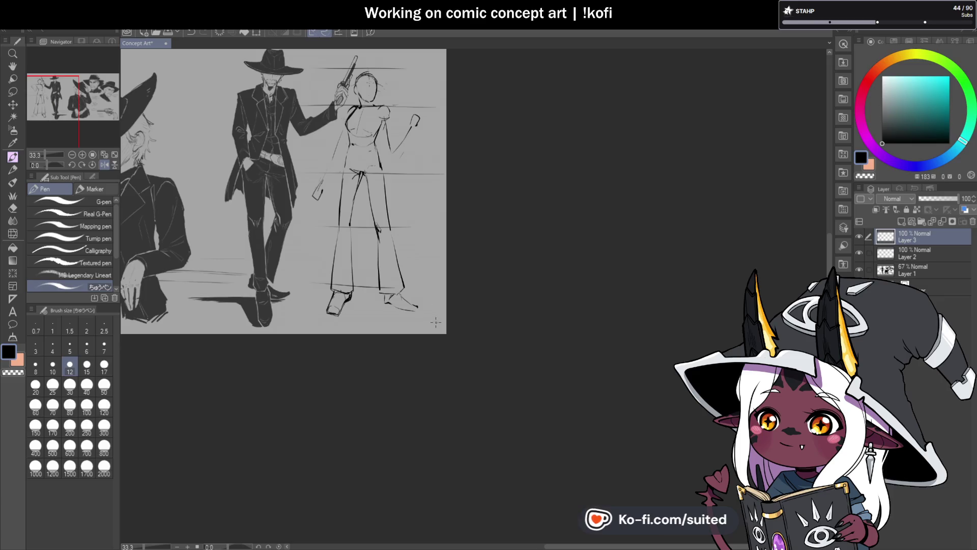
{"action": "left_click_drag", "start_coordinate": [305, 204], "coordinate": [703, 204]}
{"action": "scroll", "coordinate": [458, 204], "scroll_direction": "down", "scroll_amount": 1}
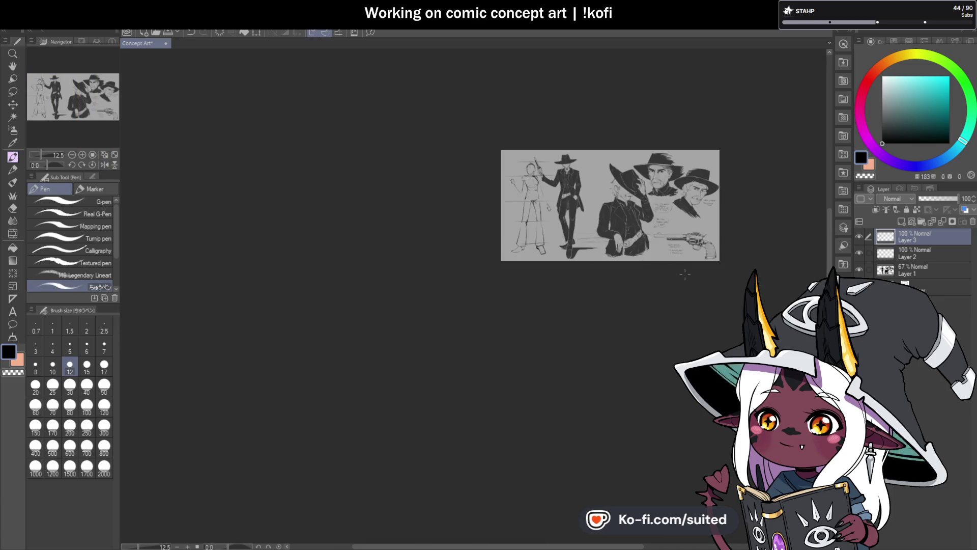
- Flip the canvas horizontally to check the sketch mirrored, then save the concept sheet
{"action": "scroll", "coordinate": [535, 242], "scroll_direction": "up", "scroll_amount": 6}
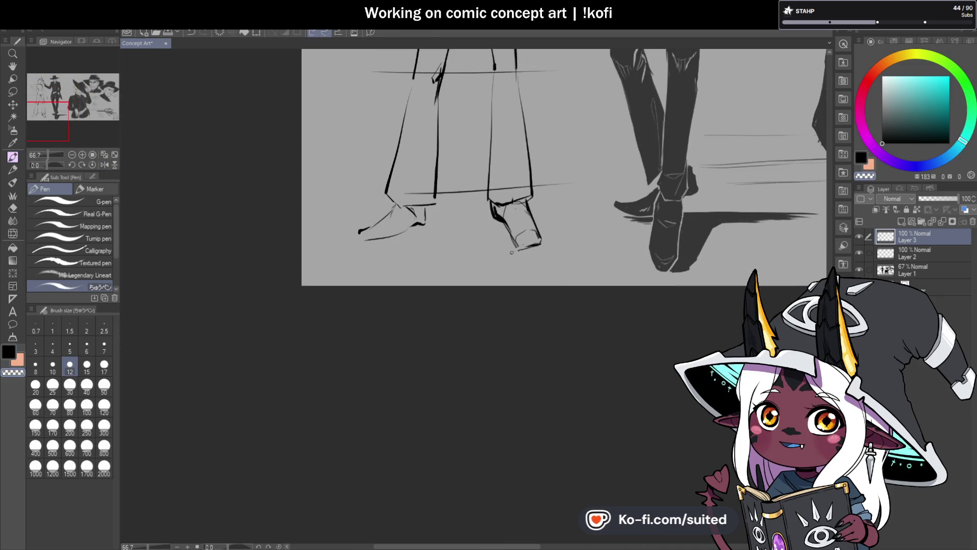
{"action": "scroll", "coordinate": [536, 242], "scroll_direction": "up", "scroll_amount": 1}
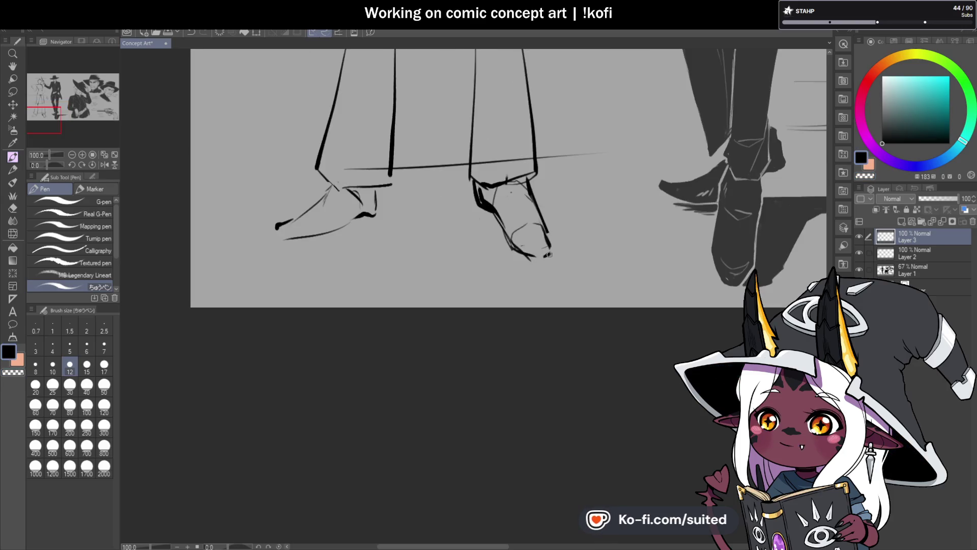
{"action": "scroll", "coordinate": [380, 267], "scroll_direction": "down", "scroll_amount": 4}
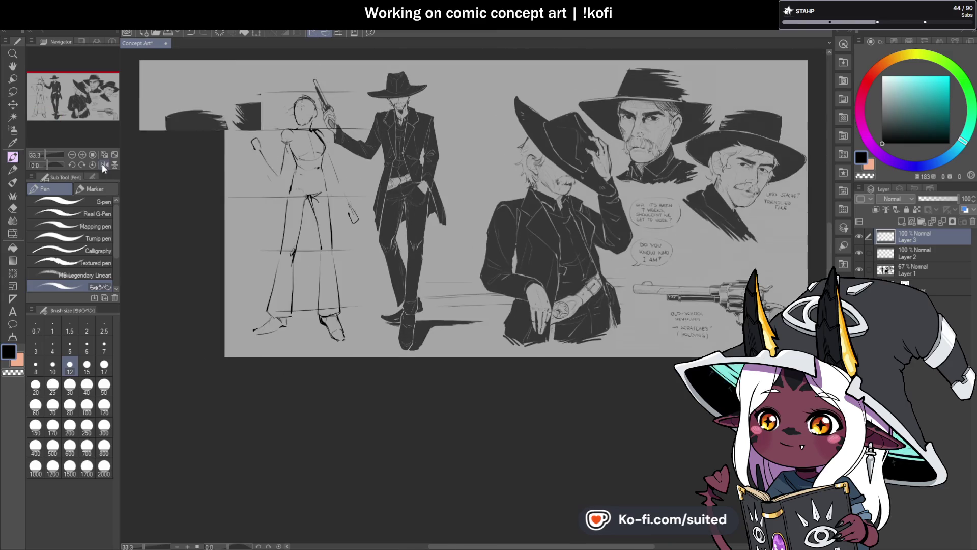
{"action": "left_click", "coordinate": [104, 165]}
{"action": "scroll", "coordinate": [612, 155], "scroll_direction": "up", "scroll_amount": 2}
{"action": "key", "text": "ctrl+s"}
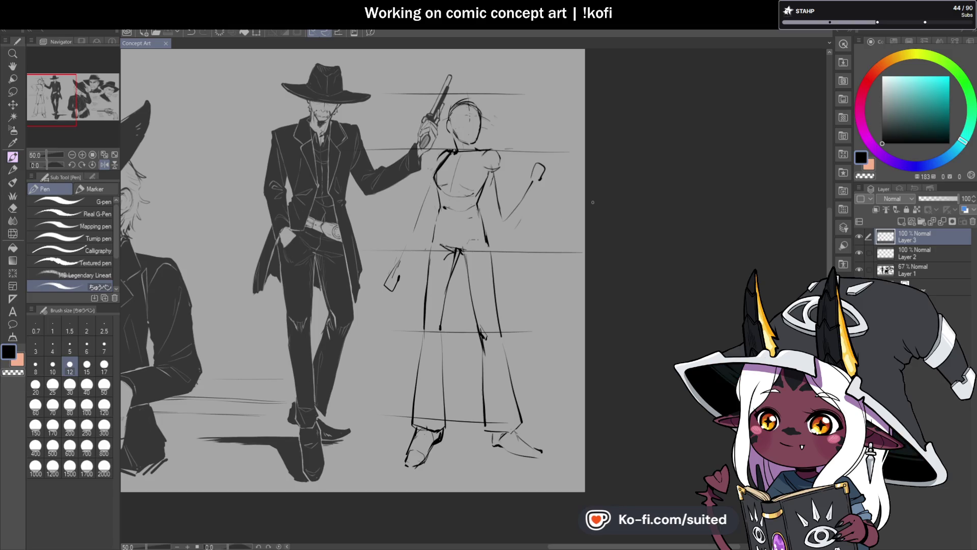
- Thicken the end of the right shoe's sole
{"action": "scroll", "coordinate": [554, 321], "scroll_direction": "down", "scroll_amount": 1}
{"action": "scroll", "coordinate": [523, 342], "scroll_direction": "up", "scroll_amount": 2}
{"action": "scroll", "coordinate": [523, 342], "scroll_direction": "up", "scroll_amount": 2}
{"action": "left_click_drag", "start_coordinate": [532, 391], "coordinate": [551, 392]}
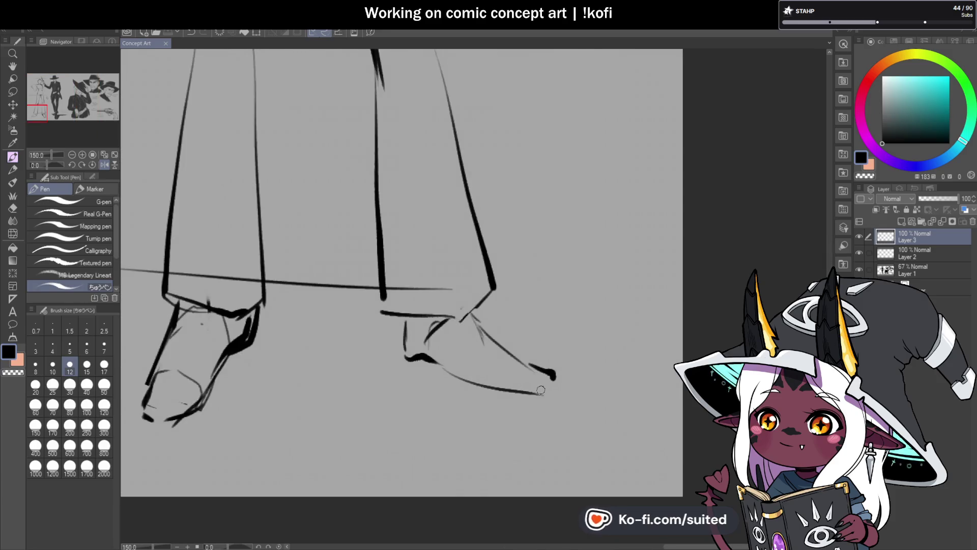
- Erase the left foot's toe curve and sole, then save the sheet
{"action": "scroll", "coordinate": [509, 367], "scroll_direction": "down", "scroll_amount": 1}
{"action": "scroll", "coordinate": [340, 351], "scroll_direction": "up", "scroll_amount": 1}
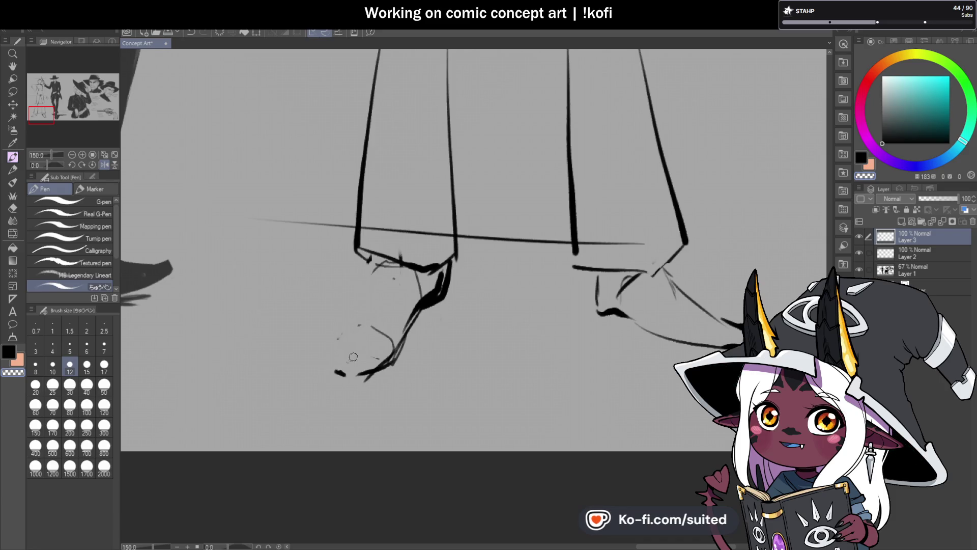
{"action": "mouse_move", "coordinate": [349, 363]}
{"action": "left_mouse_down"}
{"action": "mouse_move", "coordinate": [394, 340]}
{"action": "mouse_move", "coordinate": [396, 353]}
{"action": "left_mouse_up"}
{"action": "key", "text": "ctrl+s"}
- Redraw the left shoe's sole and toe in black with a shorter, blunter, angular toe
{"action": "left_click", "coordinate": [334, 381]}
{"action": "key", "text": "c"}
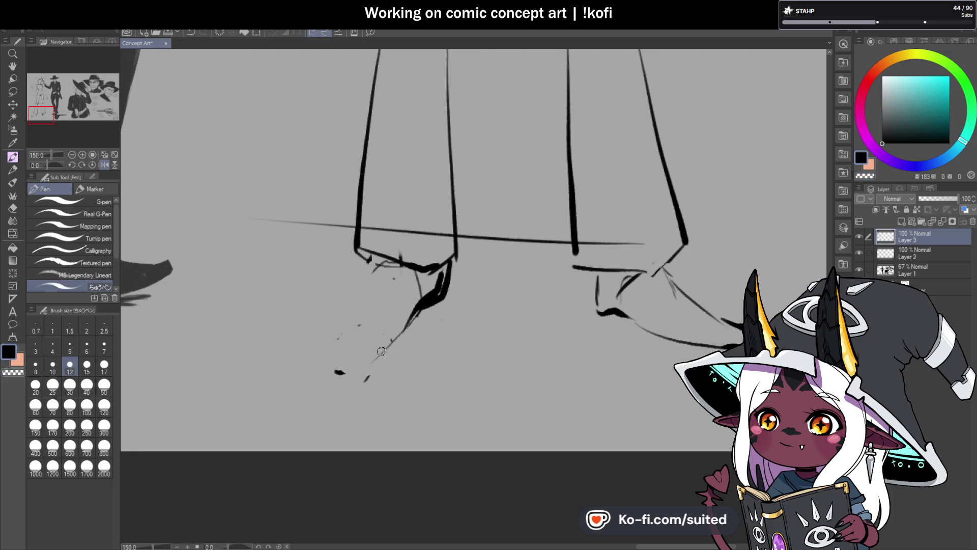
{"action": "mouse_move", "coordinate": [309, 355]}
{"action": "left_mouse_down"}
{"action": "mouse_move", "coordinate": [344, 363]}
{"action": "mouse_move", "coordinate": [324, 337]}
{"action": "mouse_move", "coordinate": [337, 320]}
{"action": "mouse_move", "coordinate": [330, 330]}
{"action": "mouse_move", "coordinate": [367, 356]}
{"action": "mouse_move", "coordinate": [350, 301]}
{"action": "mouse_move", "coordinate": [365, 252]}
{"action": "left_mouse_up"}
{"action": "scroll", "coordinate": [379, 235], "scroll_direction": "down", "scroll_amount": 4}
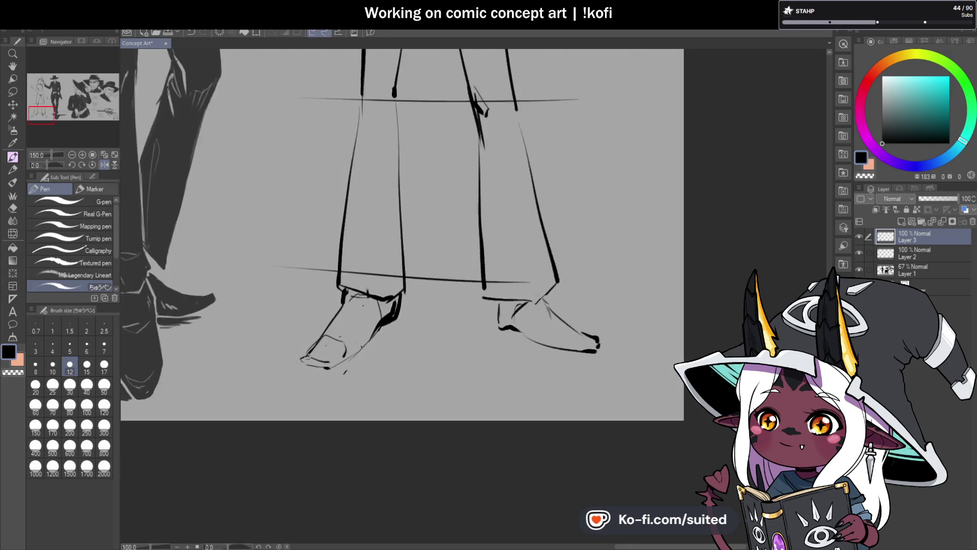
{"action": "scroll", "coordinate": [438, 381], "scroll_direction": "down", "scroll_amount": 2}
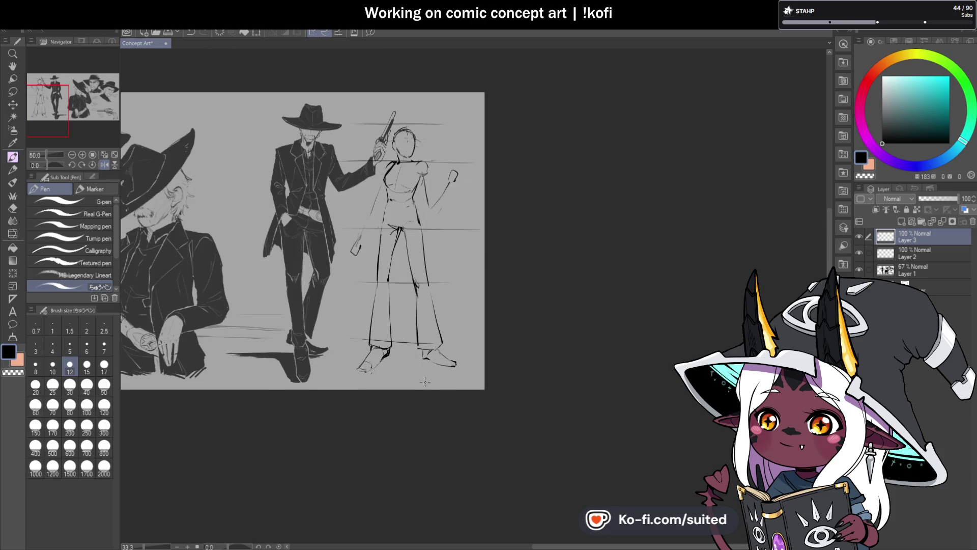
{"action": "scroll", "coordinate": [471, 243], "scroll_direction": "up", "scroll_amount": 2}
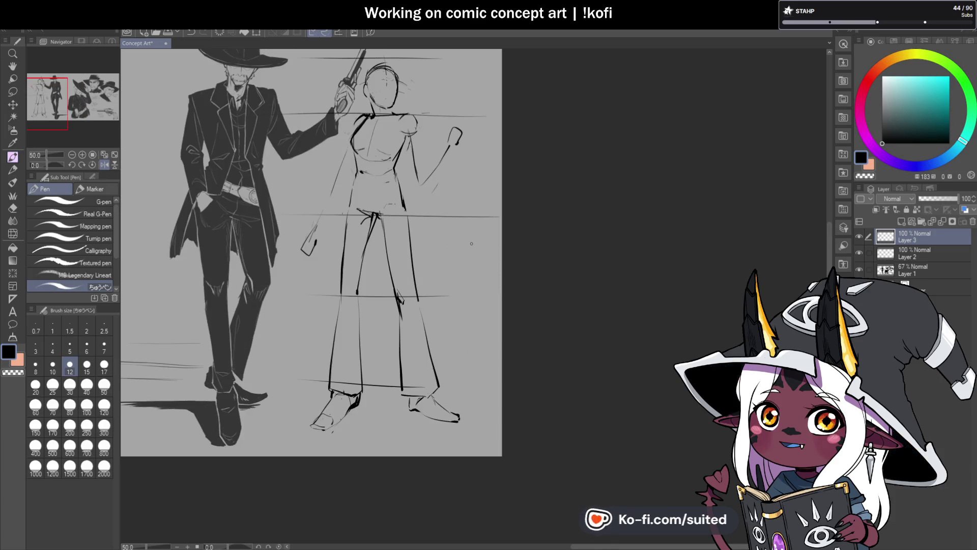
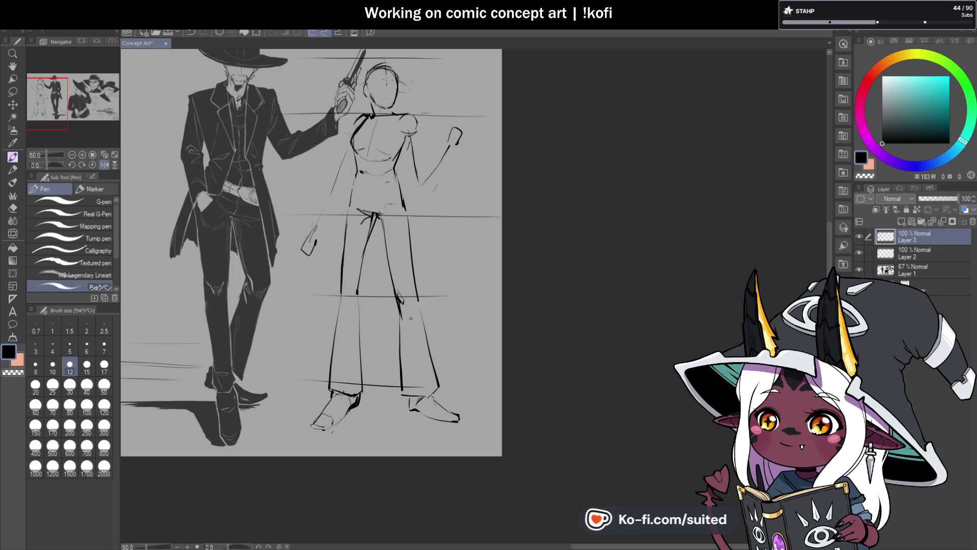
- Ink the shoe's toe and top contour, undoing the unwanted heel strokes
{"action": "scroll", "coordinate": [373, 396], "scroll_direction": "up", "scroll_amount": 4}
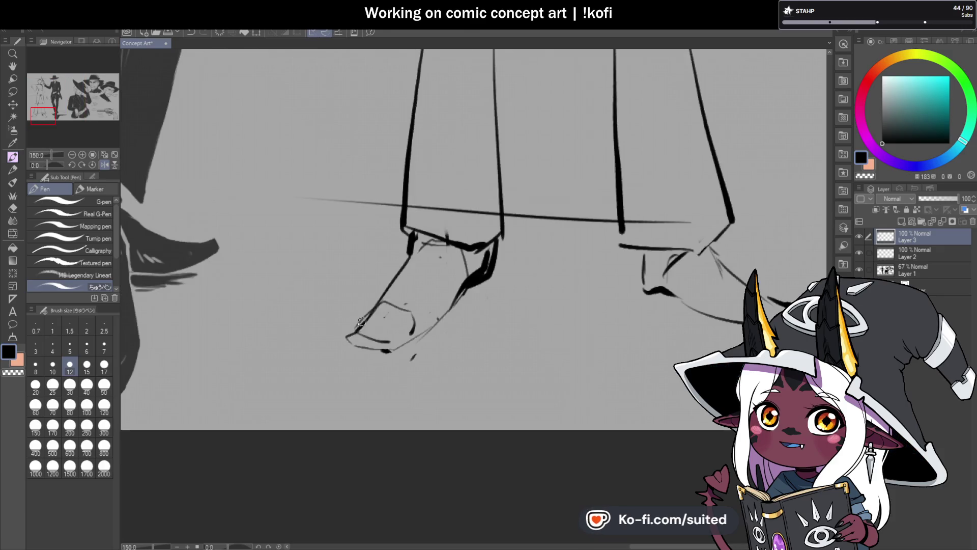
{"action": "mouse_move", "coordinate": [347, 334]}
{"action": "left_mouse_down"}
{"action": "mouse_move", "coordinate": [389, 352]}
{"action": "mouse_move", "coordinate": [473, 279]}
{"action": "mouse_move", "coordinate": [460, 291]}
{"action": "left_mouse_up"}
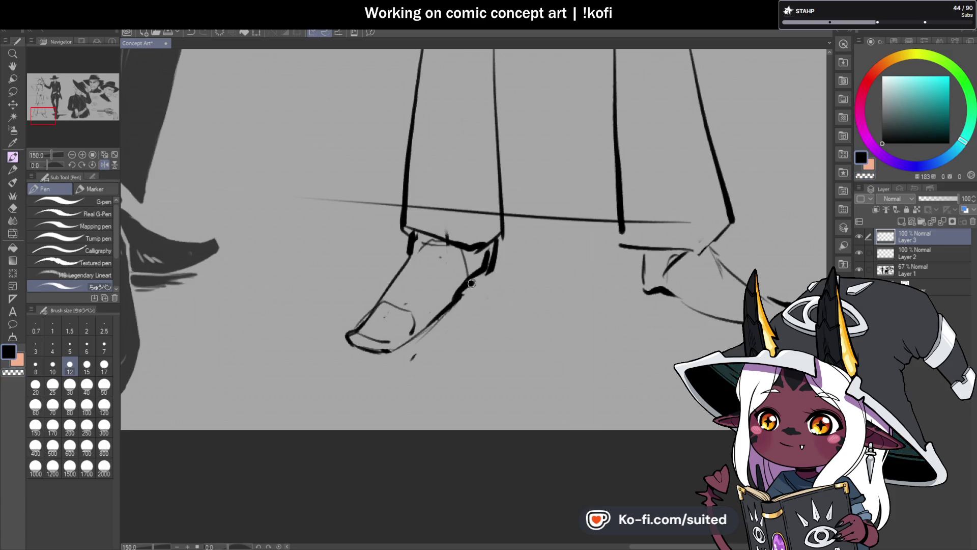
{"action": "key", "text": "ctrl+z"}
{"action": "key", "text": "ctrl+z"}
{"action": "key", "text": "ctrl+z"}
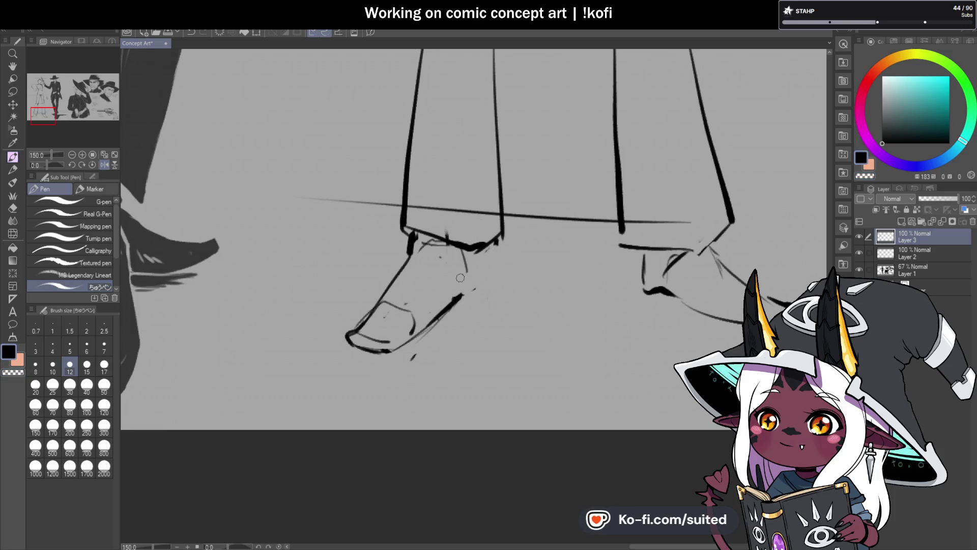
{"action": "mouse_move", "coordinate": [462, 293]}
{"action": "left_mouse_down"}
{"action": "mouse_move", "coordinate": [492, 279]}
{"action": "mouse_move", "coordinate": [500, 239]}
{"action": "left_mouse_up"}
- Redraw the heel as a thicker line along its back and base
{"action": "scroll", "coordinate": [397, 332], "scroll_direction": "down", "scroll_amount": 5}
{"action": "scroll", "coordinate": [416, 277], "scroll_direction": "up", "scroll_amount": 6}
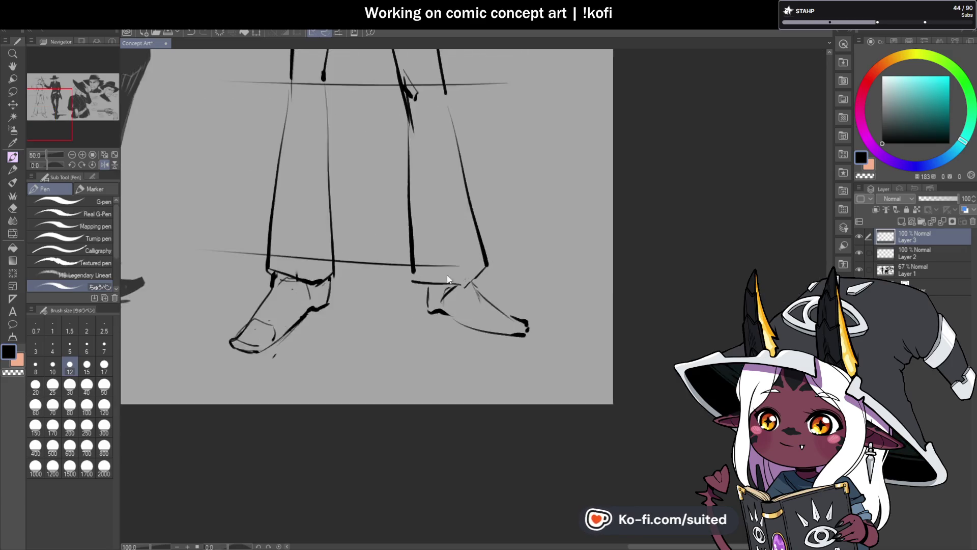
{"action": "left_click_drag", "start_coordinate": [415, 275], "coordinate": [418, 321]}
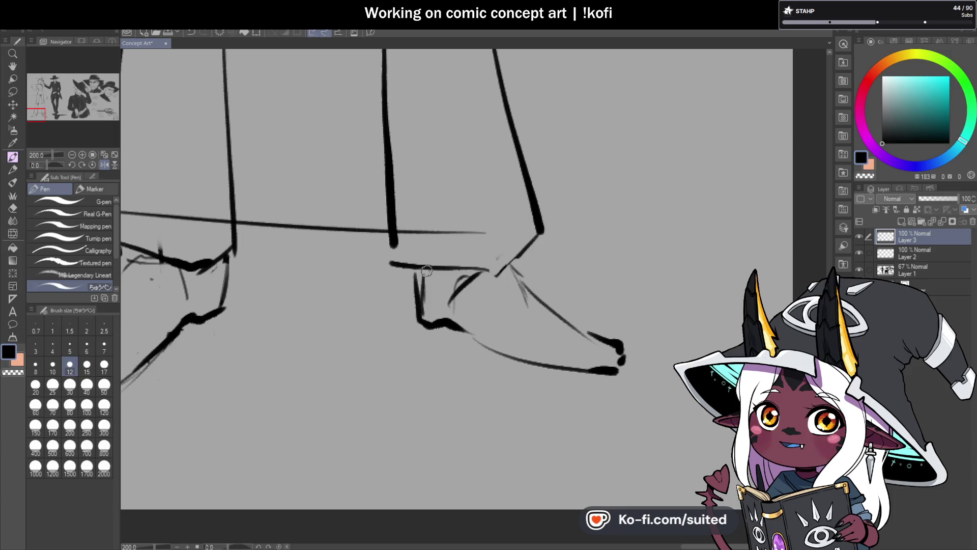
{"action": "key", "text": "ctrl+z"}
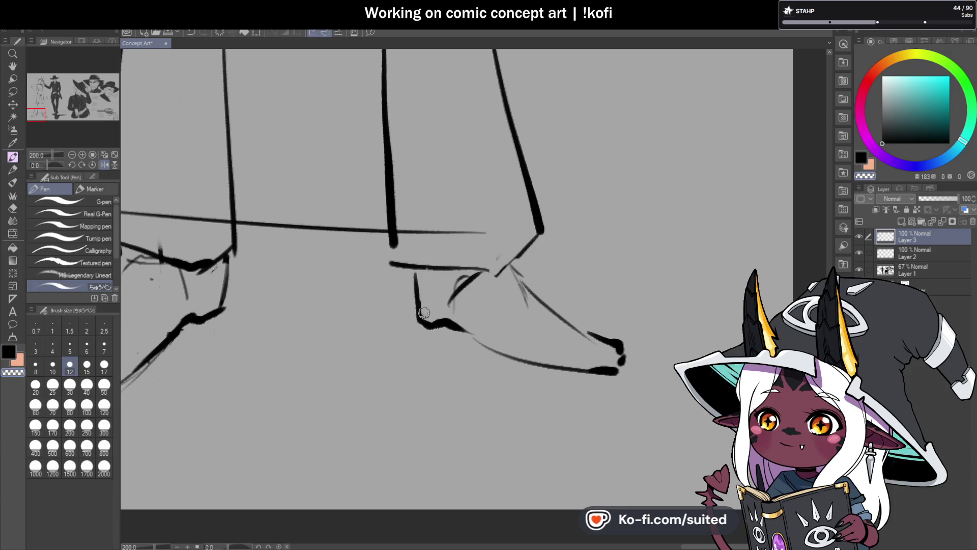
{"action": "mouse_move", "coordinate": [416, 290]}
{"action": "left_mouse_down"}
{"action": "mouse_move", "coordinate": [418, 324]}
{"action": "mouse_move", "coordinate": [452, 321]}
{"action": "mouse_move", "coordinate": [606, 378]}
{"action": "left_mouse_up"}
{"action": "scroll", "coordinate": [518, 349], "scroll_direction": "down", "scroll_amount": 1}
- Save the concept art file
{"action": "scroll", "coordinate": [448, 390], "scroll_direction": "down", "scroll_amount": 3}
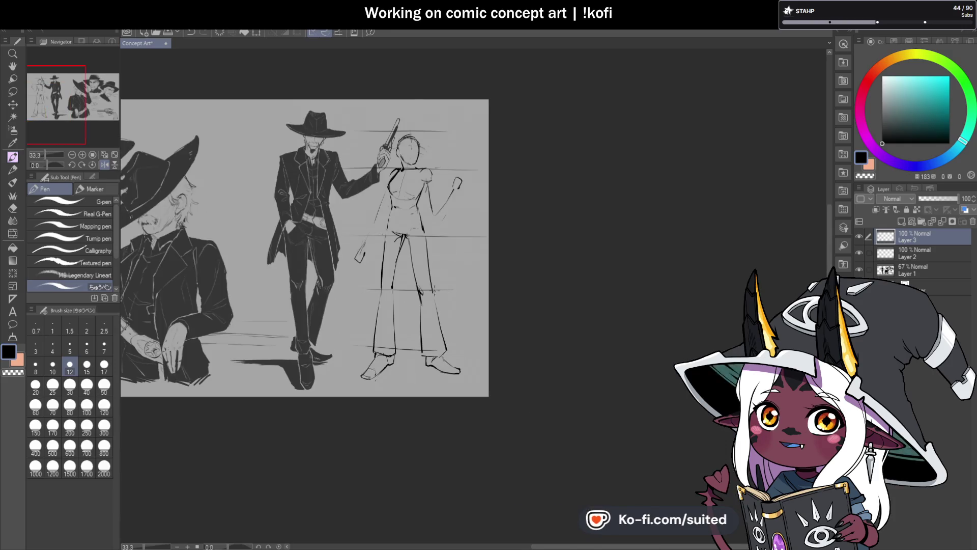
{"action": "scroll", "coordinate": [433, 198], "scroll_direction": "up", "scroll_amount": 3}
{"action": "scroll", "coordinate": [433, 199], "scroll_direction": "up", "scroll_amount": 1}
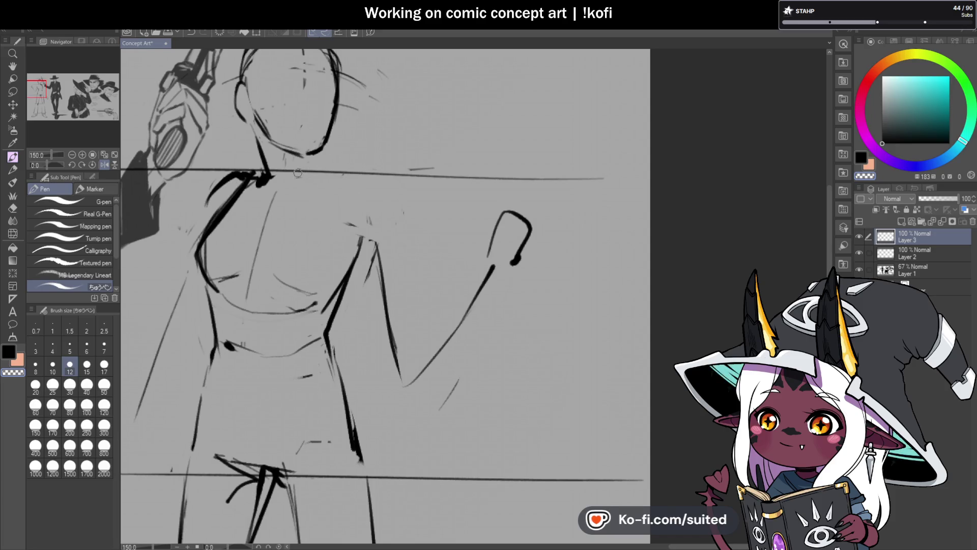
{"action": "key", "text": "ctrl+s"}
- Ink the woman's shoulder and chest line with short strokes along torso and arm
{"action": "scroll", "coordinate": [335, 166], "scroll_direction": "up", "scroll_amount": 1}
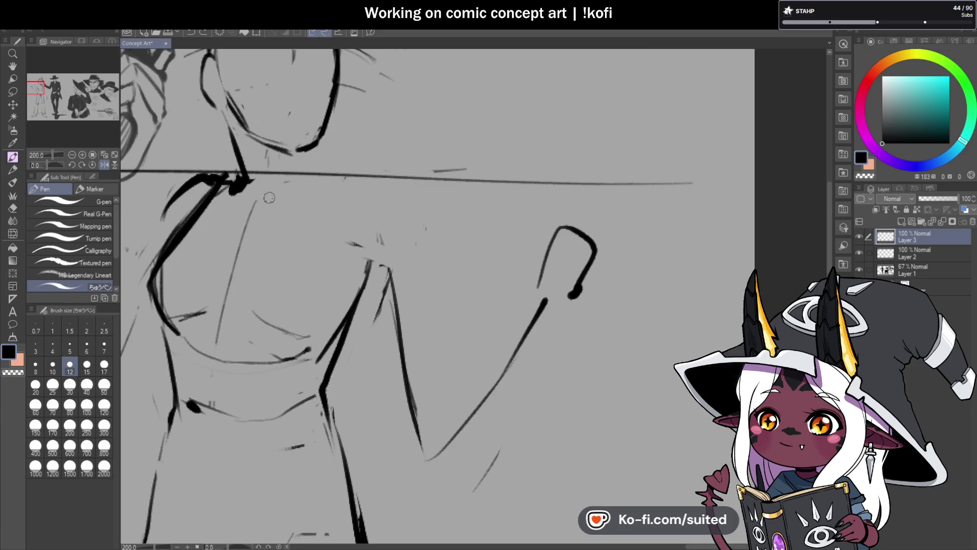
{"action": "mouse_move", "coordinate": [325, 195]}
{"action": "left_mouse_down"}
{"action": "mouse_move", "coordinate": [388, 186]}
{"action": "mouse_move", "coordinate": [410, 207]}
{"action": "mouse_move", "coordinate": [438, 367]}
{"action": "left_mouse_up"}
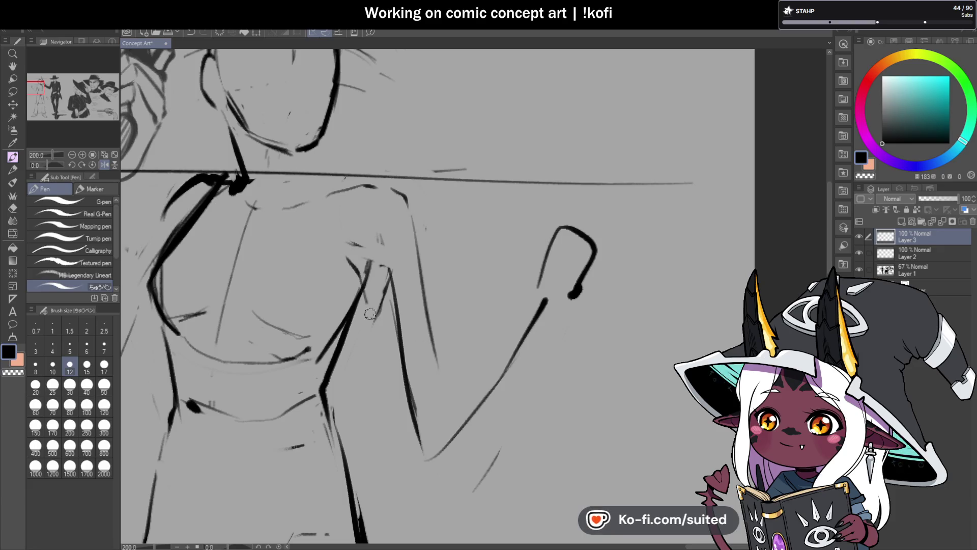
{"action": "left_click_drag", "start_coordinate": [370, 306], "coordinate": [402, 442]}
{"action": "left_click_drag", "start_coordinate": [425, 338], "coordinate": [448, 446]}
- Mirror the canvas view and ink her side and shoulder line plus strokes beside the arm
{"action": "key", "text": "ctrl+minus"}
{"action": "key", "text": "ctrl+minus"}
{"action": "key", "text": "ctrl+minus"}
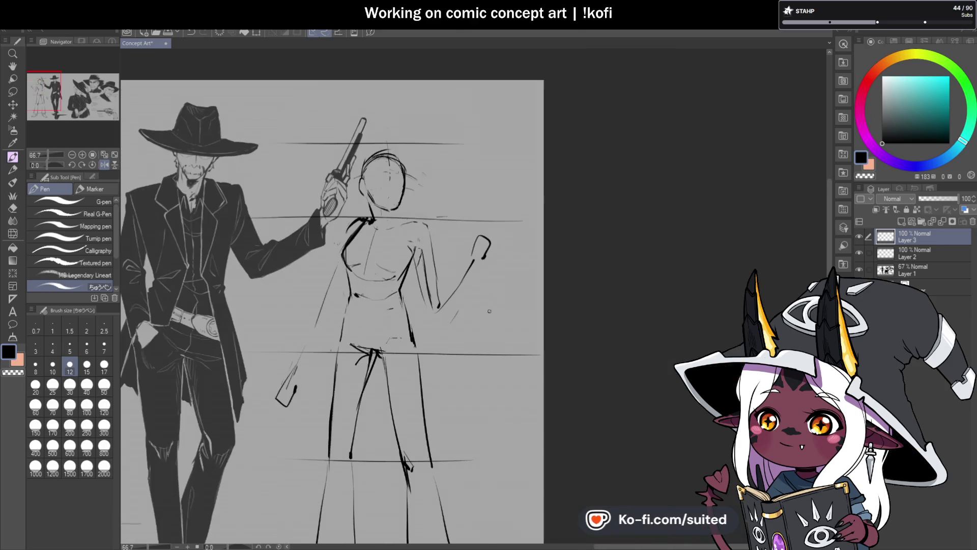
{"action": "left_click", "coordinate": [105, 164]}
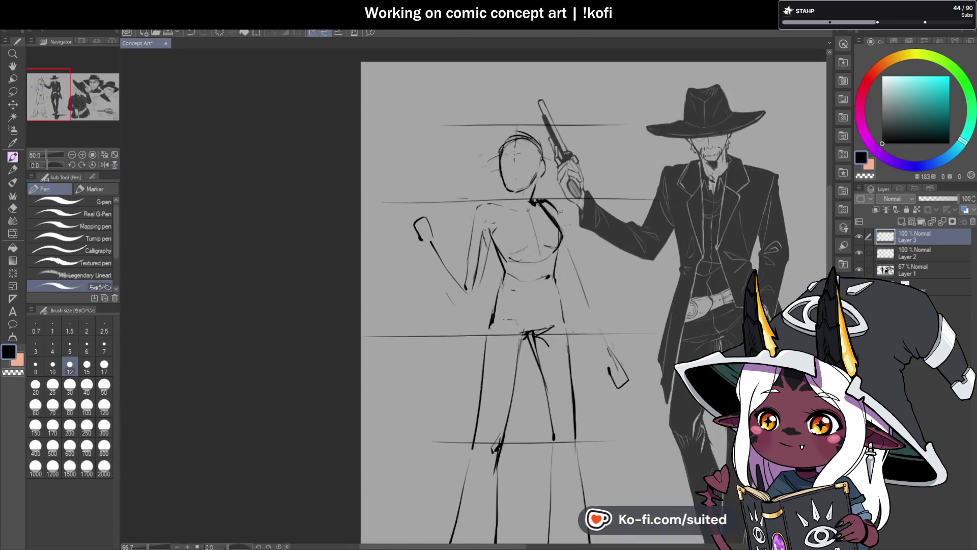
{"action": "scroll", "coordinate": [541, 224], "scroll_direction": "up", "scroll_amount": 1}
{"action": "scroll", "coordinate": [477, 185], "scroll_direction": "up", "scroll_amount": 1}
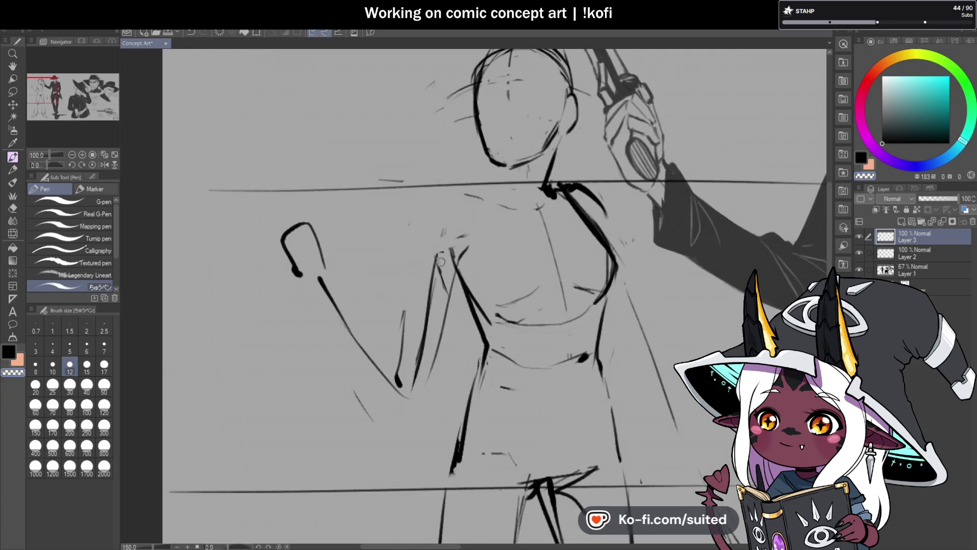
{"action": "mouse_move", "coordinate": [404, 318]}
{"action": "left_mouse_down"}
{"action": "mouse_move", "coordinate": [440, 201]}
{"action": "mouse_move", "coordinate": [502, 188]}
{"action": "left_mouse_up"}
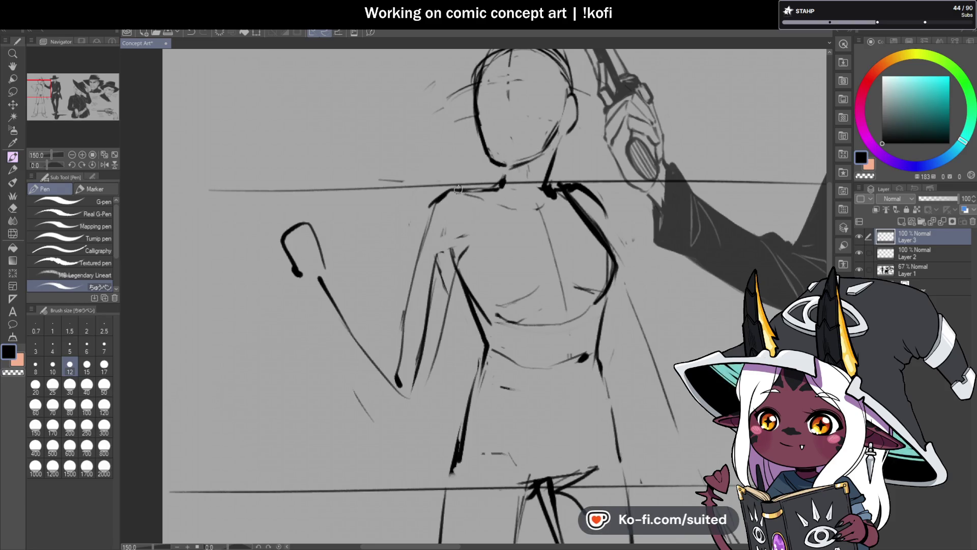
{"action": "left_click_drag", "start_coordinate": [402, 275], "coordinate": [396, 242]}
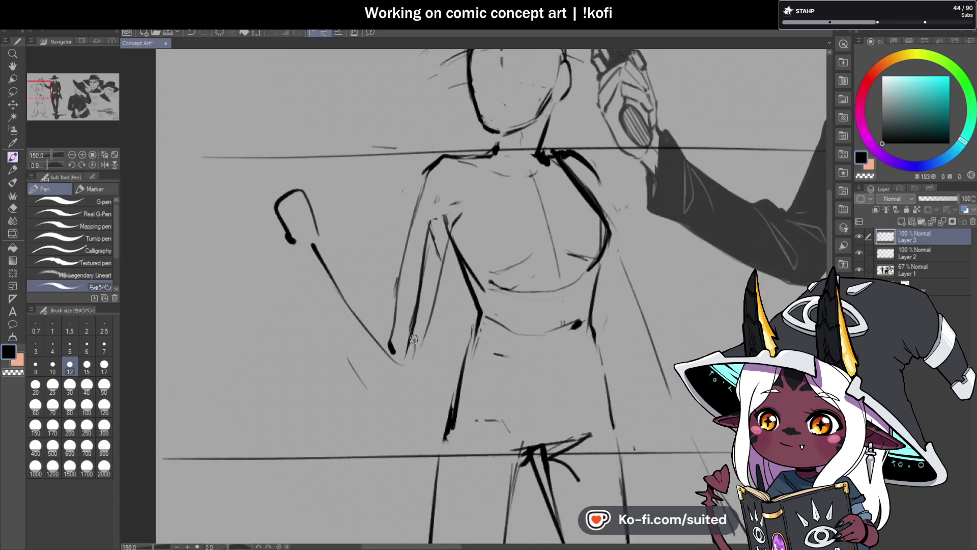
{"action": "mouse_move", "coordinate": [407, 337]}
{"action": "left_mouse_down"}
{"action": "mouse_move", "coordinate": [339, 246]}
{"action": "mouse_move", "coordinate": [370, 362]}
{"action": "left_mouse_up"}
- Erase parts of the arm lines, redraw the forearm ending in a hand, and unmirror the view
{"action": "key", "text": "c"}
{"action": "left_click_drag", "start_coordinate": [435, 219], "coordinate": [417, 283]}
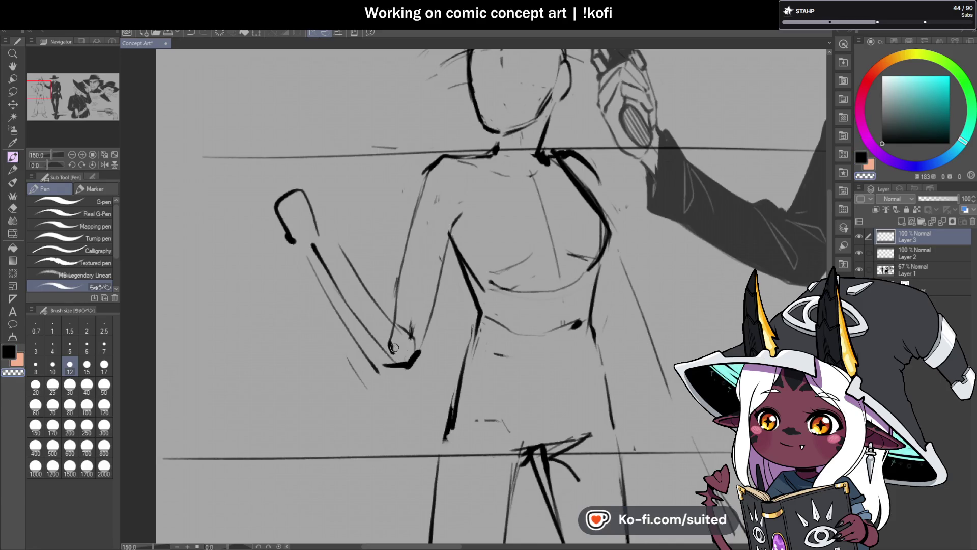
{"action": "left_click_drag", "start_coordinate": [396, 334], "coordinate": [393, 358]}
{"action": "mouse_move", "coordinate": [314, 256]}
{"action": "left_mouse_down"}
{"action": "mouse_move", "coordinate": [379, 374]}
{"action": "mouse_move", "coordinate": [312, 243]}
{"action": "mouse_move", "coordinate": [366, 336]}
{"action": "left_mouse_up"}
{"action": "key", "text": "c"}
{"action": "key", "text": "c"}
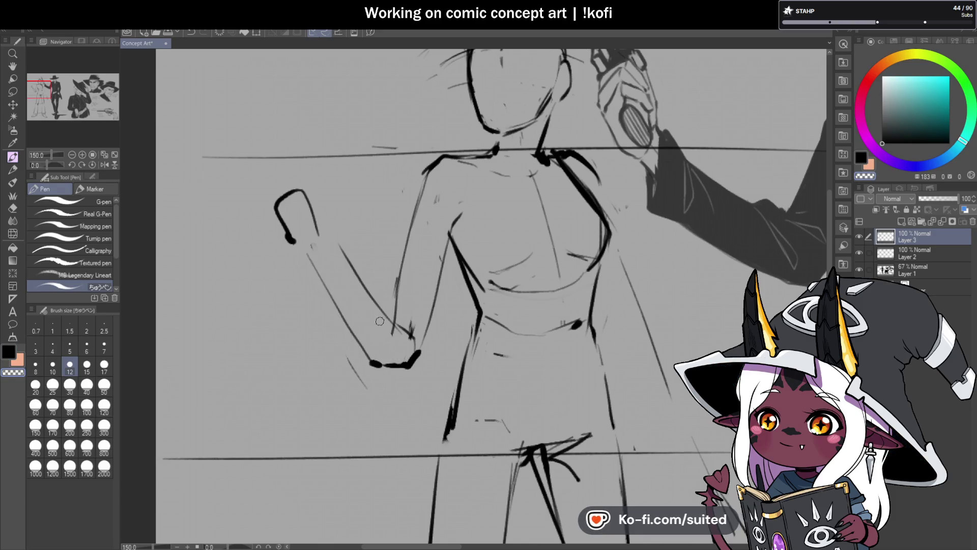
{"action": "left_click", "coordinate": [104, 165]}
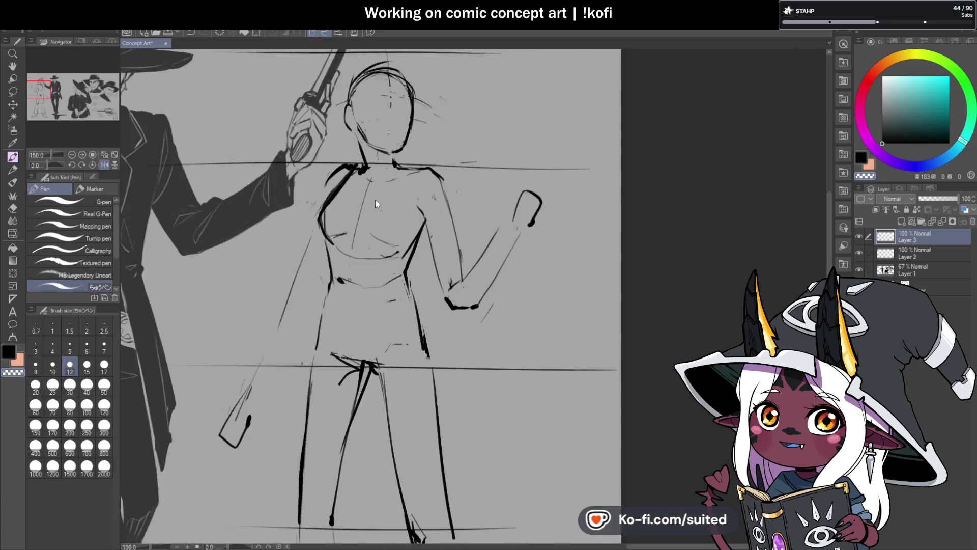
{"action": "scroll", "coordinate": [374, 200], "scroll_direction": "down", "scroll_amount": 2}
{"action": "scroll", "coordinate": [374, 199], "scroll_direction": "up", "scroll_amount": 1}
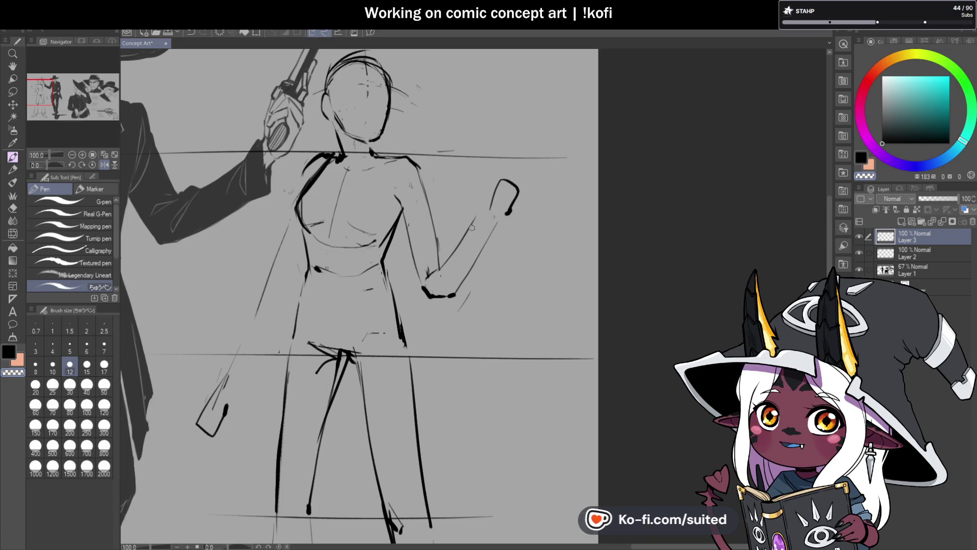
{"action": "scroll", "coordinate": [473, 222], "scroll_direction": "down", "scroll_amount": 2}
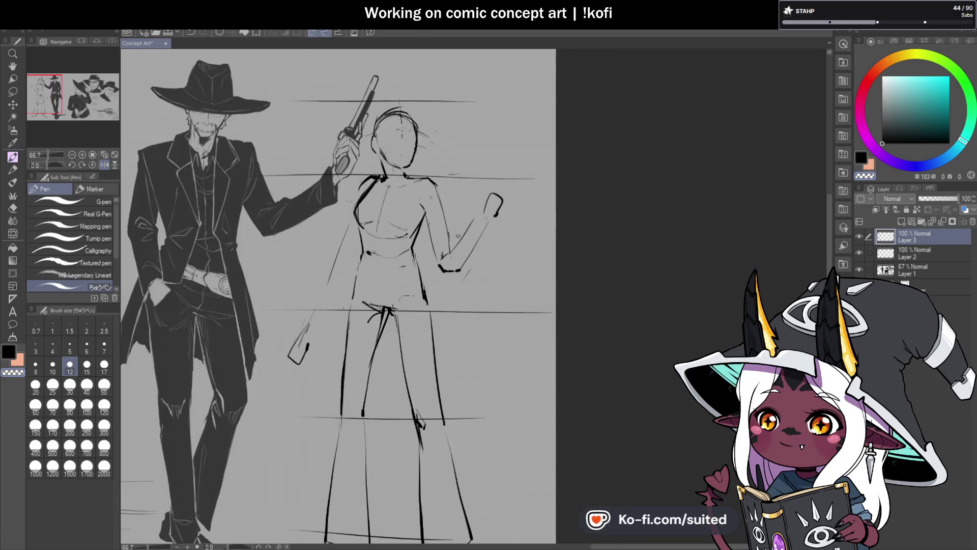
- Erase the thick shoulder and chest stroke with the transparent colour
{"action": "scroll", "coordinate": [362, 234], "scroll_direction": "up", "scroll_amount": 3}
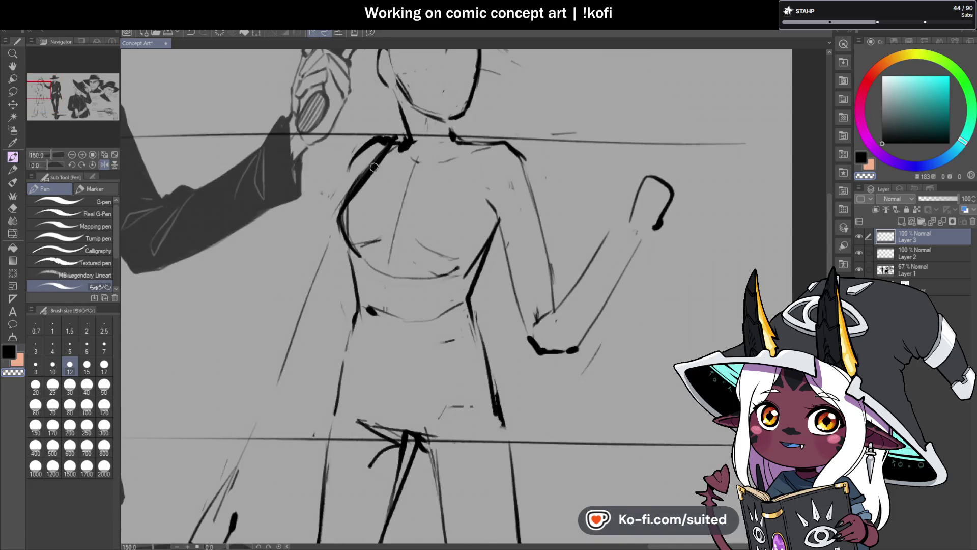
{"action": "key", "text": "c"}
{"action": "mouse_move", "coordinate": [347, 203]}
{"action": "left_mouse_down"}
{"action": "mouse_move", "coordinate": [381, 153]}
{"action": "mouse_move", "coordinate": [338, 214]}
{"action": "mouse_move", "coordinate": [351, 244]}
{"action": "left_mouse_up"}
- Redraw the woman's left torso edge in black down to the waist
{"action": "key", "text": "c"}
{"action": "left_click_drag", "start_coordinate": [387, 147], "coordinate": [356, 190]}
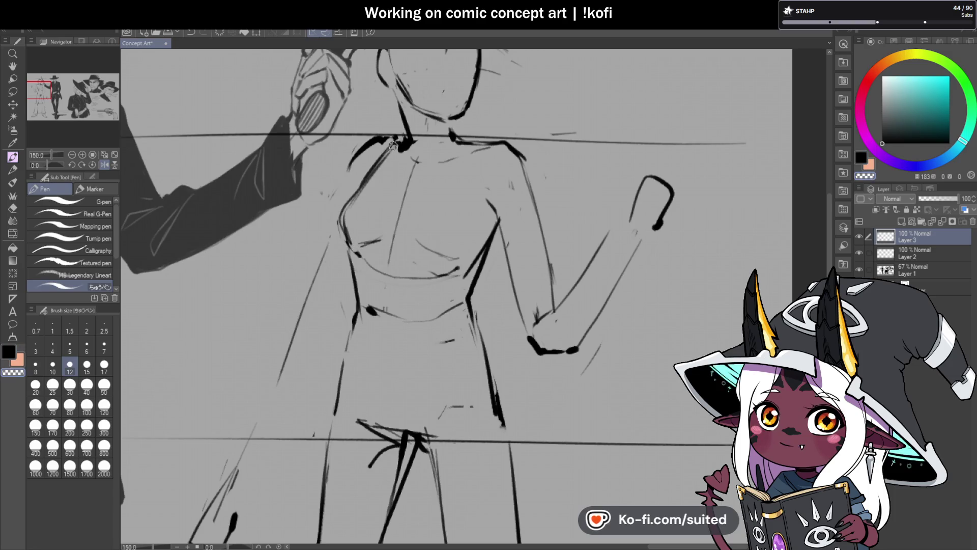
{"action": "key", "text": "ctrl+z"}
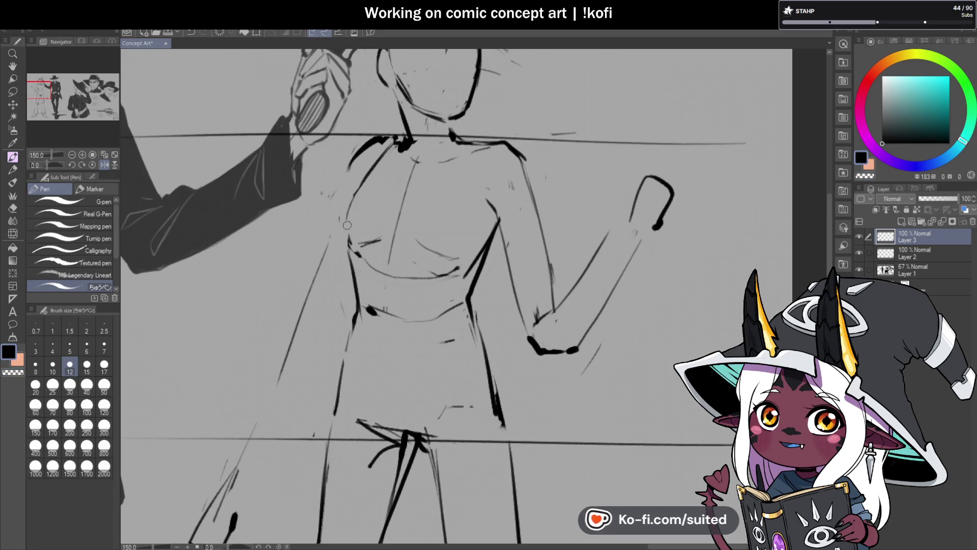
{"action": "left_click_drag", "start_coordinate": [380, 162], "coordinate": [343, 244]}
{"action": "left_click_drag", "start_coordinate": [356, 199], "coordinate": [374, 166]}
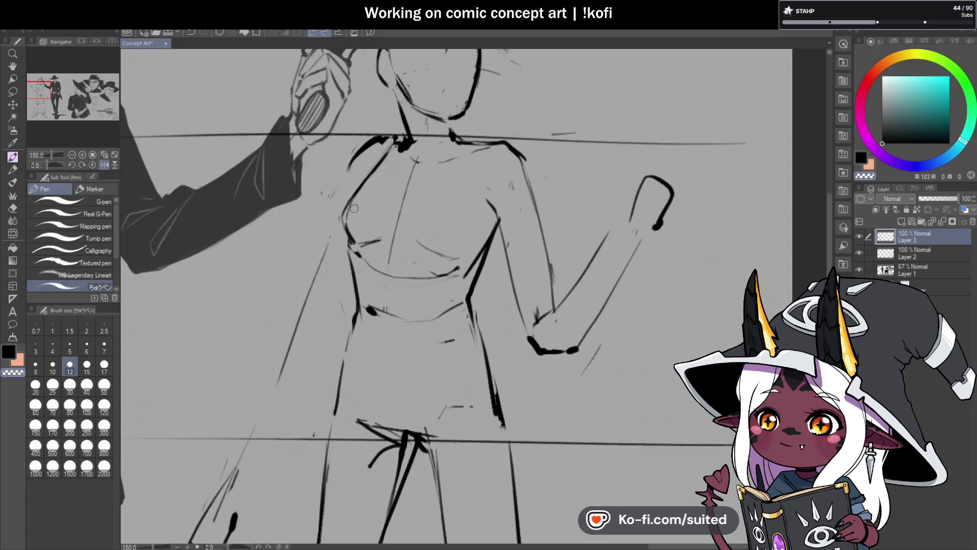
{"action": "scroll", "coordinate": [376, 274], "scroll_direction": "down", "scroll_amount": 5}
{"action": "scroll", "coordinate": [355, 233], "scroll_direction": "up", "scroll_amount": 3}
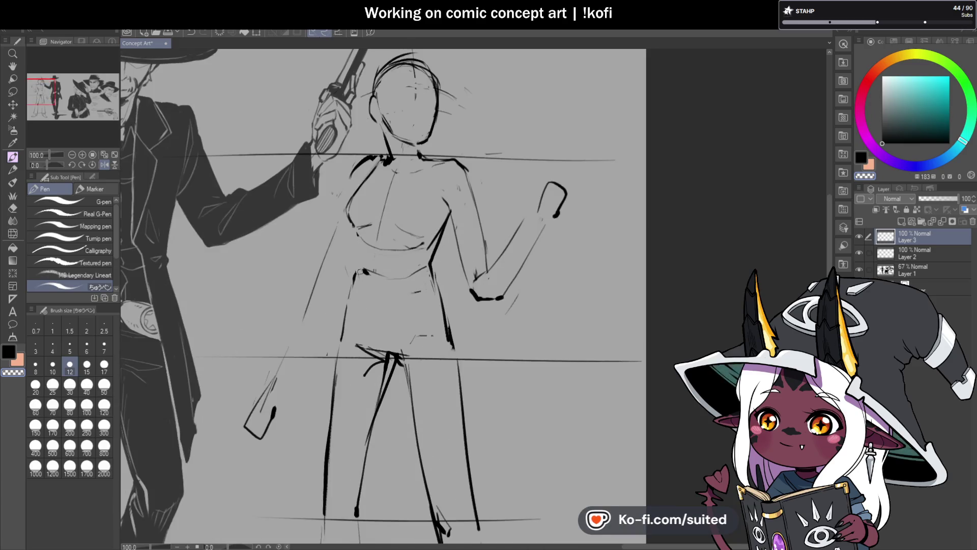
{"action": "left_click_drag", "start_coordinate": [354, 229], "coordinate": [357, 271]}
- Save the concept art file
{"action": "scroll", "coordinate": [377, 359], "scroll_direction": "down", "scroll_amount": 3}
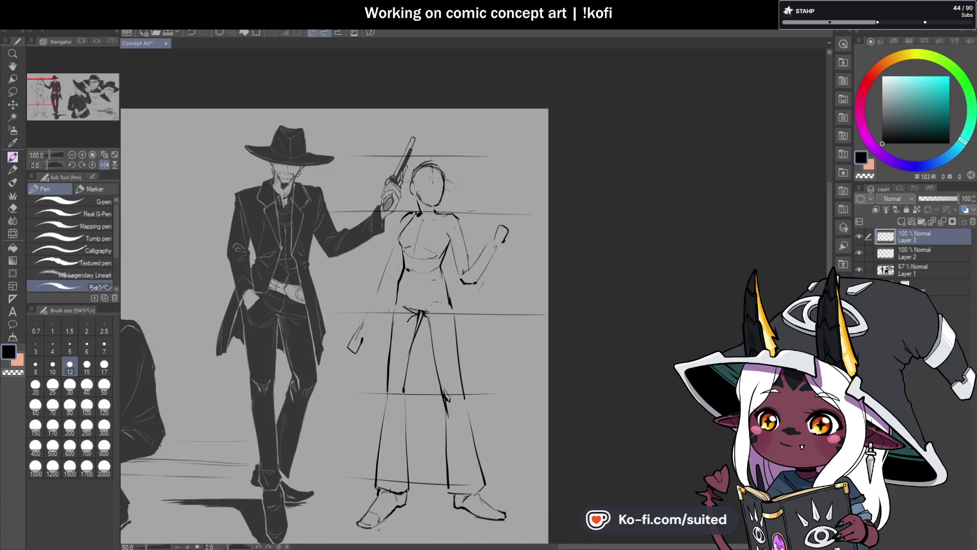
{"action": "scroll", "coordinate": [430, 243], "scroll_direction": "up", "scroll_amount": 3}
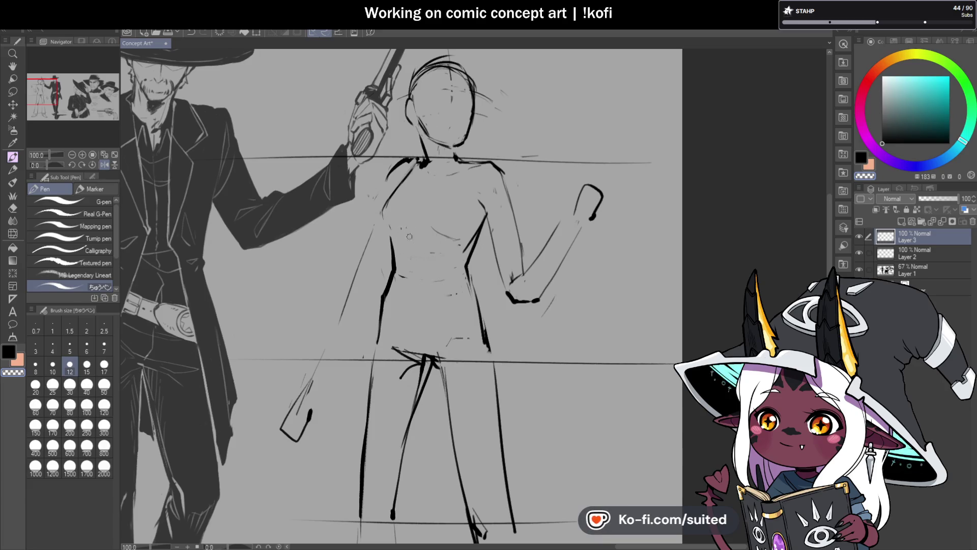
{"action": "key", "text": "ctrl+s"}
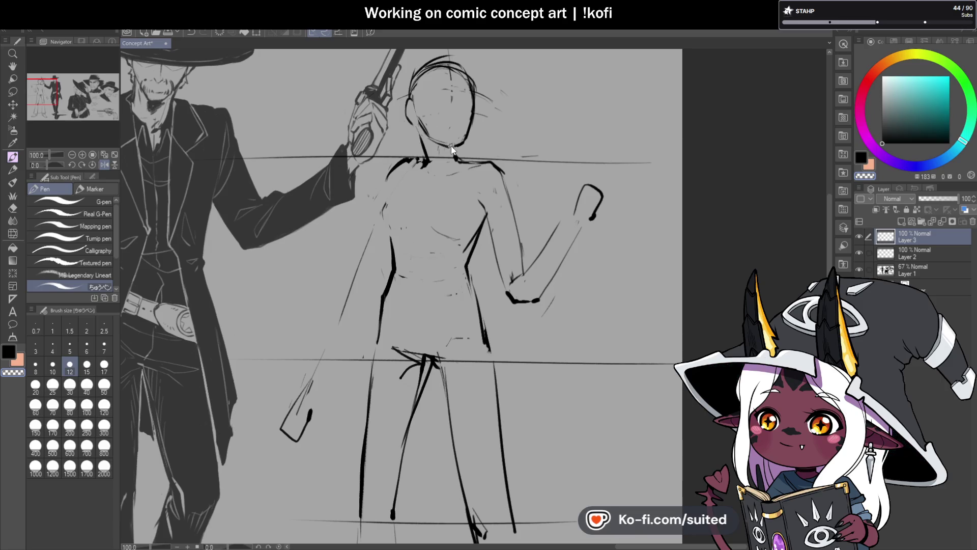
- Add a thin stroke along the left shoulder and mirror the canvas view horizontally
{"action": "scroll", "coordinate": [446, 152], "scroll_direction": "up", "scroll_amount": 2}
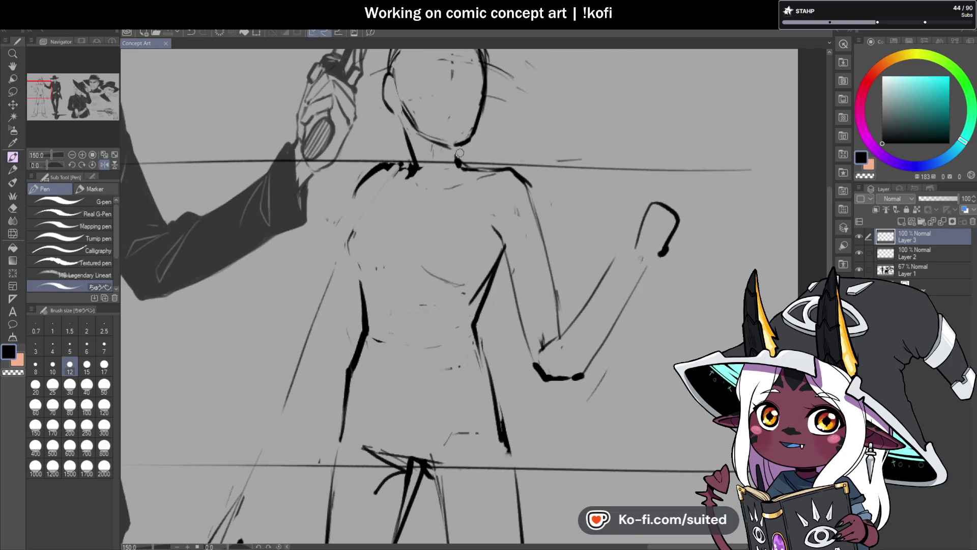
{"action": "mouse_move", "coordinate": [357, 227]}
{"action": "left_mouse_down"}
{"action": "mouse_move", "coordinate": [403, 172]}
{"action": "mouse_move", "coordinate": [353, 237]}
{"action": "mouse_move", "coordinate": [371, 300]}
{"action": "left_mouse_up"}
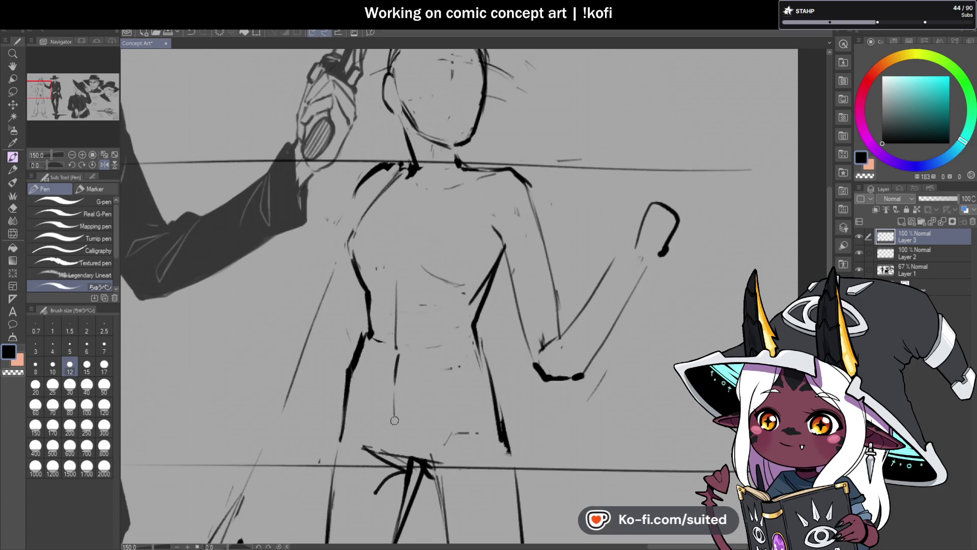
{"action": "scroll", "coordinate": [491, 242], "scroll_direction": "down", "scroll_amount": 5}
{"action": "left_click", "coordinate": [104, 165]}
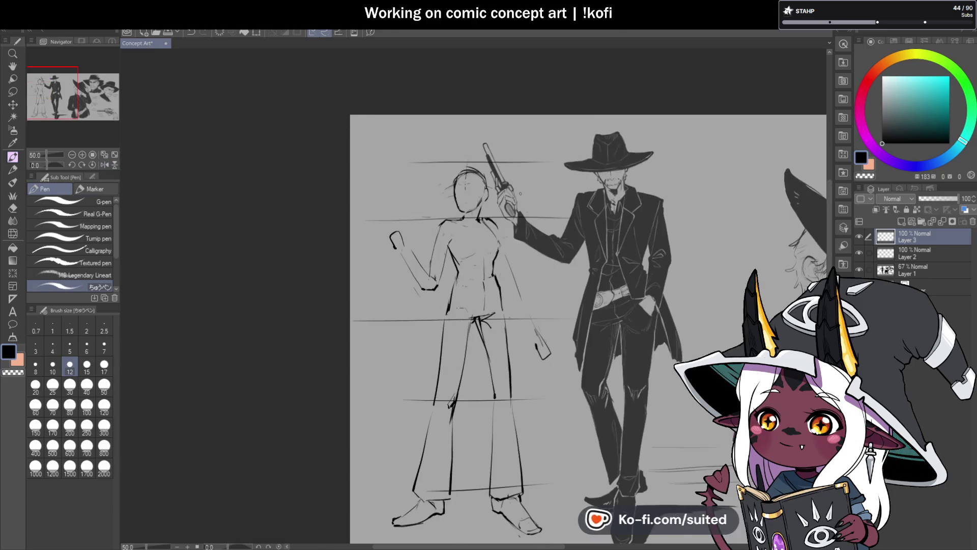
- Redraw the inner-leg and crotch lines and trim the excess crotch strokes
{"action": "scroll", "coordinate": [493, 261], "scroll_direction": "up", "scroll_amount": 3}
{"action": "key", "text": "c"}
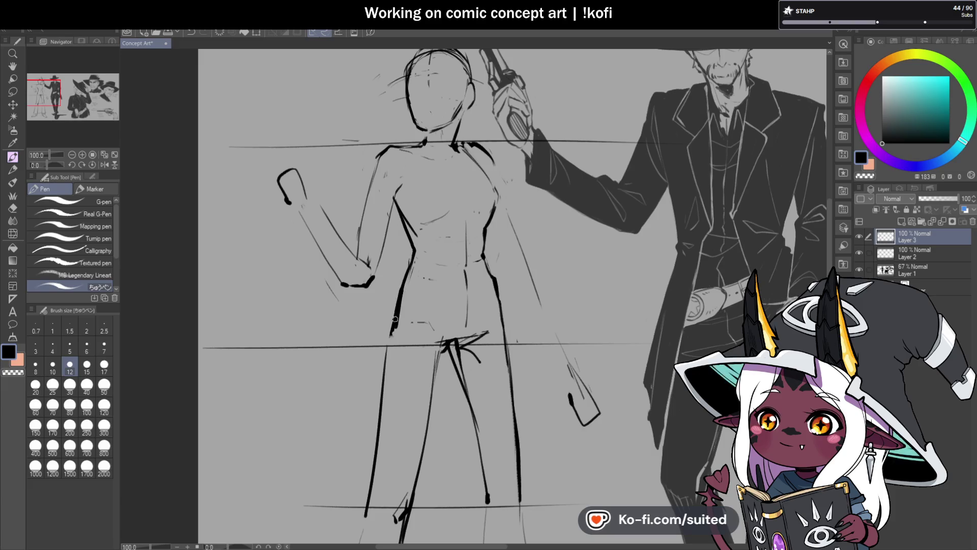
{"action": "scroll", "coordinate": [402, 288], "scroll_direction": "down", "scroll_amount": 3}
{"action": "scroll", "coordinate": [445, 363], "scroll_direction": "up", "scroll_amount": 3}
{"action": "mouse_move", "coordinate": [445, 362]}
{"action": "left_mouse_down"}
{"action": "mouse_move", "coordinate": [479, 228]}
{"action": "mouse_move", "coordinate": [465, 255]}
{"action": "left_mouse_up"}
{"action": "key", "text": "c"}
{"action": "mouse_move", "coordinate": [477, 222]}
{"action": "left_mouse_down"}
{"action": "mouse_move", "coordinate": [454, 303]}
{"action": "mouse_move", "coordinate": [458, 295]}
{"action": "left_mouse_up"}
{"action": "key", "text": "c"}
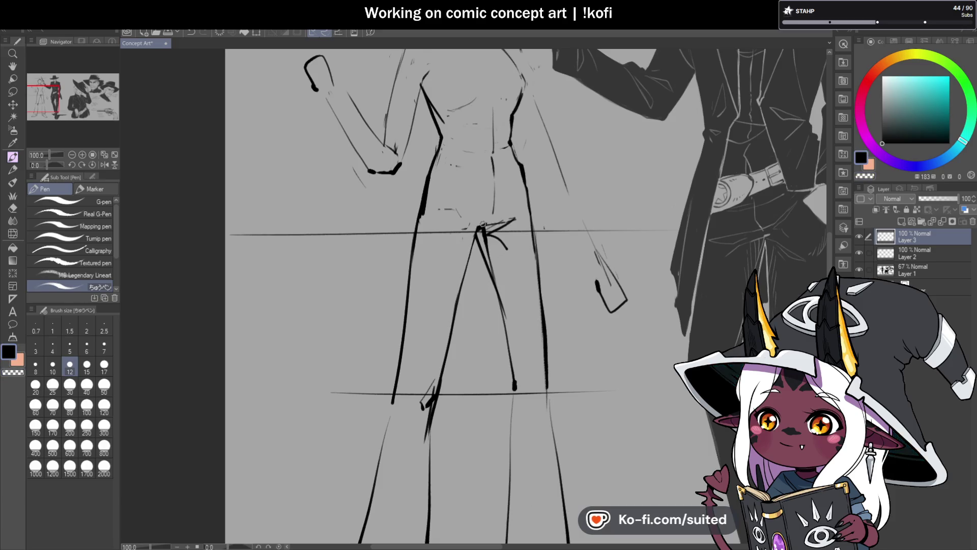
- Thin the thick left torso and hip line, then redraw it darker
{"action": "key", "text": "c"}
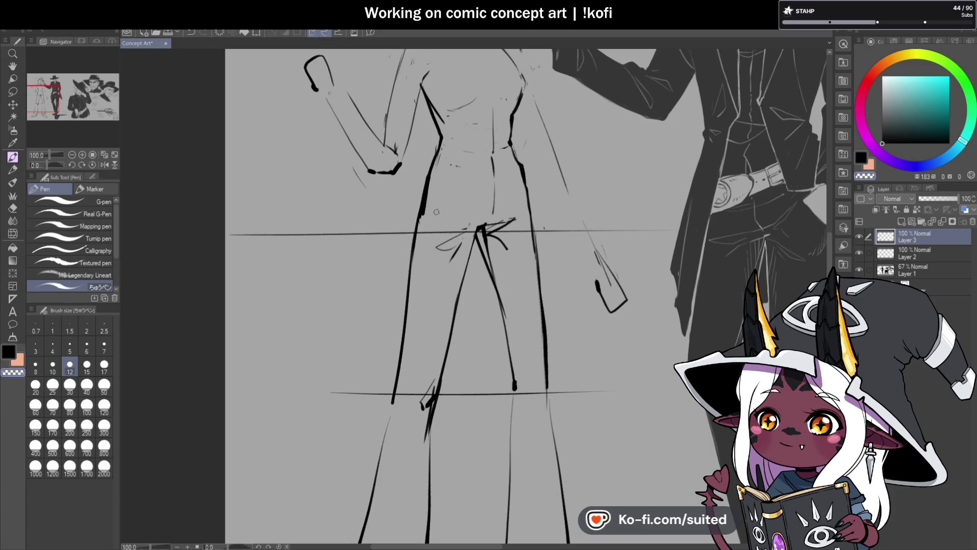
{"action": "left_click_drag", "start_coordinate": [438, 152], "coordinate": [416, 252]}
{"action": "key", "text": "c"}
{"action": "left_click_drag", "start_coordinate": [432, 181], "coordinate": [407, 287]}
- Redraw the woman's leg line darker
{"action": "key", "text": "ctrl+minus"}
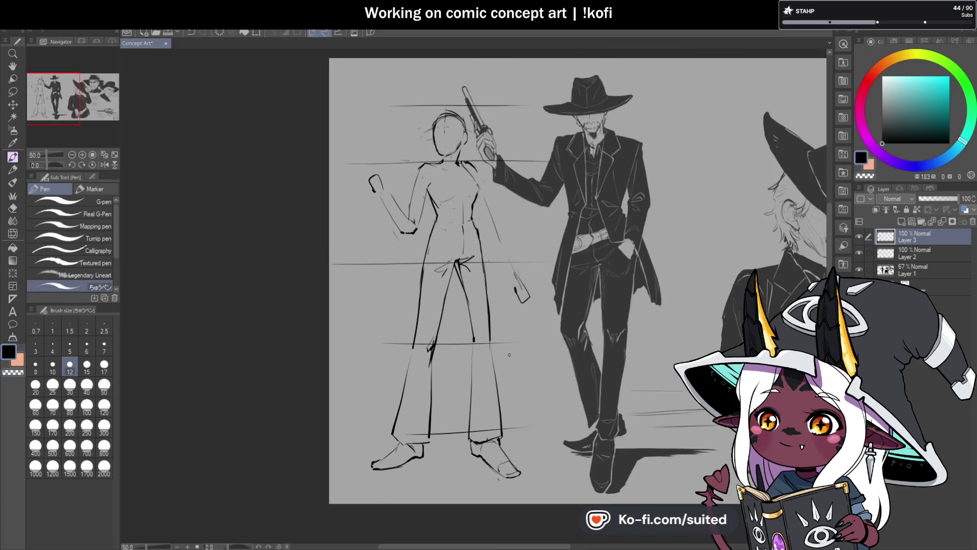
{"action": "scroll", "coordinate": [509, 355], "scroll_direction": "up", "scroll_amount": 2}
{"action": "key", "text": "c"}
{"action": "mouse_move", "coordinate": [416, 224]}
{"action": "left_mouse_down"}
{"action": "mouse_move", "coordinate": [441, 340]}
{"action": "mouse_move", "coordinate": [477, 355]}
{"action": "left_mouse_up"}
- Add a thin curved stroke and short vertical fold strokes on the trouser leg
{"action": "key", "text": "c"}
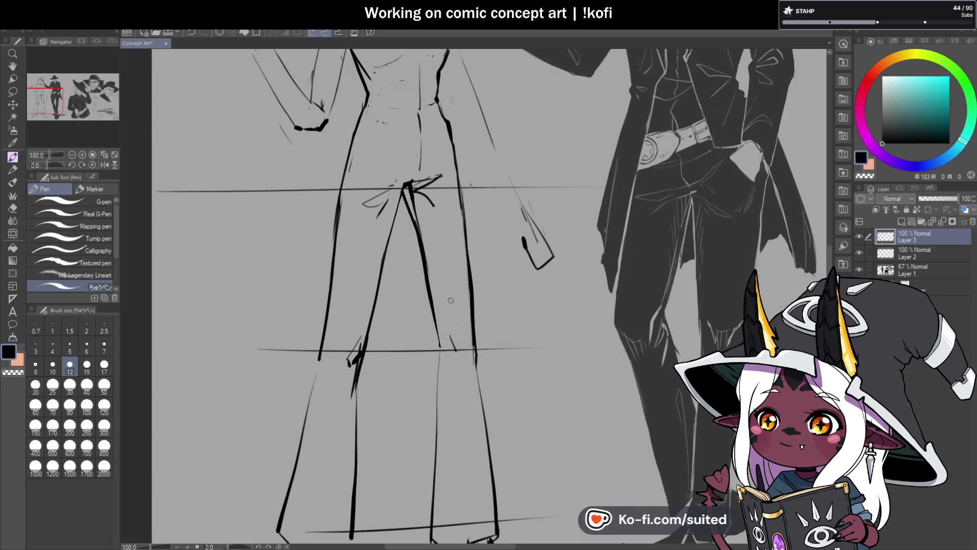
{"action": "scroll", "coordinate": [451, 300], "scroll_direction": "down", "scroll_amount": 2}
{"action": "scroll", "coordinate": [386, 296], "scroll_direction": "up", "scroll_amount": 2}
{"action": "left_click_drag", "start_coordinate": [395, 301], "coordinate": [372, 288]}
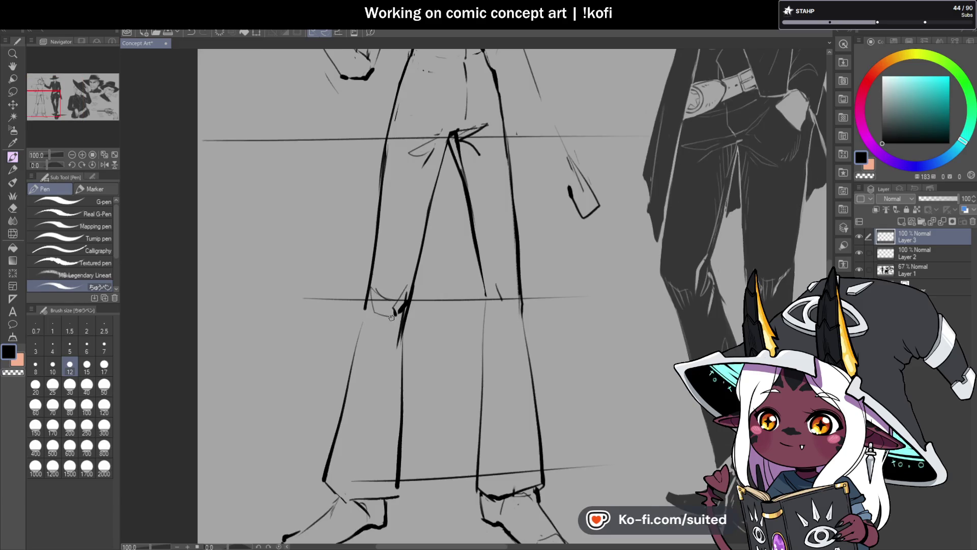
{"action": "scroll", "coordinate": [391, 317], "scroll_direction": "down", "scroll_amount": 3}
{"action": "scroll", "coordinate": [412, 311], "scroll_direction": "up", "scroll_amount": 4}
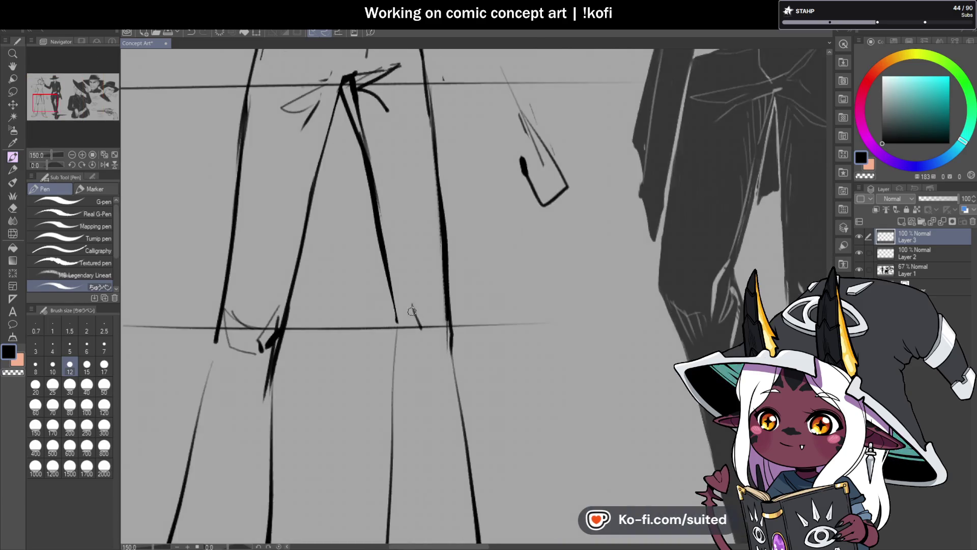
{"action": "mouse_move", "coordinate": [441, 305]}
{"action": "left_mouse_down"}
{"action": "mouse_move", "coordinate": [443, 328]}
{"action": "mouse_move", "coordinate": [425, 333]}
{"action": "left_mouse_up"}
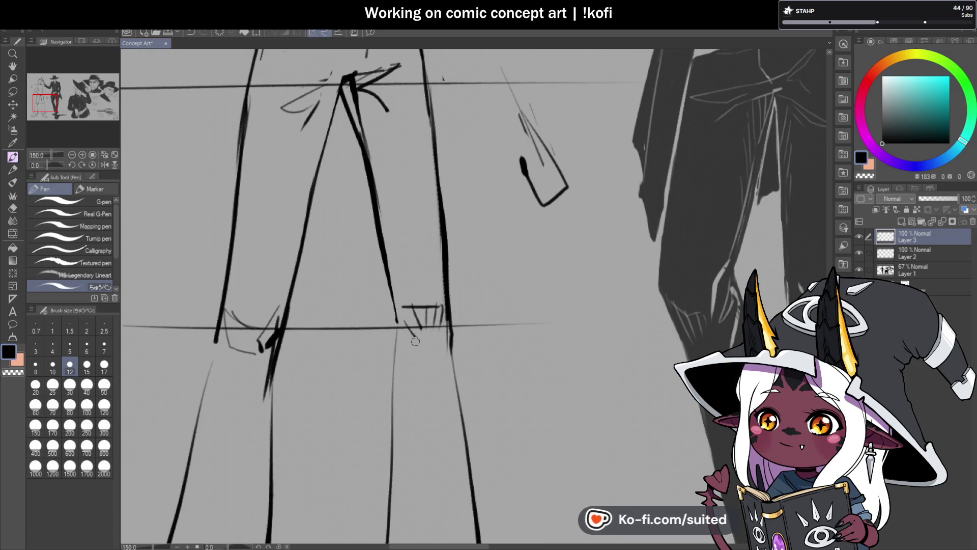
{"action": "scroll", "coordinate": [415, 342], "scroll_direction": "down", "scroll_amount": 3}
{"action": "scroll", "coordinate": [447, 414], "scroll_direction": "up", "scroll_amount": 2}
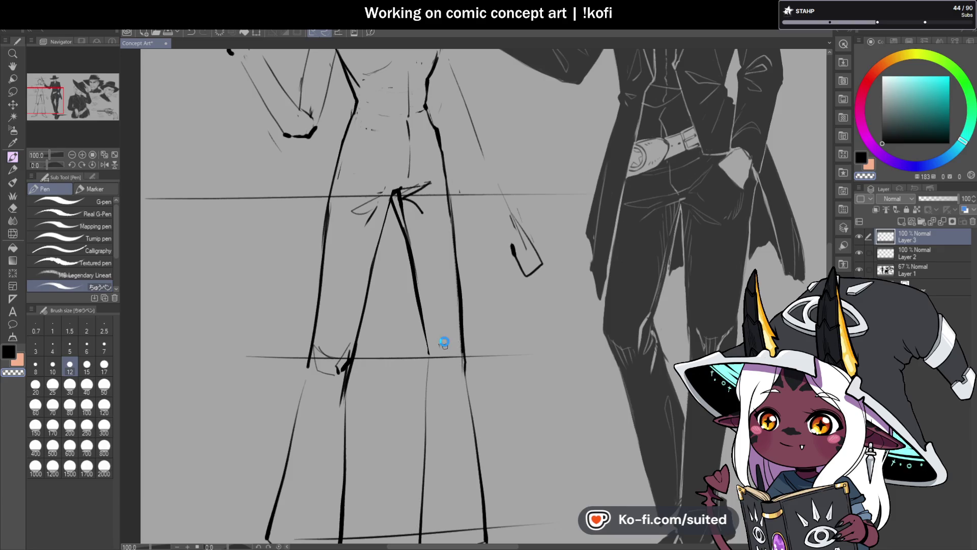
{"action": "scroll", "coordinate": [312, 329], "scroll_direction": "down", "scroll_amount": 2}
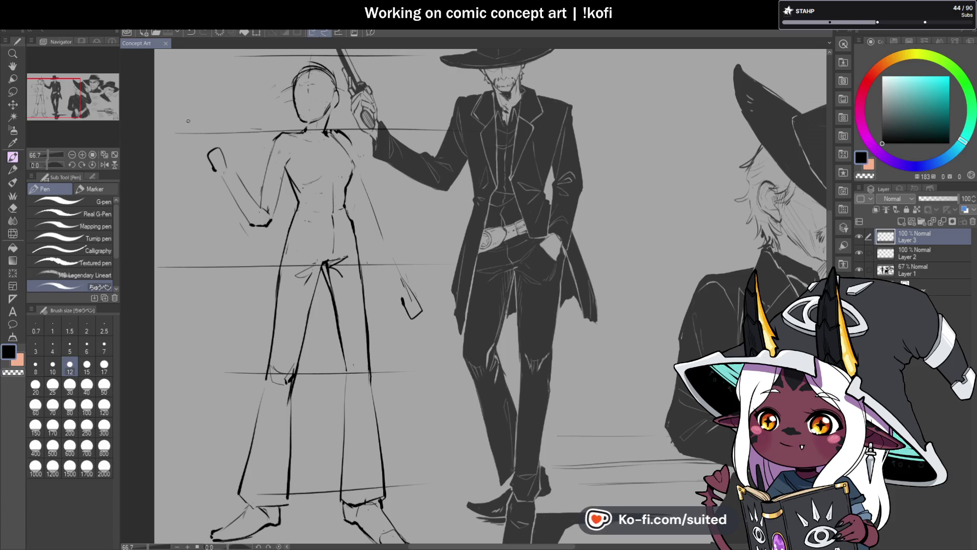
- Zoom out to see the whole concept sheet
{"action": "key", "text": "ctrl+minus"}
- Add a dark black stroke along the woman's lowered arm
{"action": "scroll", "coordinate": [356, 173], "scroll_direction": "up", "scroll_amount": 3}
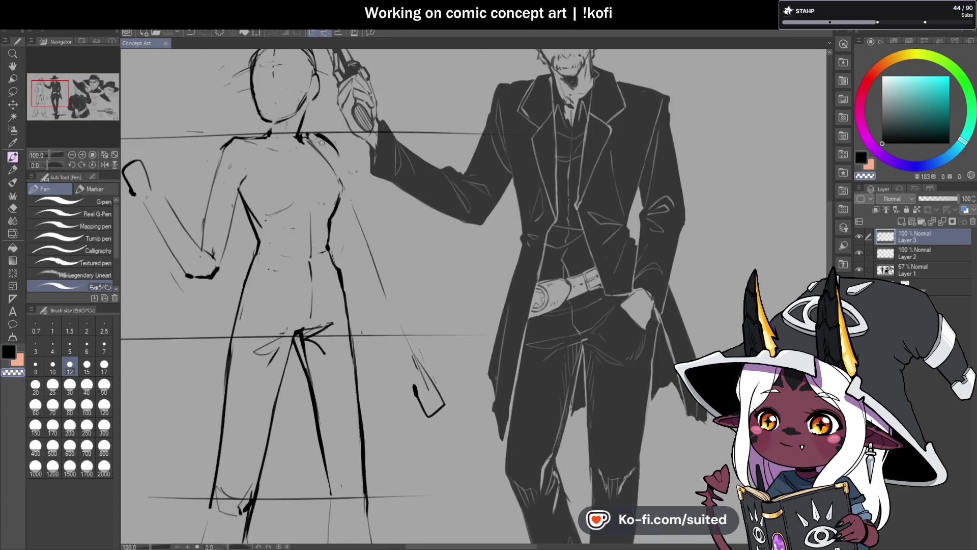
{"action": "key", "text": "c"}
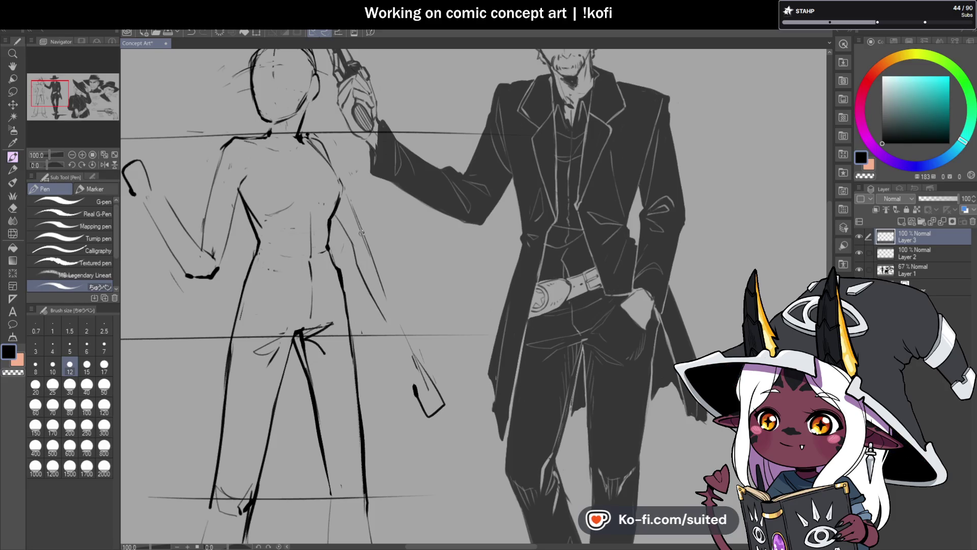
{"action": "mouse_move", "coordinate": [361, 233]}
{"action": "left_mouse_down"}
{"action": "mouse_move", "coordinate": [396, 334]}
{"action": "mouse_move", "coordinate": [410, 351]}
{"action": "mouse_move", "coordinate": [429, 348]}
{"action": "left_mouse_up"}
- Lasso her hand and transform it upward and to the left
{"action": "key", "text": "m"}
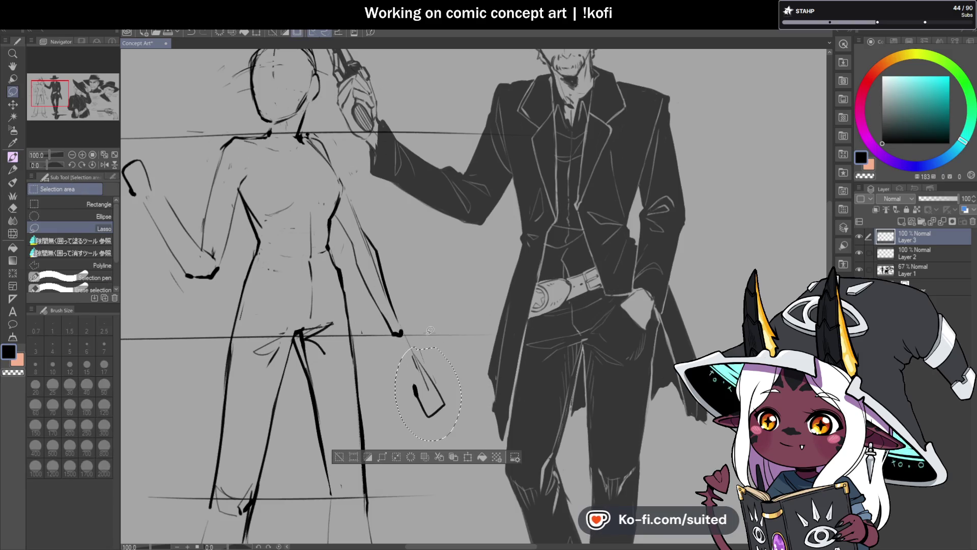
{"action": "key", "text": "ctrl+t"}
{"action": "left_click_drag", "start_coordinate": [435, 402], "coordinate": [416, 360]}
{"action": "left_click", "coordinate": [405, 412]}
{"action": "scroll", "coordinate": [407, 336], "scroll_direction": "down", "scroll_amount": 3}
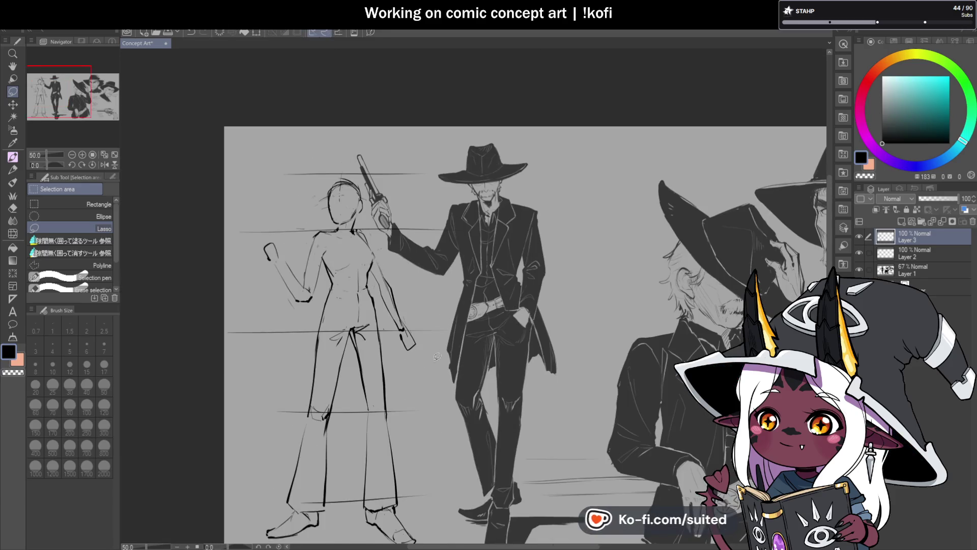
- Unmirror the view, then select and delete the lowered arm's strokes
{"action": "left_click", "coordinate": [104, 165]}
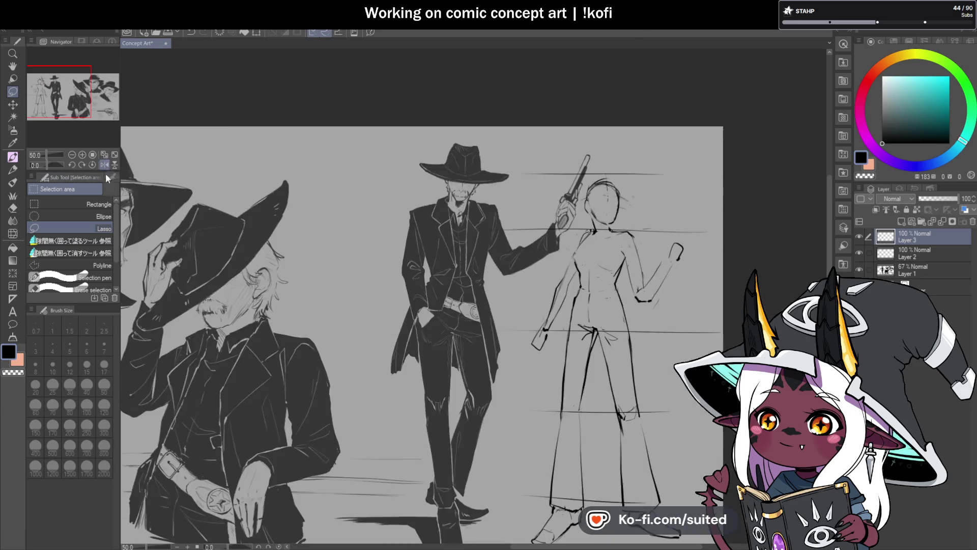
{"action": "scroll", "coordinate": [615, 258], "scroll_direction": "down", "scroll_amount": 2}
{"action": "scroll", "coordinate": [453, 280], "scroll_direction": "up", "scroll_amount": 2}
{"action": "scroll", "coordinate": [454, 280], "scroll_direction": "up", "scroll_amount": 3}
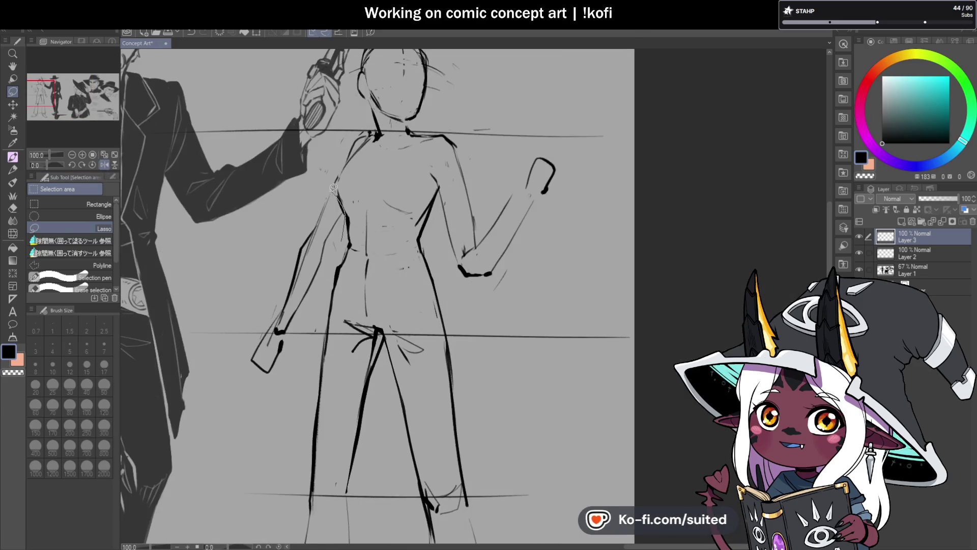
{"action": "mouse_move", "coordinate": [337, 194]}
{"action": "left_mouse_down"}
{"action": "mouse_move", "coordinate": [285, 374]}
{"action": "mouse_move", "coordinate": [348, 245]}
{"action": "left_mouse_up"}
{"action": "key", "text": "Delete"}
{"action": "key", "text": "ctrl+d"}
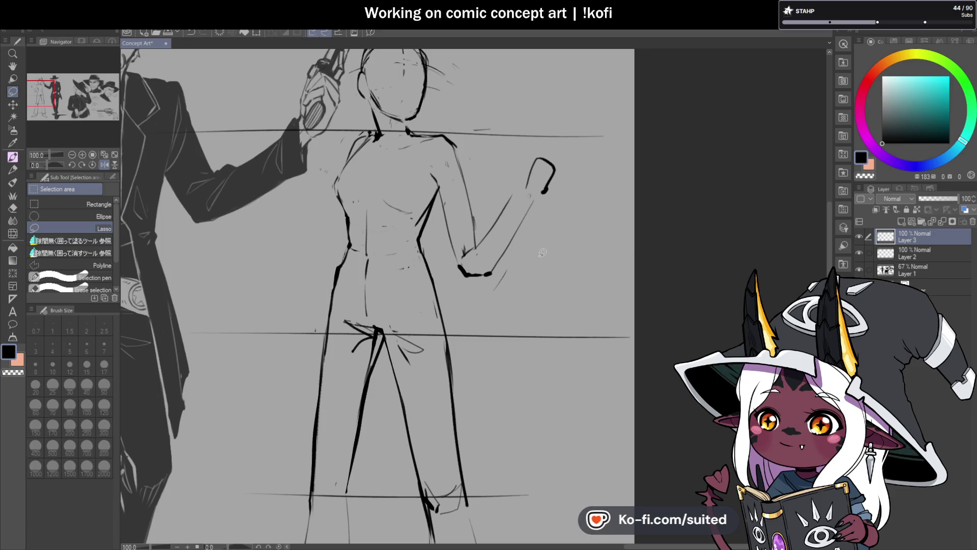
- Draw a curved pen line along the woman's shoulder
{"action": "key", "text": "p"}
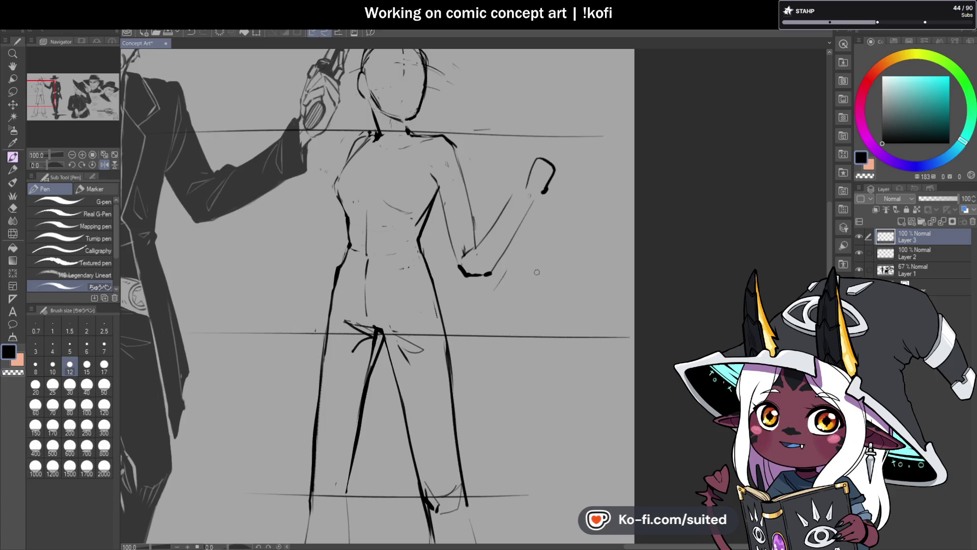
{"action": "scroll", "coordinate": [367, 152], "scroll_direction": "up", "scroll_amount": 2}
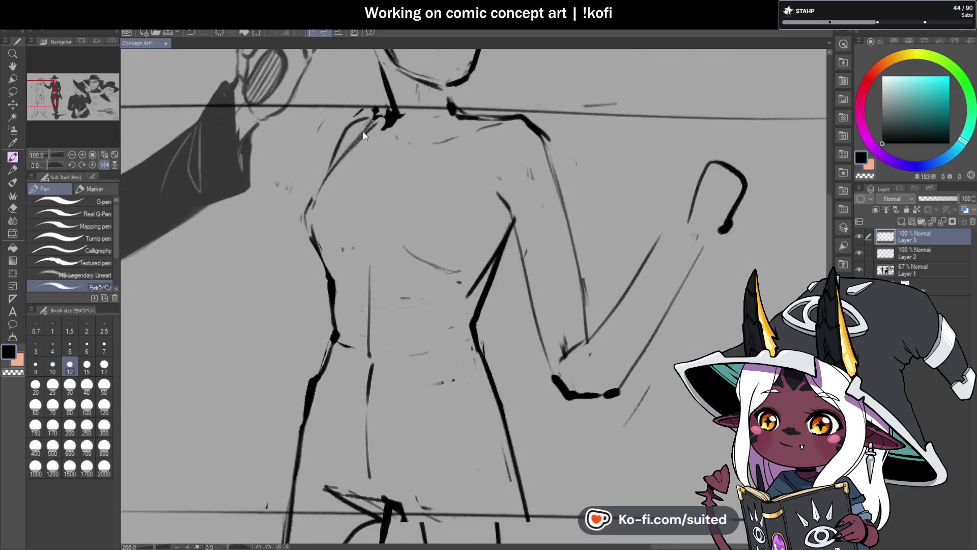
{"action": "mouse_move", "coordinate": [371, 117]}
{"action": "left_mouse_down"}
{"action": "mouse_move", "coordinate": [351, 122]}
{"action": "mouse_move", "coordinate": [331, 161]}
{"action": "left_mouse_up"}
{"action": "left_click_drag", "start_coordinate": [375, 116], "coordinate": [343, 132]}
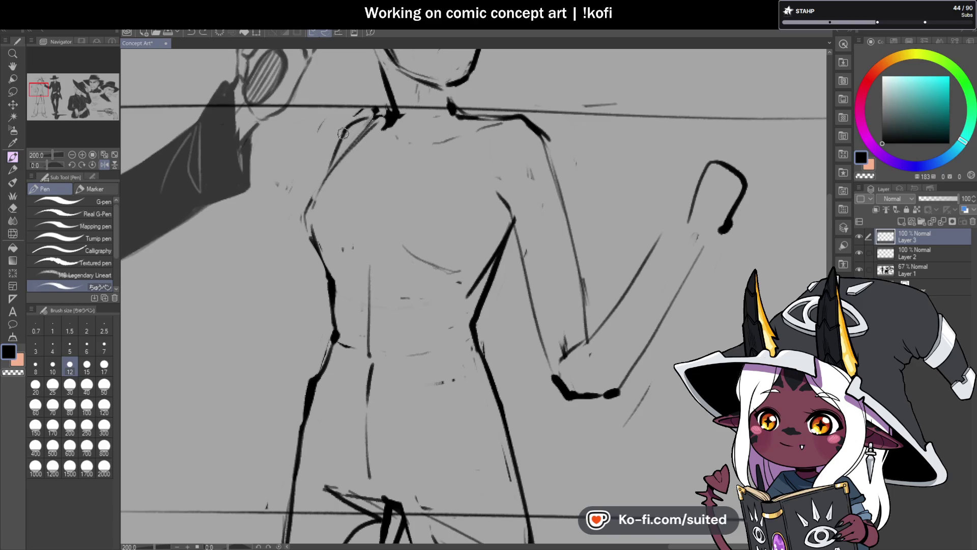
- Extend her torso line down toward the hip
{"action": "scroll", "coordinate": [356, 94], "scroll_direction": "down", "scroll_amount": 1}
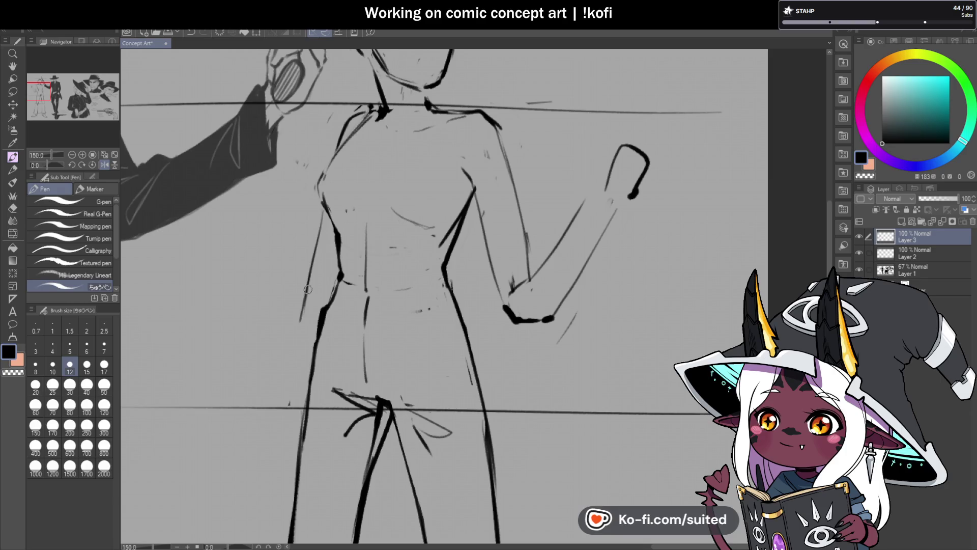
{"action": "scroll", "coordinate": [325, 313], "scroll_direction": "down", "scroll_amount": 1}
{"action": "scroll", "coordinate": [401, 244], "scroll_direction": "down", "scroll_amount": 3}
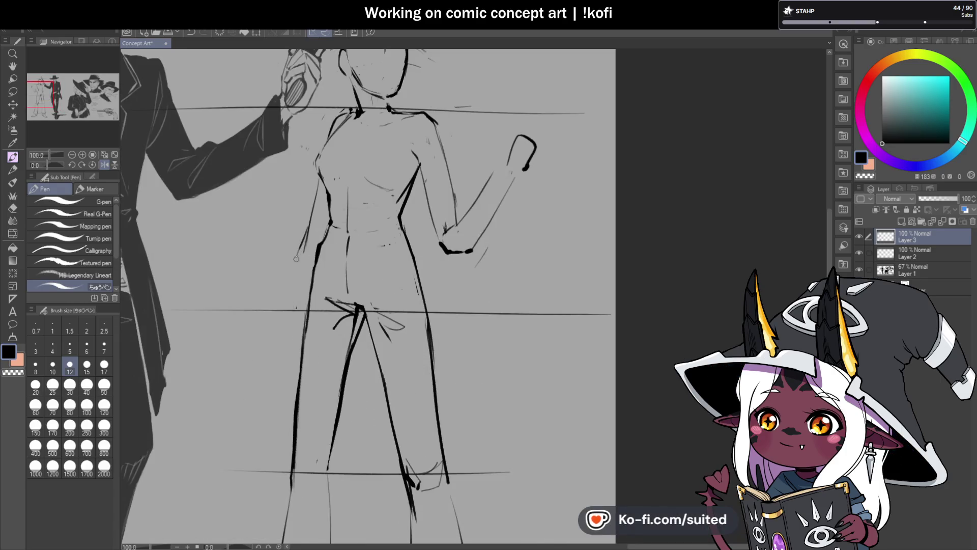
{"action": "mouse_move", "coordinate": [296, 258]}
{"action": "left_mouse_down"}
{"action": "mouse_move", "coordinate": [284, 308]}
{"action": "mouse_move", "coordinate": [291, 344]}
{"action": "mouse_move", "coordinate": [307, 299]}
{"action": "left_mouse_up"}
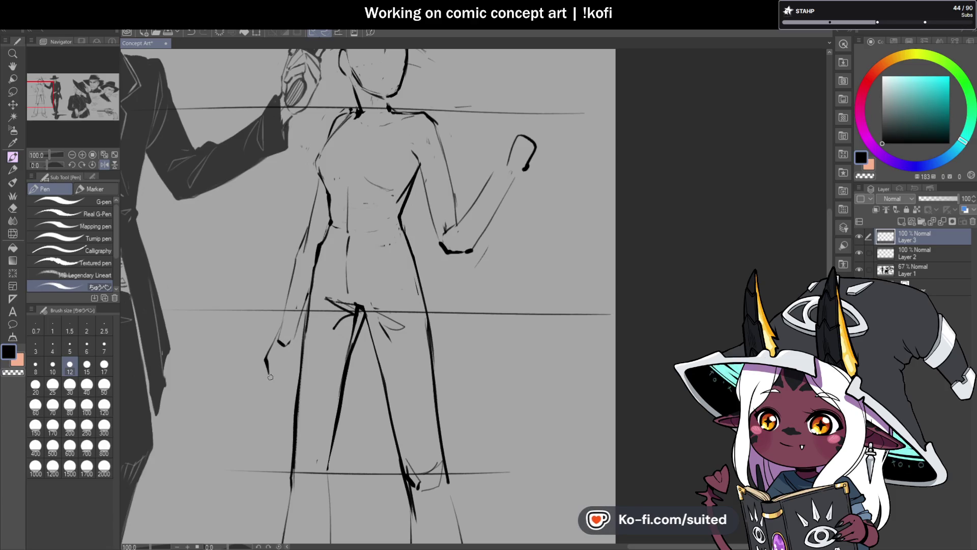
- Thicken her raised arm with wrist lines, a lower forearm edge and darker shoulder line
{"action": "scroll", "coordinate": [297, 339], "scroll_direction": "down", "scroll_amount": 2}
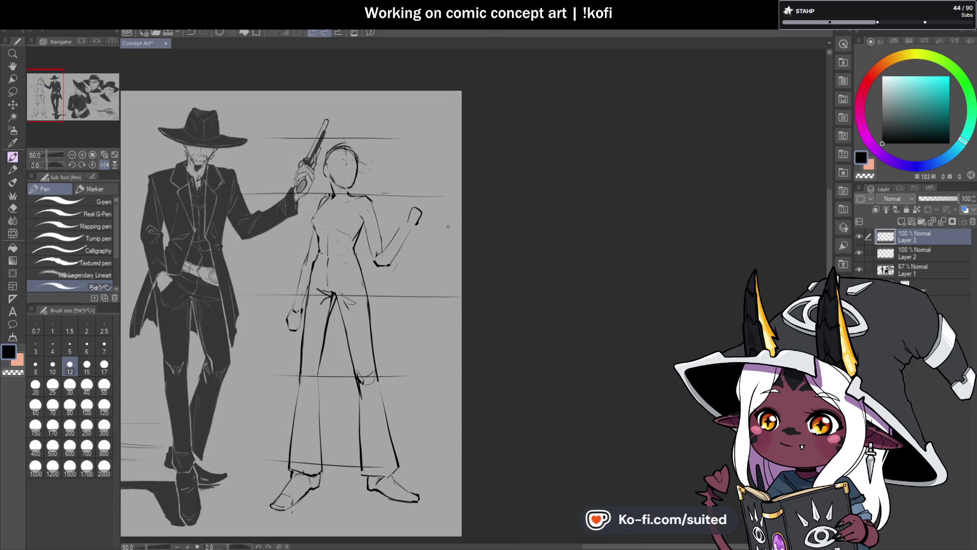
{"action": "scroll", "coordinate": [397, 229], "scroll_direction": "up", "scroll_amount": 2}
{"action": "mouse_move", "coordinate": [346, 191]}
{"action": "left_mouse_down"}
{"action": "mouse_move", "coordinate": [368, 270]}
{"action": "mouse_move", "coordinate": [349, 288]}
{"action": "mouse_move", "coordinate": [351, 301]}
{"action": "left_mouse_up"}
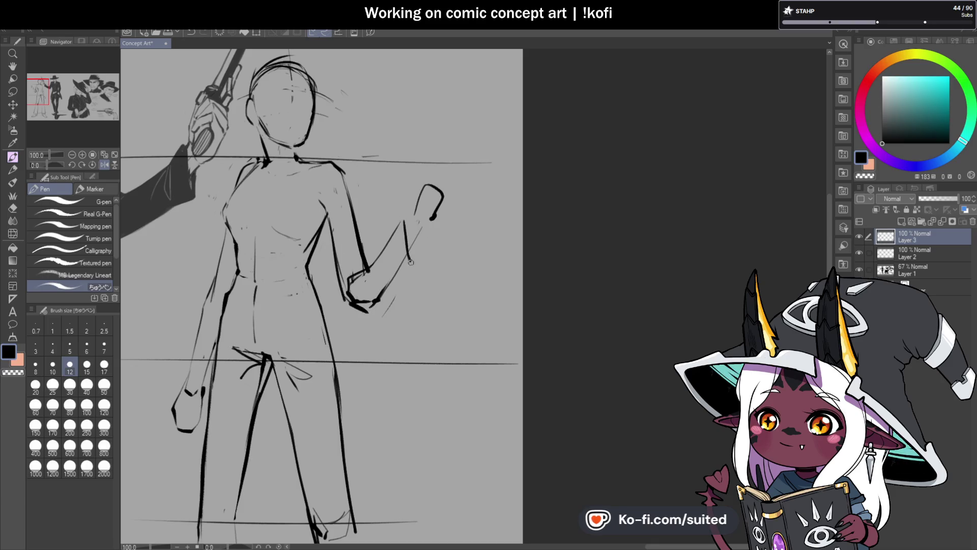
{"action": "left_click_drag", "start_coordinate": [411, 262], "coordinate": [377, 301]}
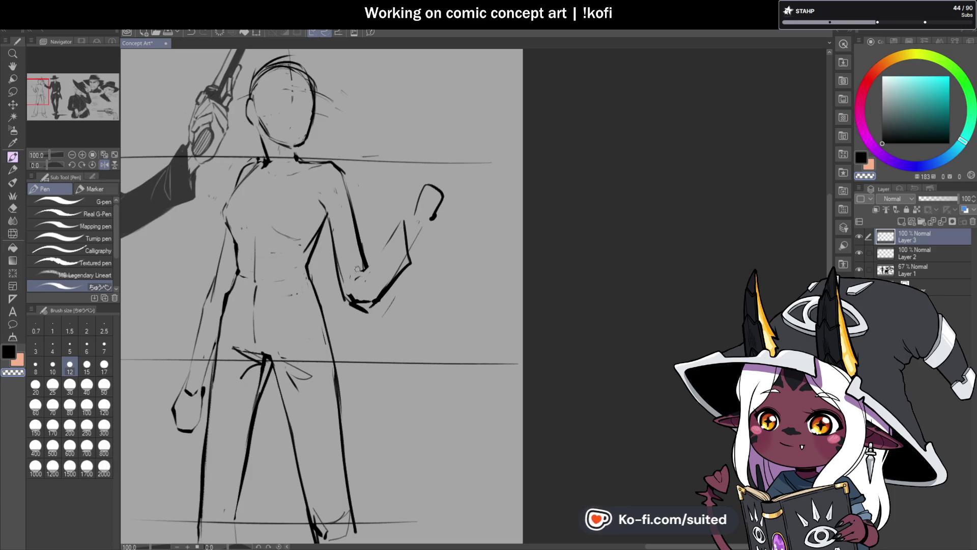
{"action": "key", "text": "c"}
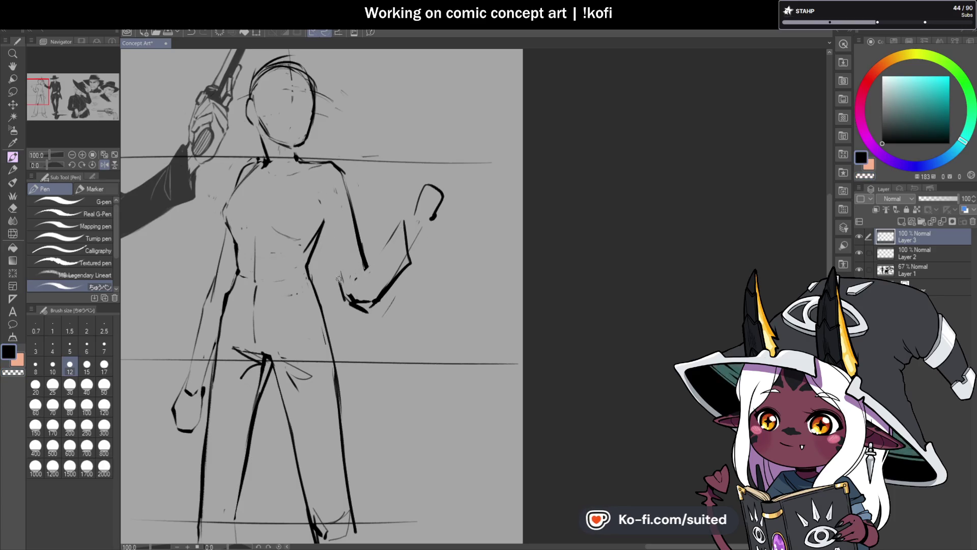
{"action": "left_click_drag", "start_coordinate": [320, 166], "coordinate": [342, 172]}
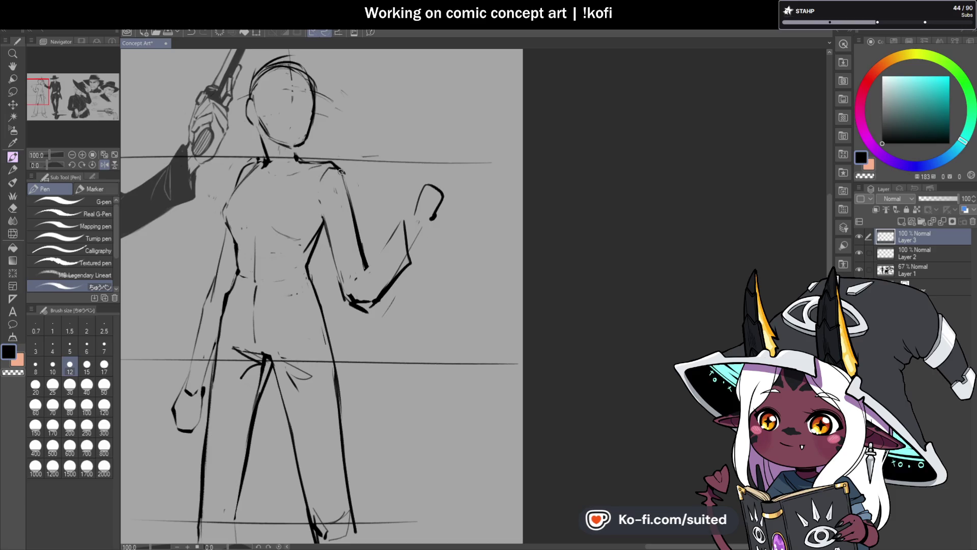
- Erase the raised forearm lines and dark hand strokes with the transparent colour
{"action": "key", "text": "c"}
{"action": "left_click_drag", "start_coordinate": [407, 214], "coordinate": [388, 247]}
{"action": "left_click_drag", "start_coordinate": [387, 283], "coordinate": [374, 304]}
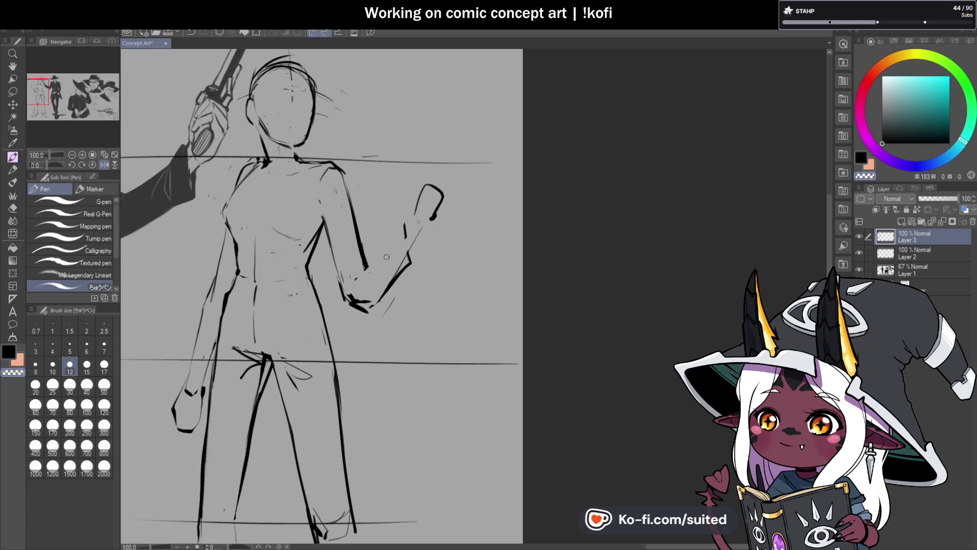
{"action": "left_click_drag", "start_coordinate": [368, 270], "coordinate": [366, 254]}
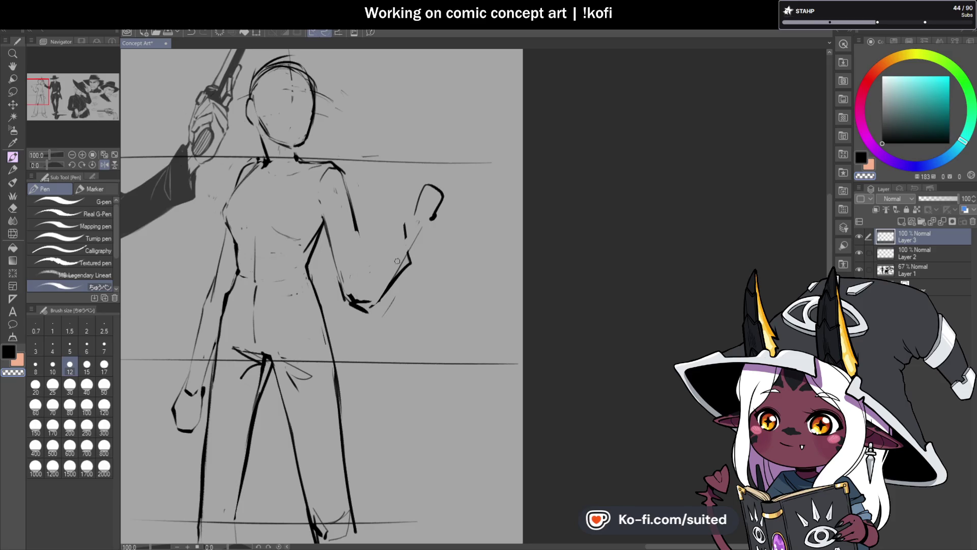
{"action": "left_click_drag", "start_coordinate": [370, 301], "coordinate": [361, 316]}
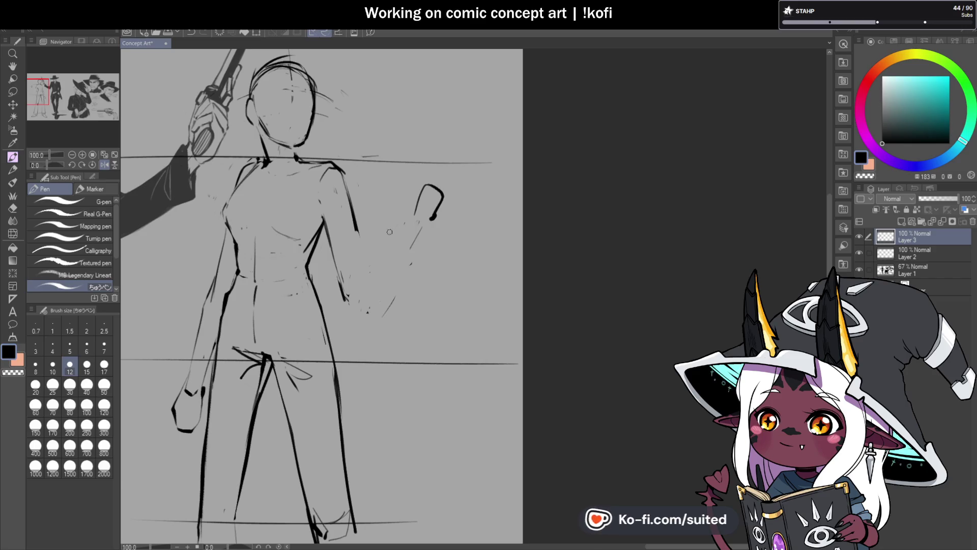
- Erase stray marks near the woman's head with a size 50 eraser
{"action": "key", "text": "c"}
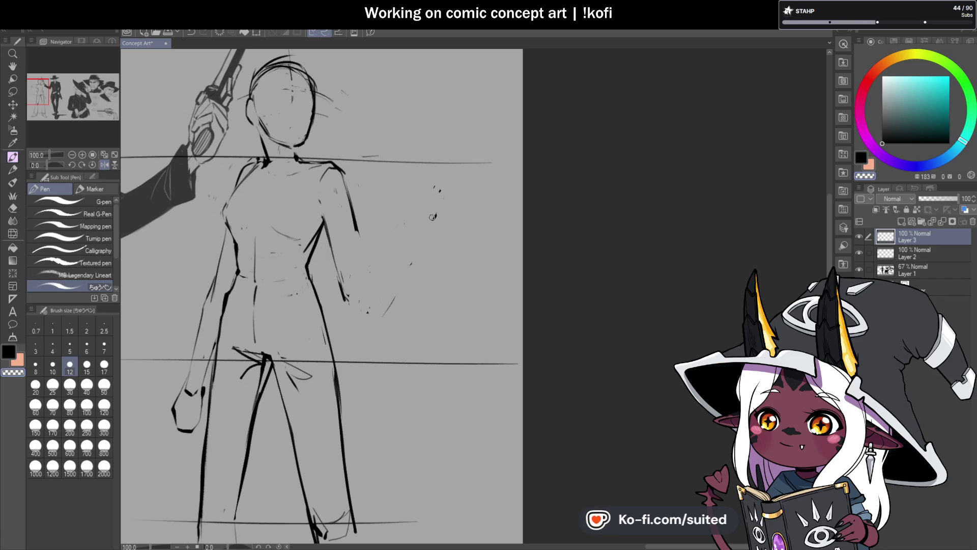
{"action": "left_click", "coordinate": [104, 385]}
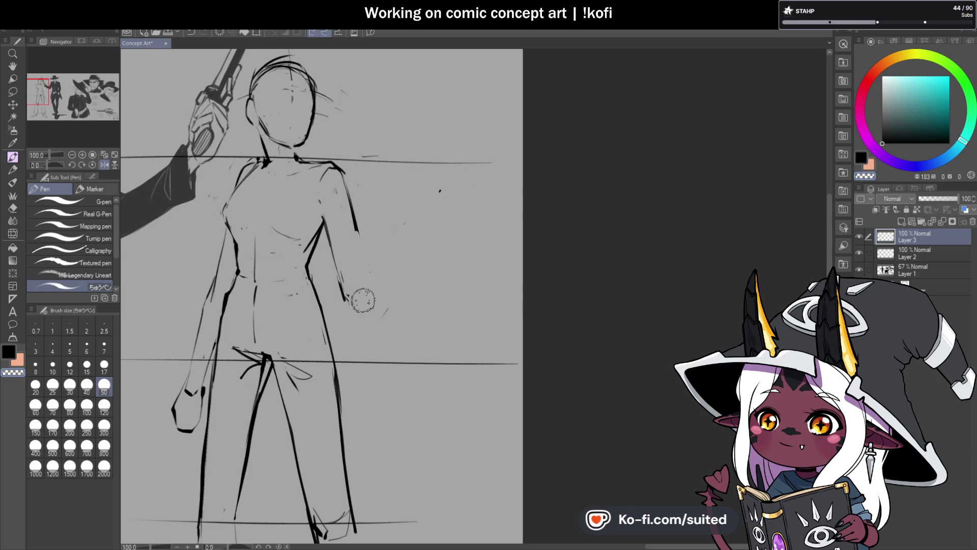
{"action": "left_click_drag", "start_coordinate": [327, 174], "coordinate": [379, 152]}
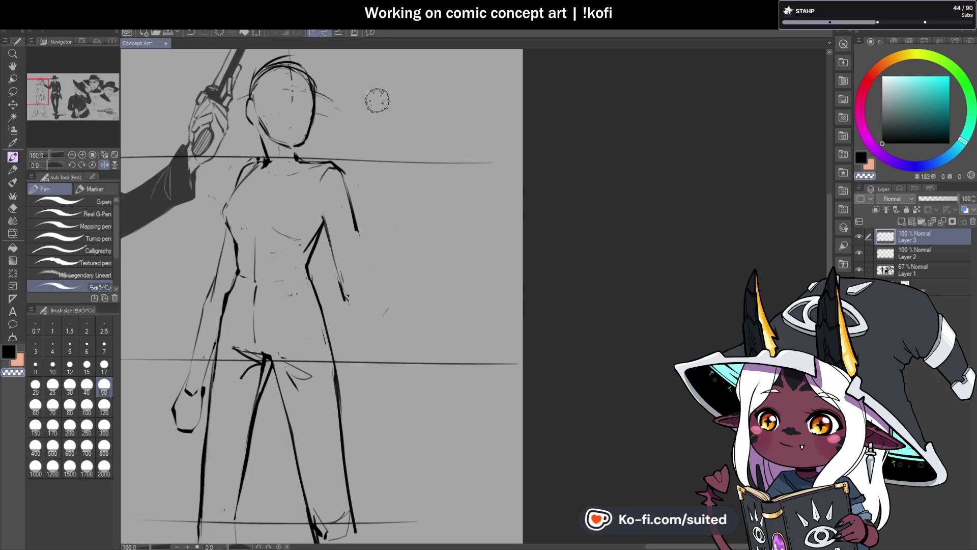
- Merge Layer 2's guide lines into Layer 1 and reset the brush size to 12
{"action": "left_click", "coordinate": [928, 249]}
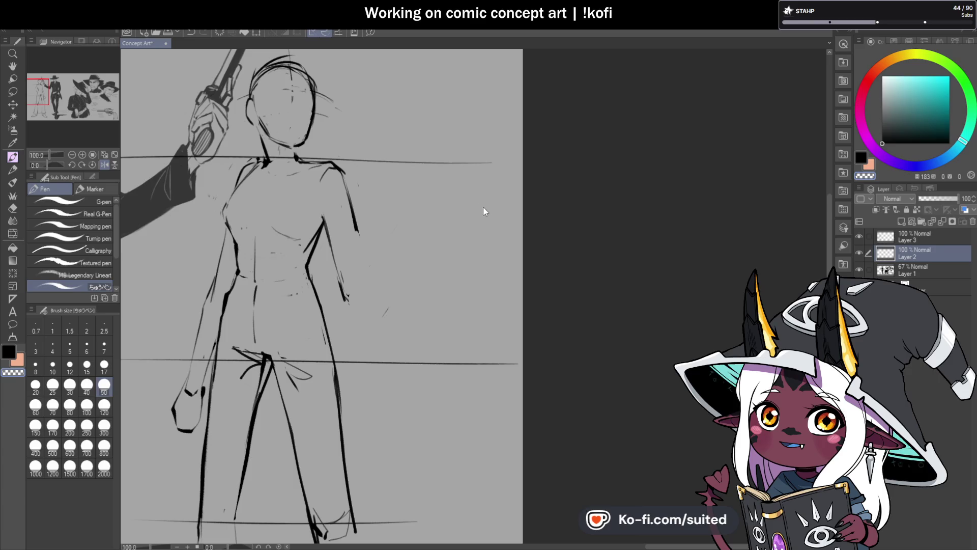
{"action": "key", "text": "ctrl+e"}
{"action": "key", "text": "ctrl+minus"}
{"action": "key", "text": "ctrl+minus"}
{"action": "scroll", "coordinate": [390, 246], "scroll_direction": "up", "scroll_amount": 1}
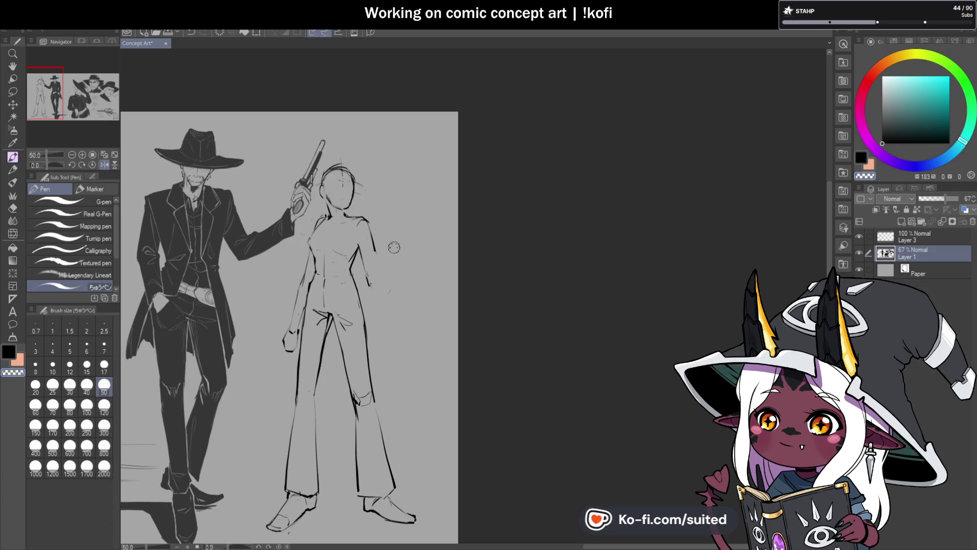
{"action": "scroll", "coordinate": [408, 238], "scroll_direction": "up", "scroll_amount": 2}
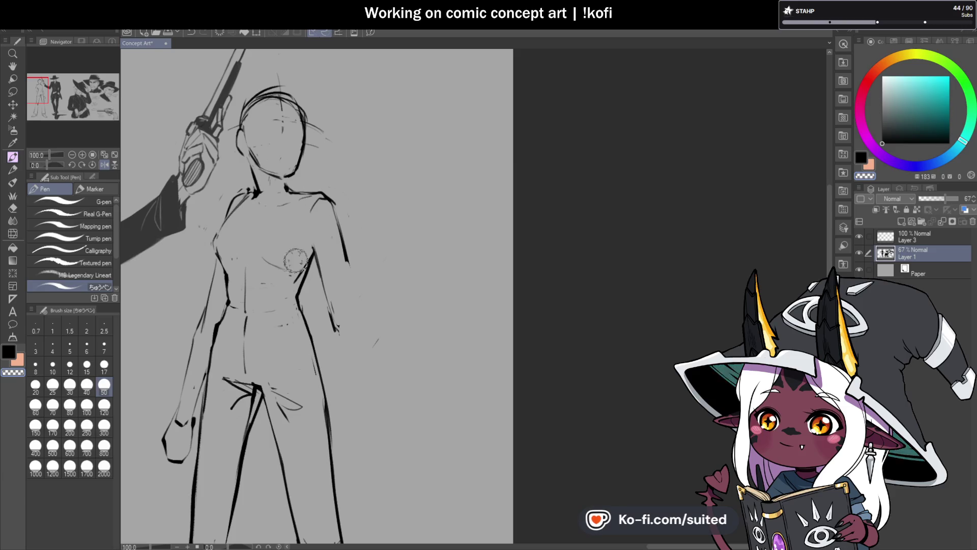
{"action": "left_click", "coordinate": [70, 365]}
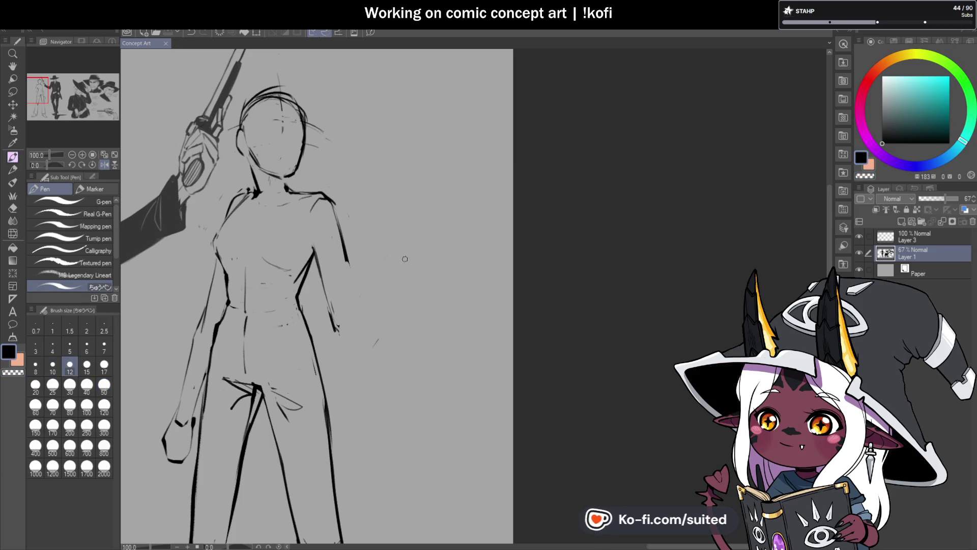
{"action": "scroll", "coordinate": [336, 277], "scroll_direction": "up", "scroll_amount": 1}
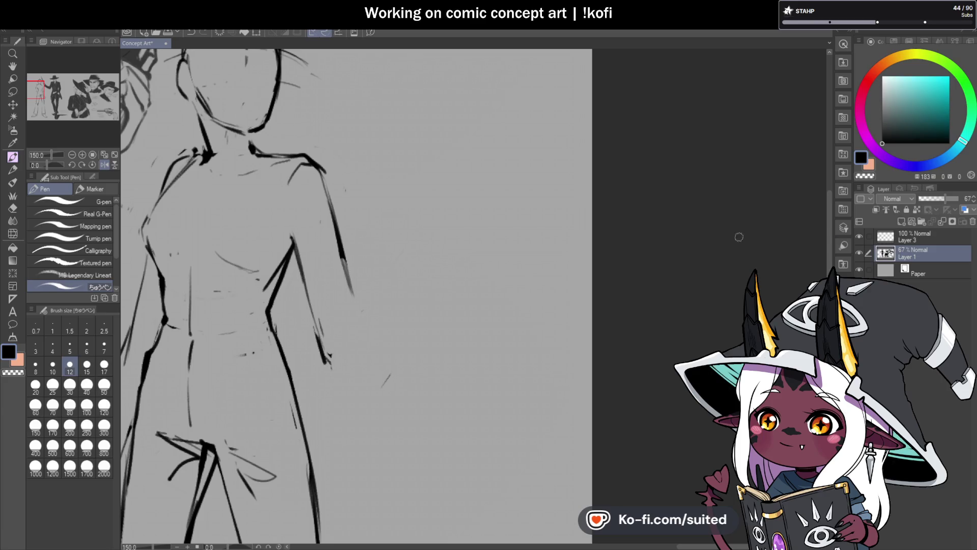
- On Layer 3, draw the woman's raised forearm and the flat object it holds
{"action": "left_click", "coordinate": [932, 239]}
{"action": "mouse_move", "coordinate": [342, 244]}
{"action": "left_mouse_down"}
{"action": "mouse_move", "coordinate": [353, 296]}
{"action": "mouse_move", "coordinate": [328, 344]}
{"action": "mouse_move", "coordinate": [333, 312]}
{"action": "mouse_move", "coordinate": [399, 187]}
{"action": "left_mouse_up"}
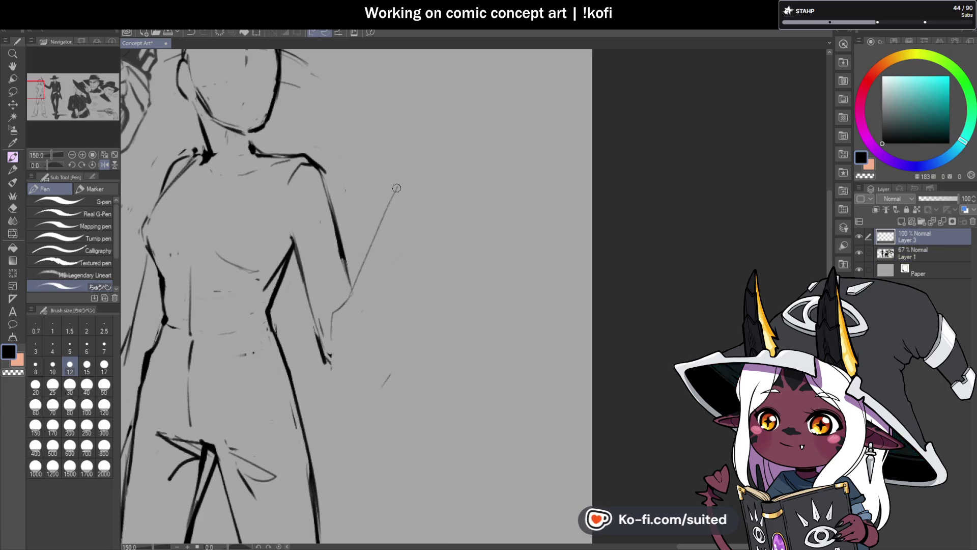
{"action": "key", "text": "ctrl+z"}
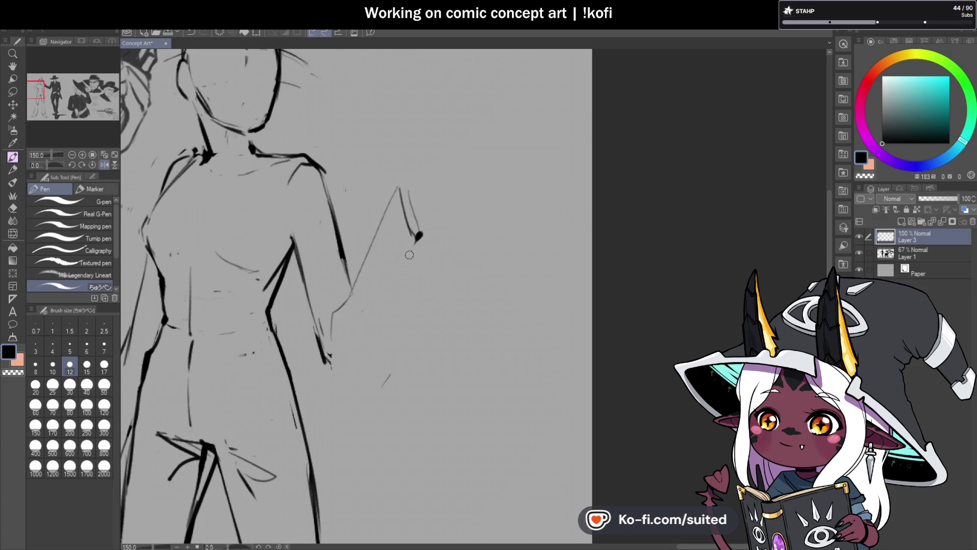
{"action": "left_click_drag", "start_coordinate": [419, 236], "coordinate": [357, 363]}
{"action": "mouse_move", "coordinate": [331, 366]}
{"action": "left_mouse_down"}
{"action": "mouse_move", "coordinate": [351, 363]}
{"action": "mouse_move", "coordinate": [374, 316]}
{"action": "left_mouse_up"}
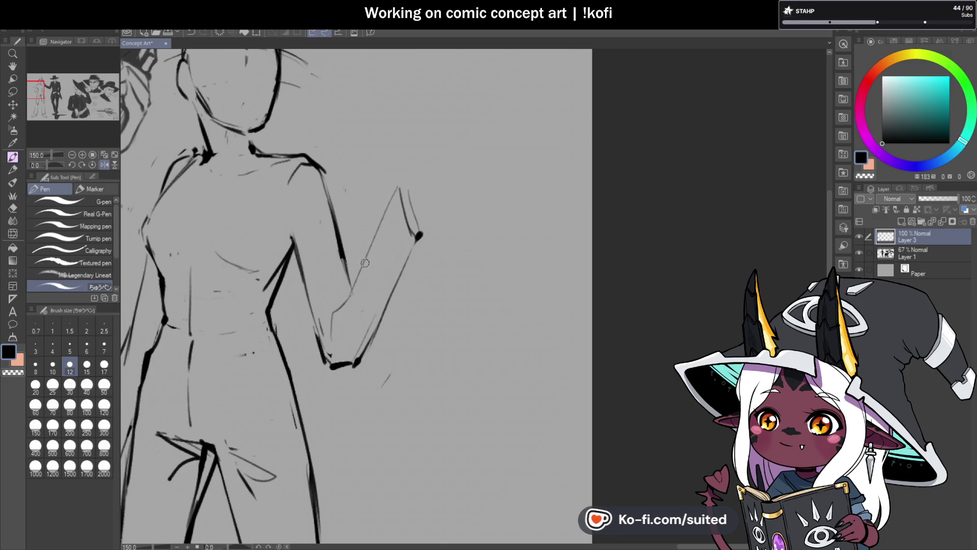
{"action": "left_click_drag", "start_coordinate": [368, 259], "coordinate": [340, 310]}
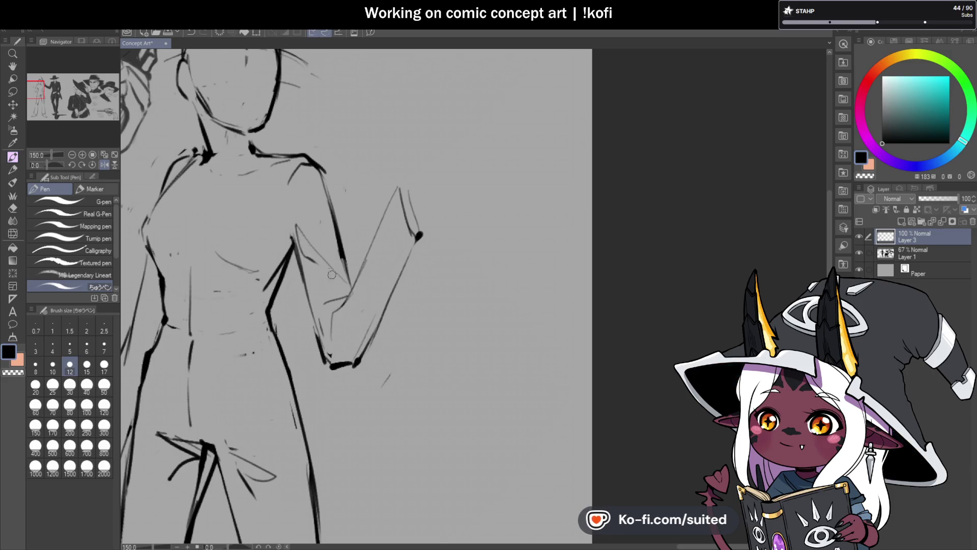
{"action": "scroll", "coordinate": [336, 270], "scroll_direction": "down", "scroll_amount": 3}
{"action": "scroll", "coordinate": [373, 314], "scroll_direction": "up", "scroll_amount": 1}
{"action": "left_click_drag", "start_coordinate": [393, 214], "coordinate": [364, 278]}
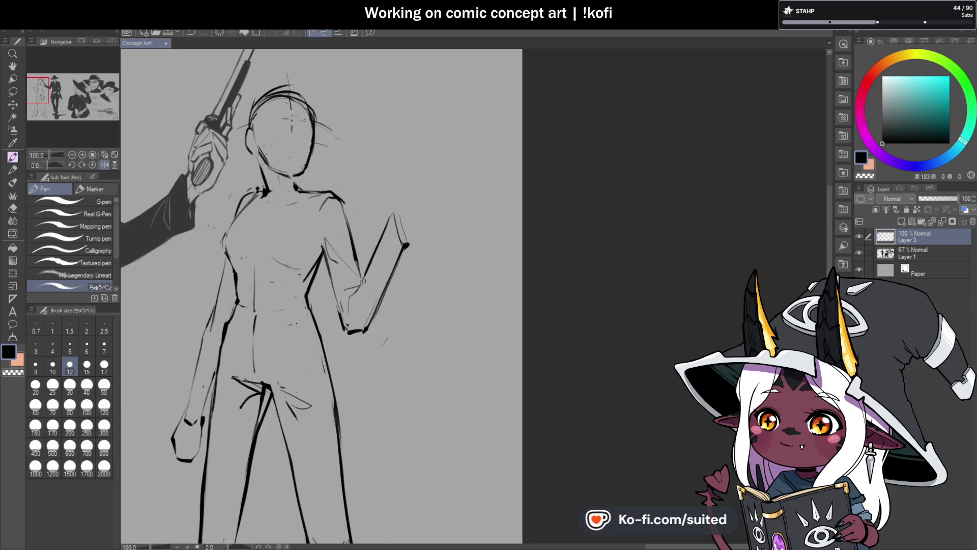
{"action": "scroll", "coordinate": [363, 278], "scroll_direction": "down", "scroll_amount": 1}
{"action": "scroll", "coordinate": [233, 321], "scroll_direction": "up", "scroll_amount": 3}
- Redraw the lower wrist line, strengthen the left torso contour, and erase stray torso lines
{"action": "key", "text": "ctrl+z"}
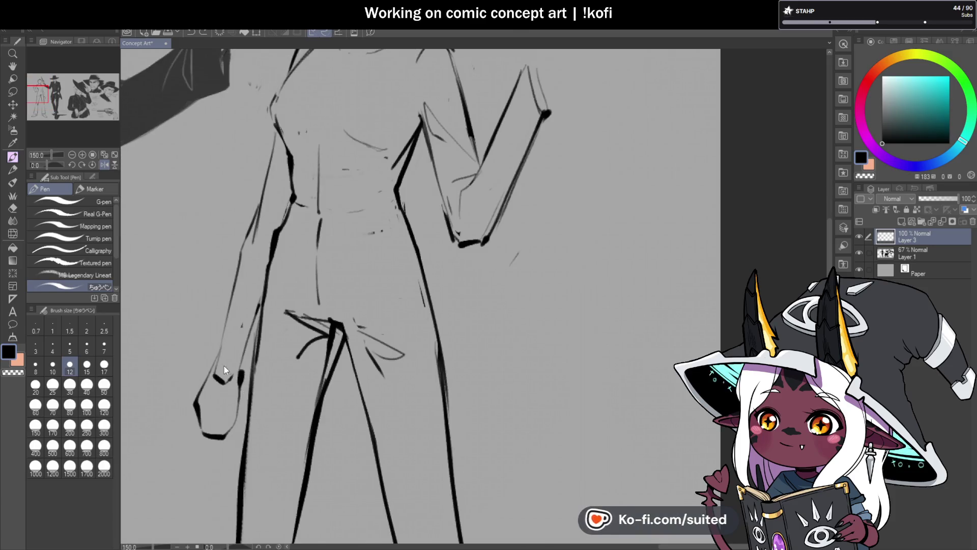
{"action": "left_click_drag", "start_coordinate": [211, 360], "coordinate": [250, 389]}
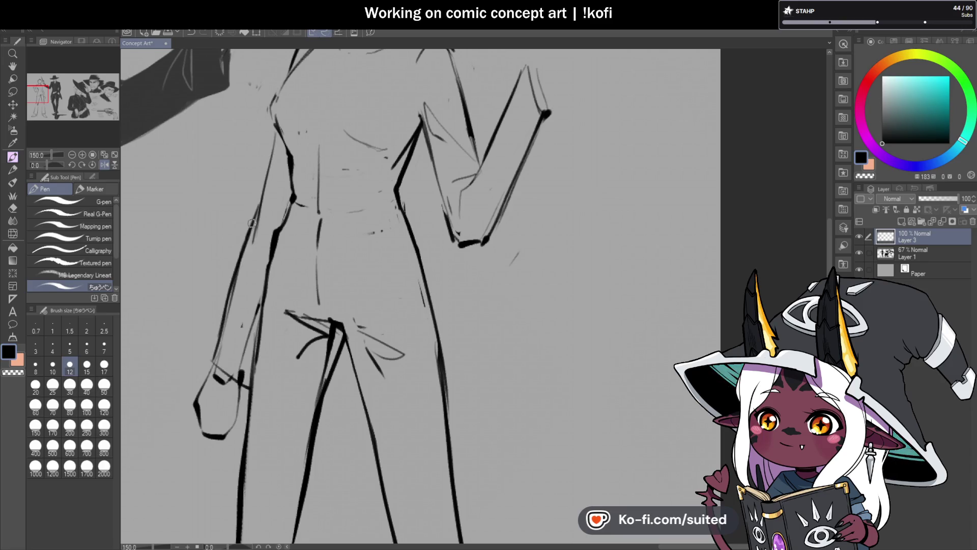
{"action": "left_click_drag", "start_coordinate": [252, 223], "coordinate": [272, 132]}
{"action": "key", "text": "c"}
{"action": "mouse_move", "coordinate": [255, 309]}
{"action": "left_mouse_down"}
{"action": "mouse_move", "coordinate": [239, 366]}
{"action": "mouse_move", "coordinate": [268, 163]}
{"action": "left_mouse_up"}
{"action": "scroll", "coordinate": [258, 345], "scroll_direction": "down", "scroll_amount": 3}
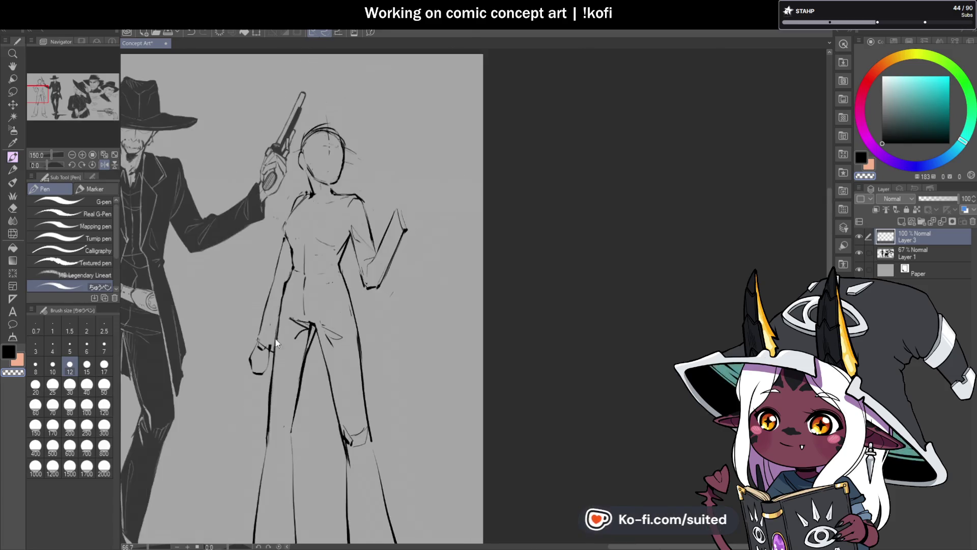
{"action": "scroll", "coordinate": [258, 345], "scroll_direction": "up", "scroll_amount": 3}
- Ink a line across the sleeve cuff in black
{"action": "key", "text": "c"}
{"action": "left_click_drag", "start_coordinate": [246, 335], "coordinate": [277, 371]}
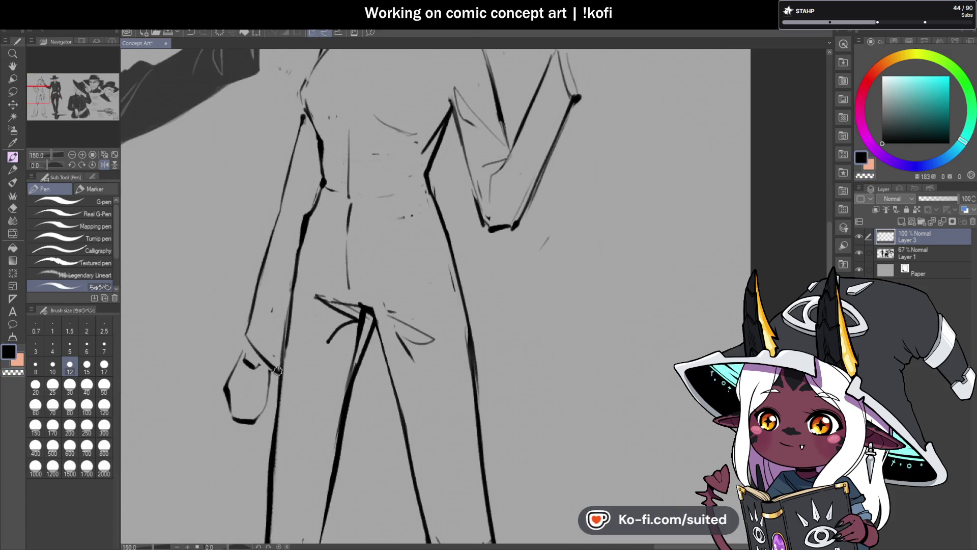
{"action": "scroll", "coordinate": [286, 245], "scroll_direction": "up", "scroll_amount": 2}
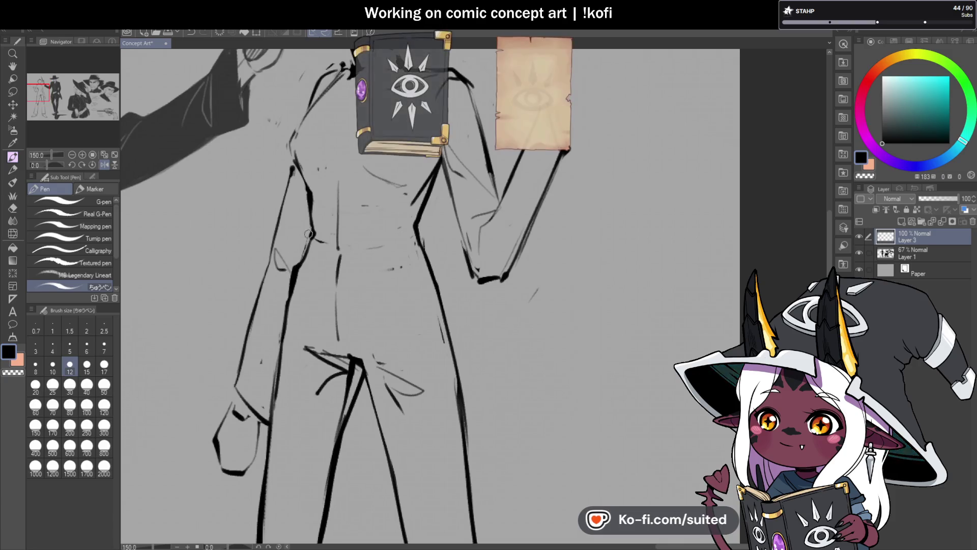
{"action": "scroll", "coordinate": [323, 288], "scroll_direction": "down", "scroll_amount": 3}
{"action": "scroll", "coordinate": [407, 253], "scroll_direction": "up", "scroll_amount": 1}
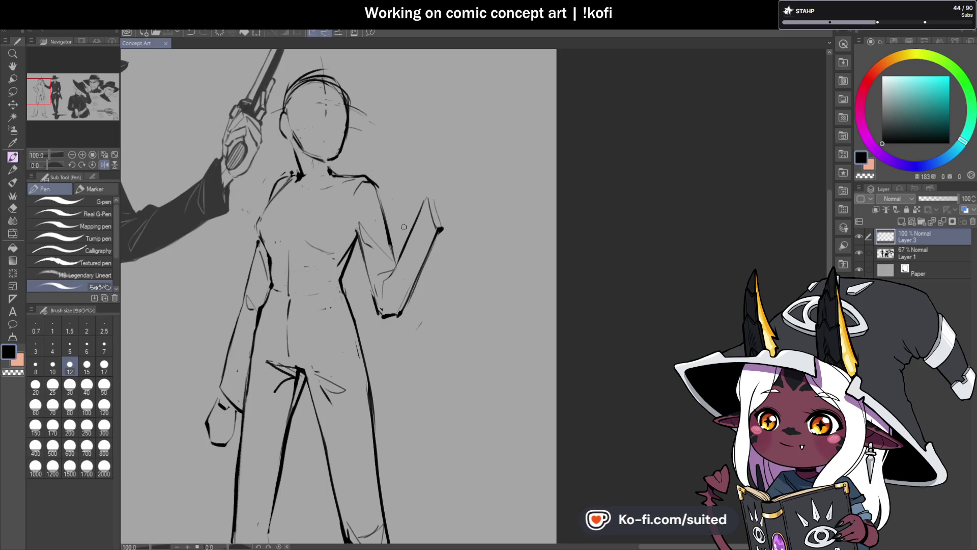
{"action": "scroll", "coordinate": [383, 245], "scroll_direction": "down", "scroll_amount": 3}
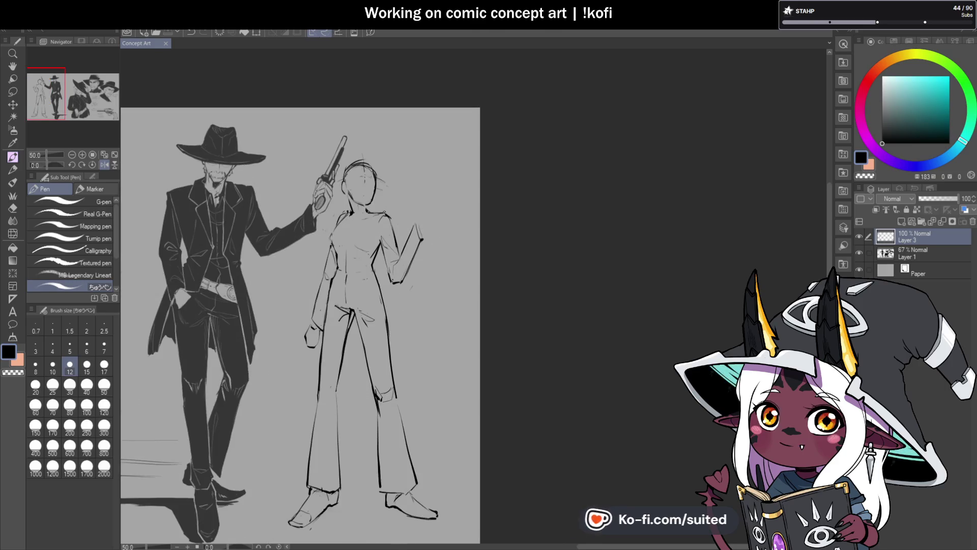
- Lasso the woman's right foot and shrink it with a transform
{"action": "left_click_drag", "start_coordinate": [422, 540], "coordinate": [421, 464]}
{"action": "scroll", "coordinate": [422, 465], "scroll_direction": "up", "scroll_amount": 1}
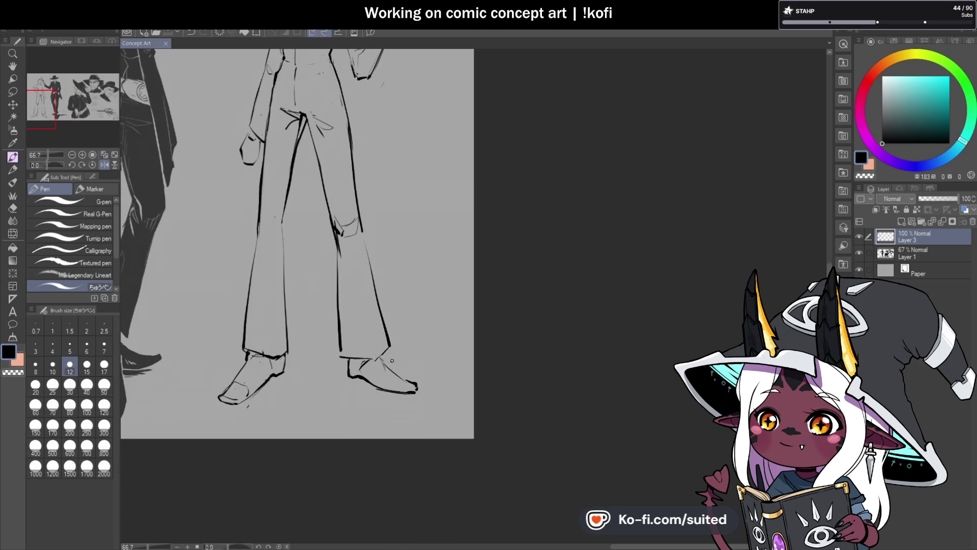
{"action": "key", "text": "m"}
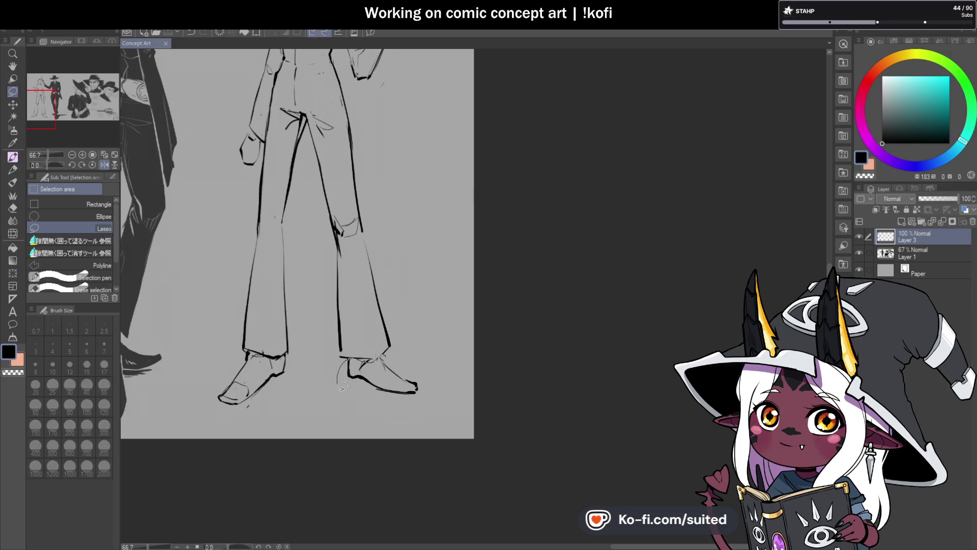
{"action": "left_click_drag", "start_coordinate": [375, 359], "coordinate": [371, 356]}
{"action": "key", "text": "ctrl+t"}
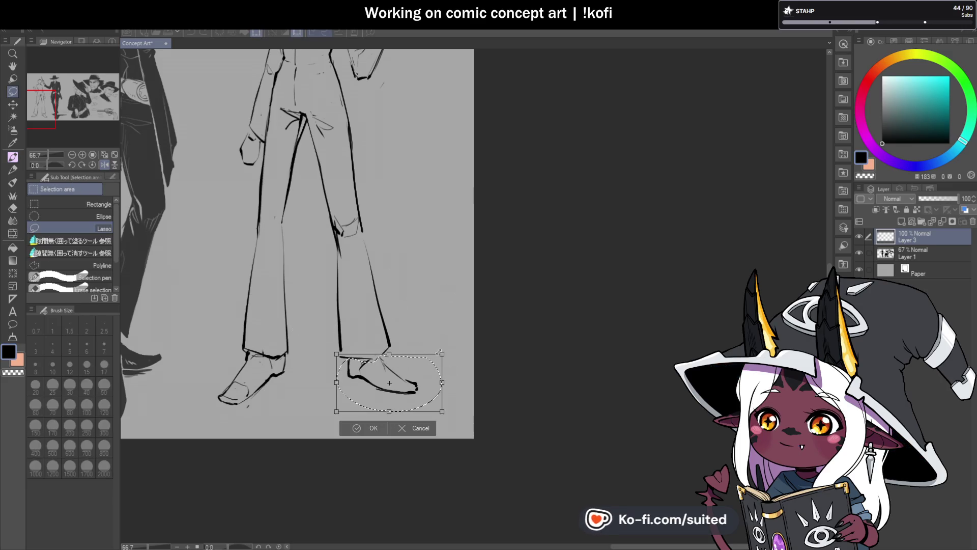
{"action": "left_click_drag", "start_coordinate": [442, 354], "coordinate": [416, 378]}
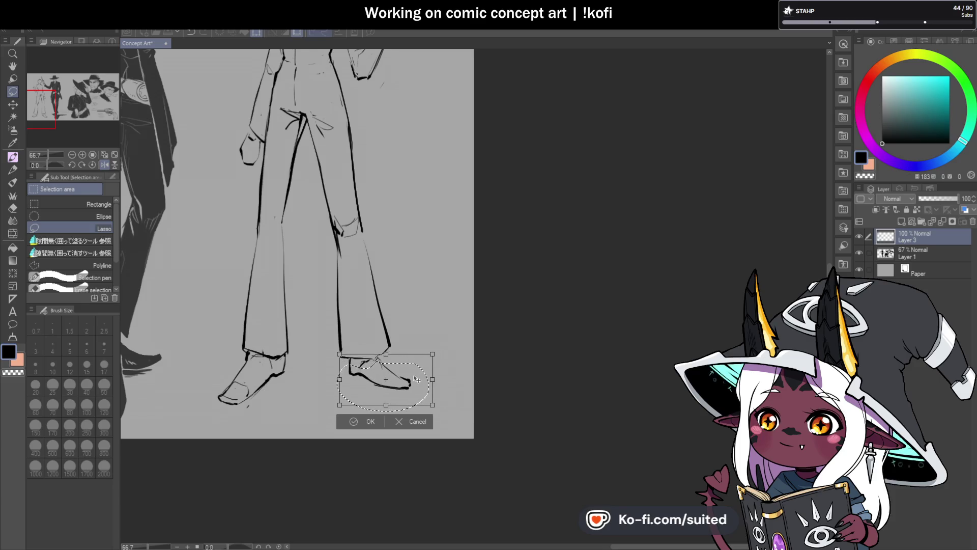
{"action": "left_click", "coordinate": [361, 427]}
{"action": "key", "text": "ctrl+d"}
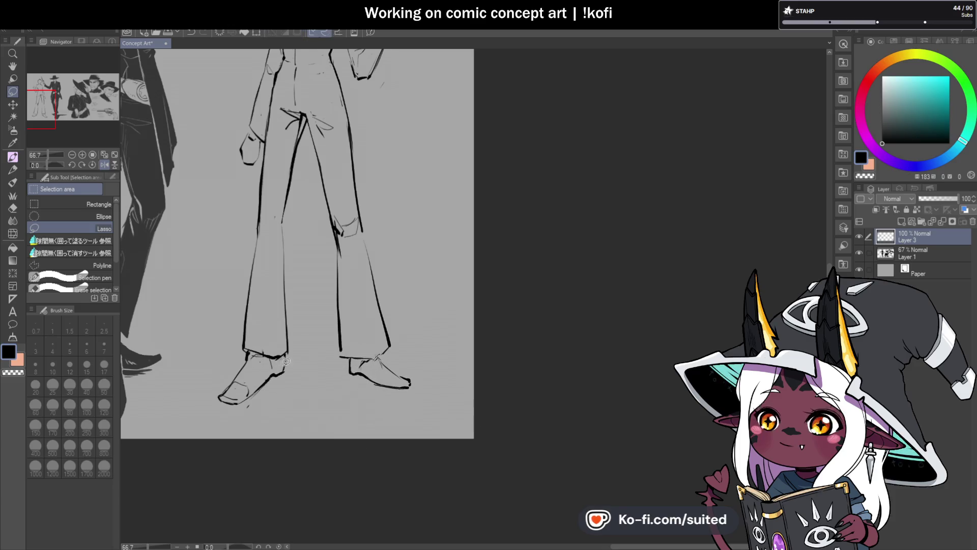
- Lasso and transform the left shoe to sit beneath the trouser hem
{"action": "mouse_move", "coordinate": [285, 358]}
{"action": "left_mouse_down"}
{"action": "mouse_move", "coordinate": [250, 359]}
{"action": "mouse_move", "coordinate": [268, 404]}
{"action": "mouse_move", "coordinate": [293, 359]}
{"action": "mouse_move", "coordinate": [280, 383]}
{"action": "left_mouse_up"}
{"action": "key", "text": "ctrl+t"}
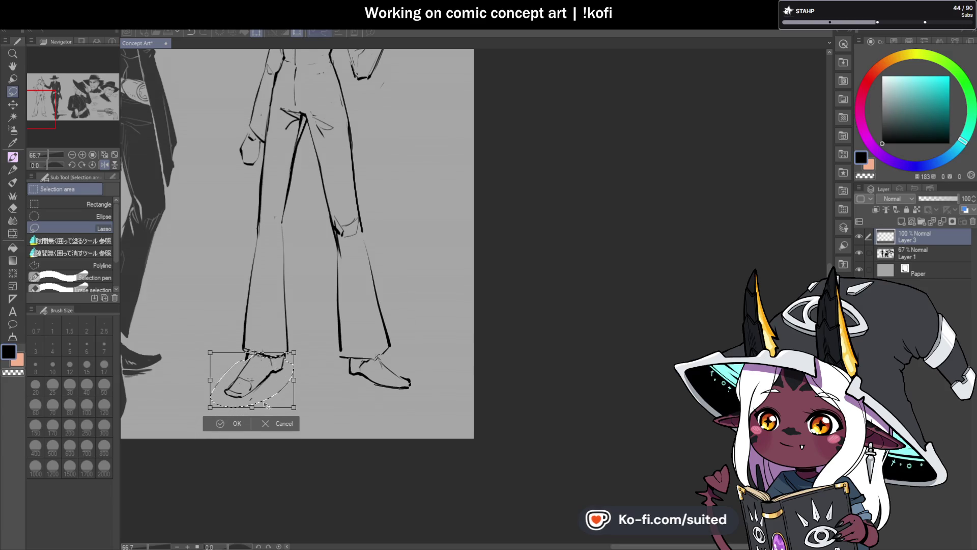
{"action": "key", "text": "Return"}
{"action": "key", "text": "ctrl+d"}
{"action": "scroll", "coordinate": [425, 374], "scroll_direction": "down", "scroll_amount": 3}
{"action": "scroll", "coordinate": [312, 275], "scroll_direction": "up", "scroll_amount": 4}
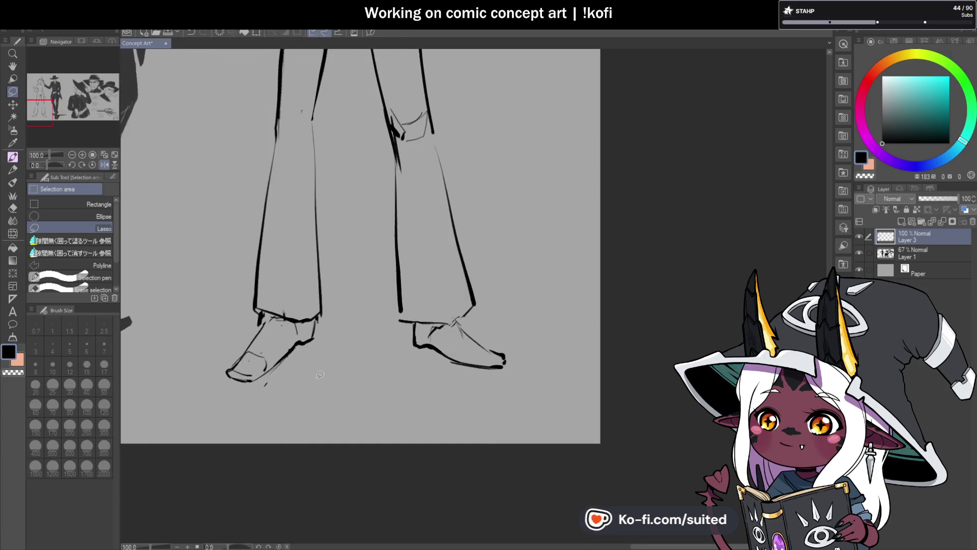
{"action": "key", "text": "p"}
{"action": "key", "text": "c"}
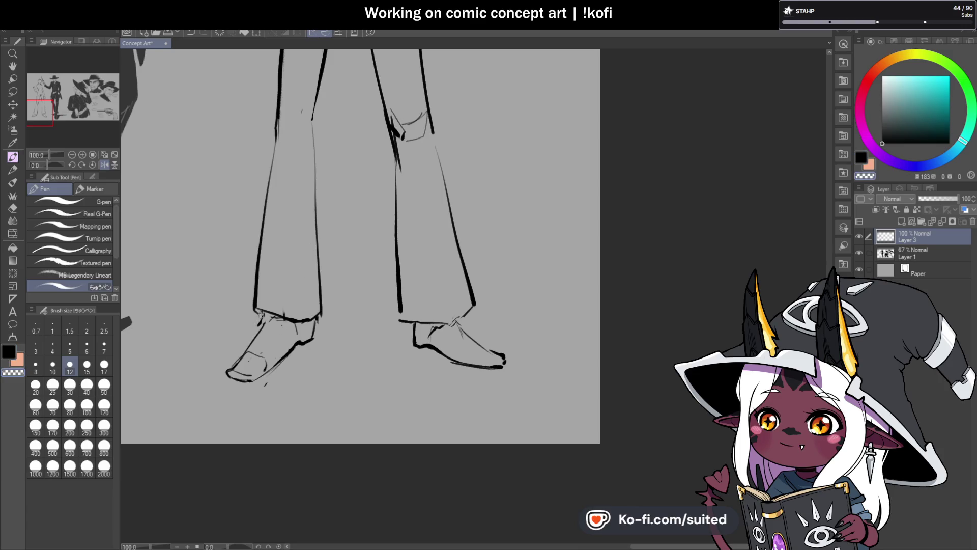
{"action": "key", "text": "c"}
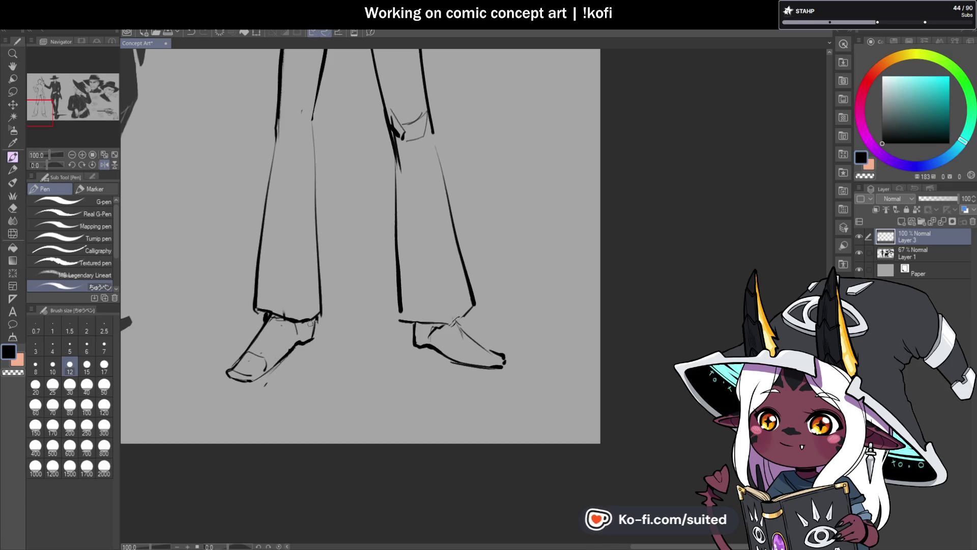
- Zoom out to both figures and flip the canvas view horizontally in the Navigator
{"action": "scroll", "coordinate": [294, 376], "scroll_direction": "down", "scroll_amount": 2}
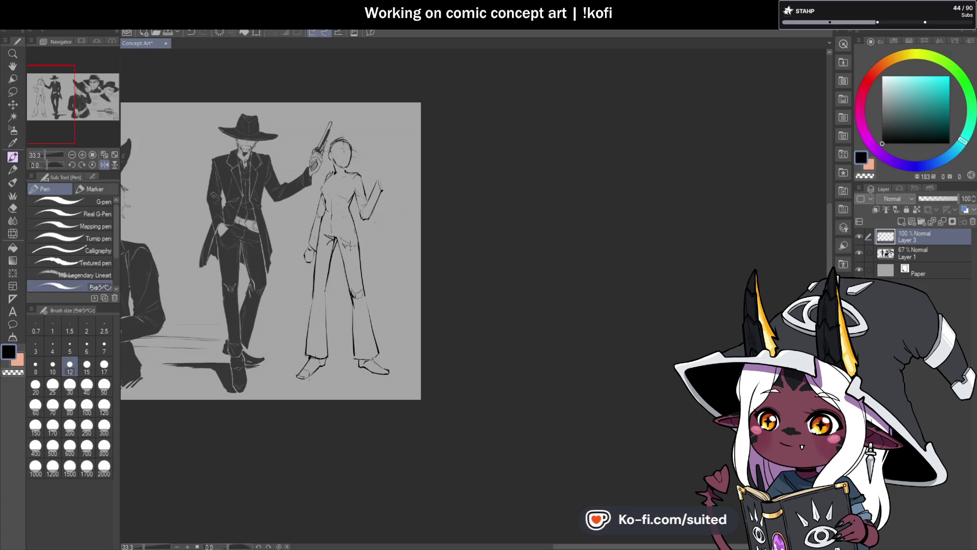
{"action": "scroll", "coordinate": [366, 187], "scroll_direction": "up", "scroll_amount": 2}
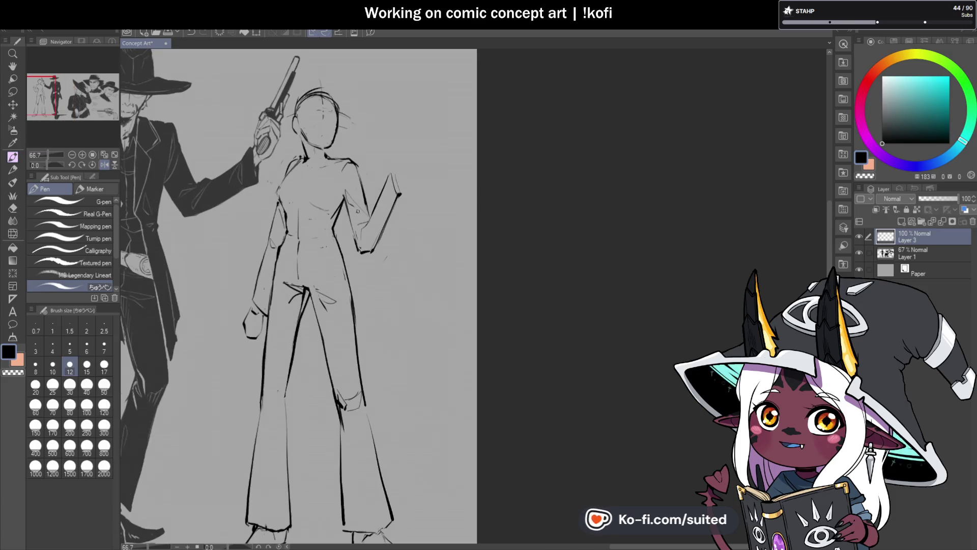
{"action": "scroll", "coordinate": [407, 240], "scroll_direction": "down", "scroll_amount": 1}
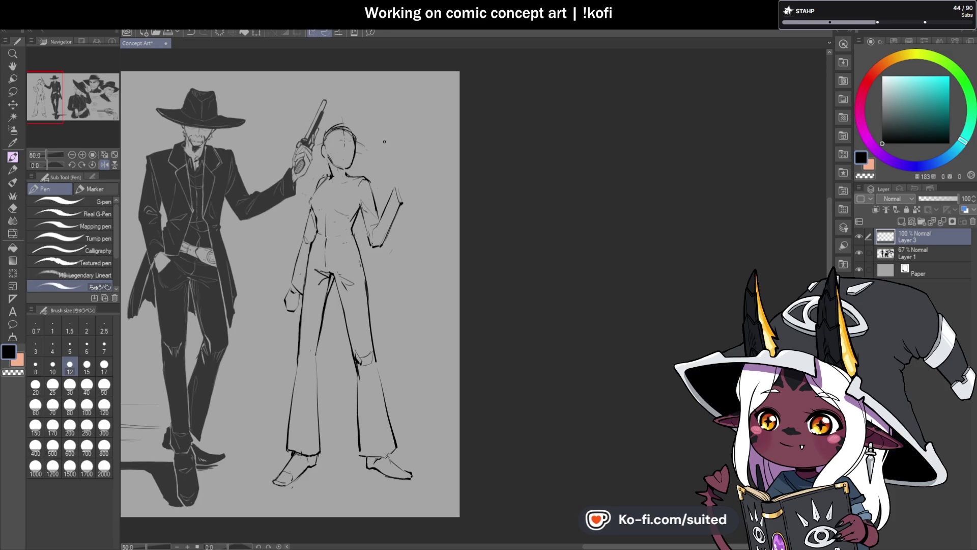
{"action": "left_click", "coordinate": [105, 164]}
{"action": "scroll", "coordinate": [692, 231], "scroll_direction": "down", "scroll_amount": 1}
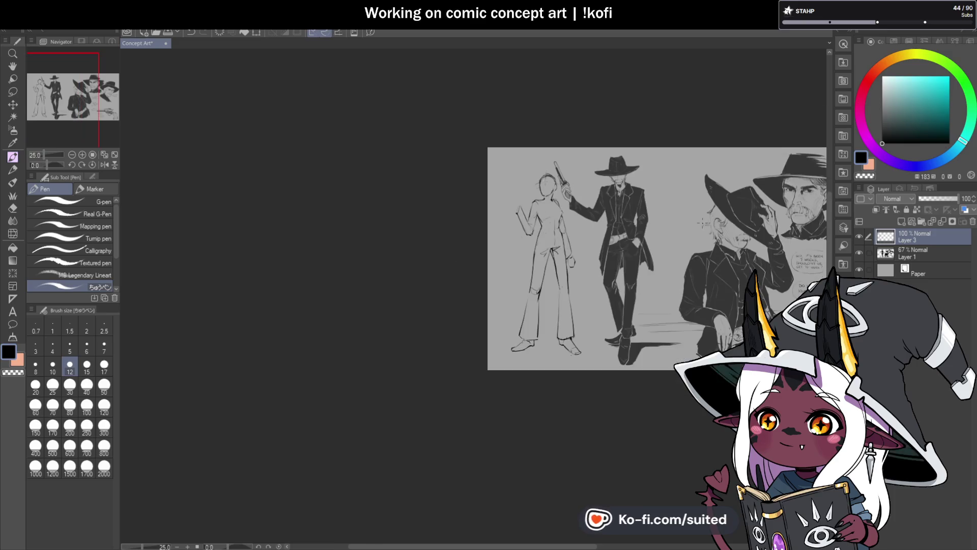
{"action": "scroll", "coordinate": [422, 297], "scroll_direction": "up", "scroll_amount": 3}
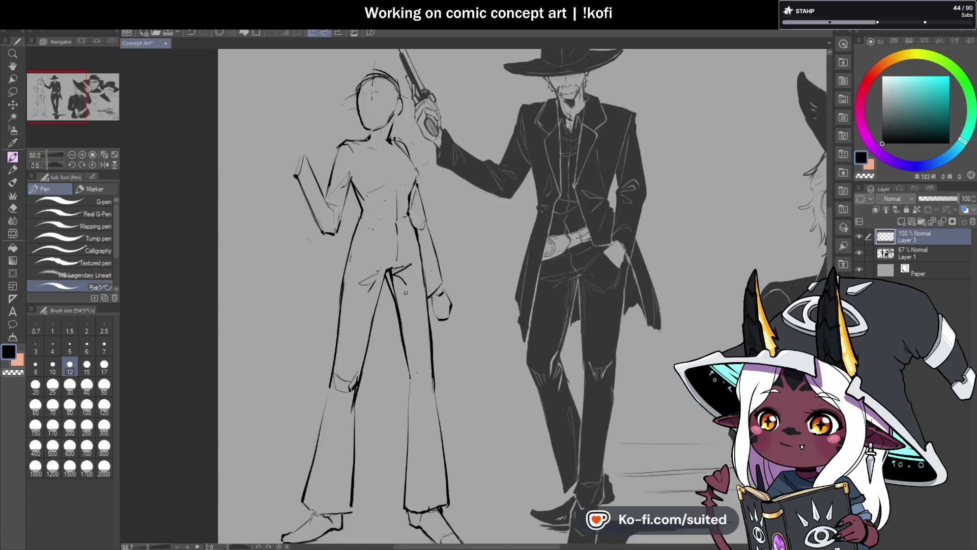
- Replace the old crotch strokes with new crotch and inner left-leg lines, then unflip the view
{"action": "key", "text": "ctrl+z"}
{"action": "key", "text": "ctrl+z"}
{"action": "key", "text": "ctrl+z"}
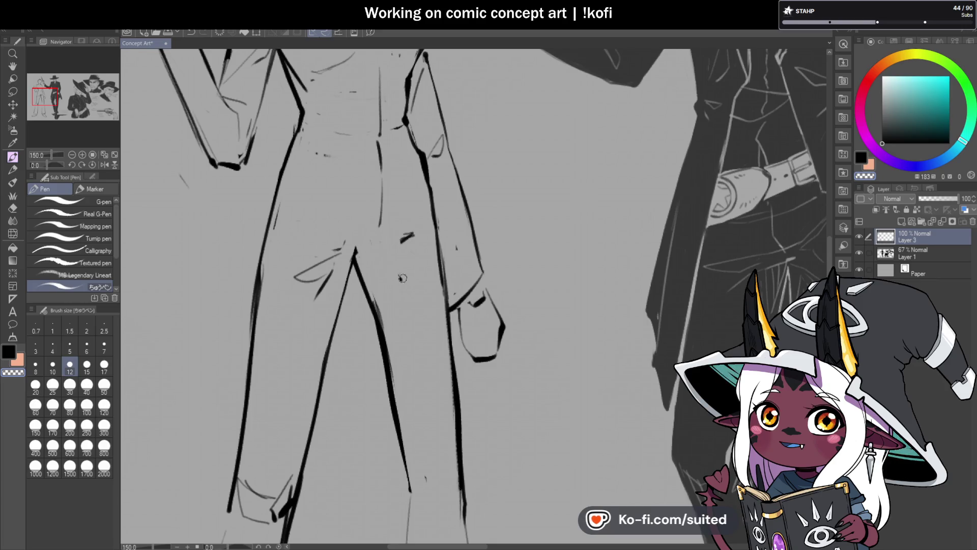
{"action": "key", "text": "ctrl+z"}
{"action": "key", "text": "ctrl+z"}
{"action": "key", "text": "ctrl+z"}
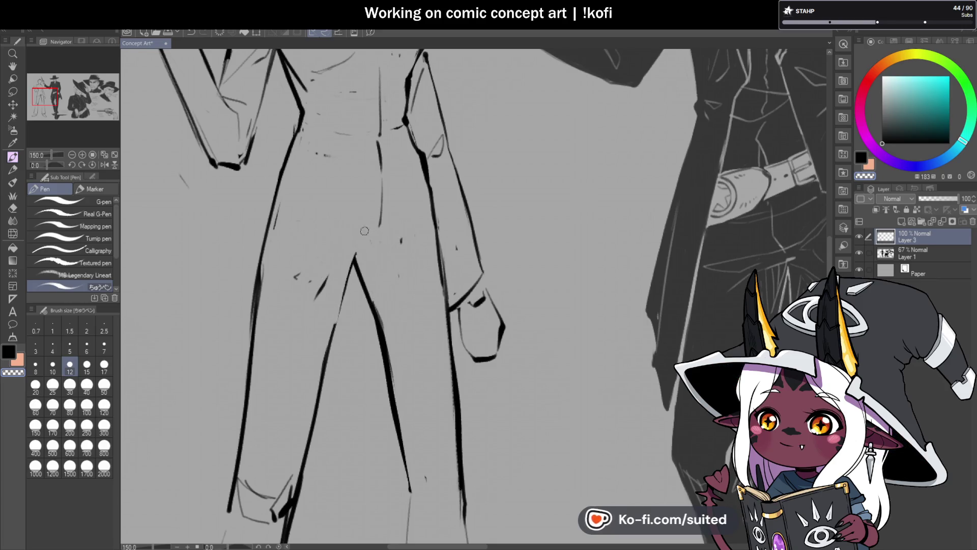
{"action": "key", "text": "ctrl+z"}
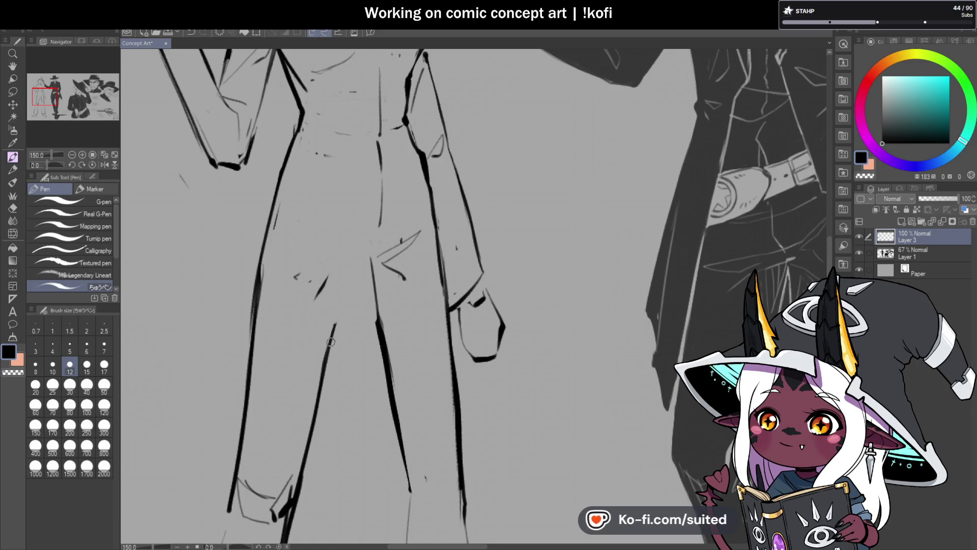
{"action": "key", "text": "ctrl+z"}
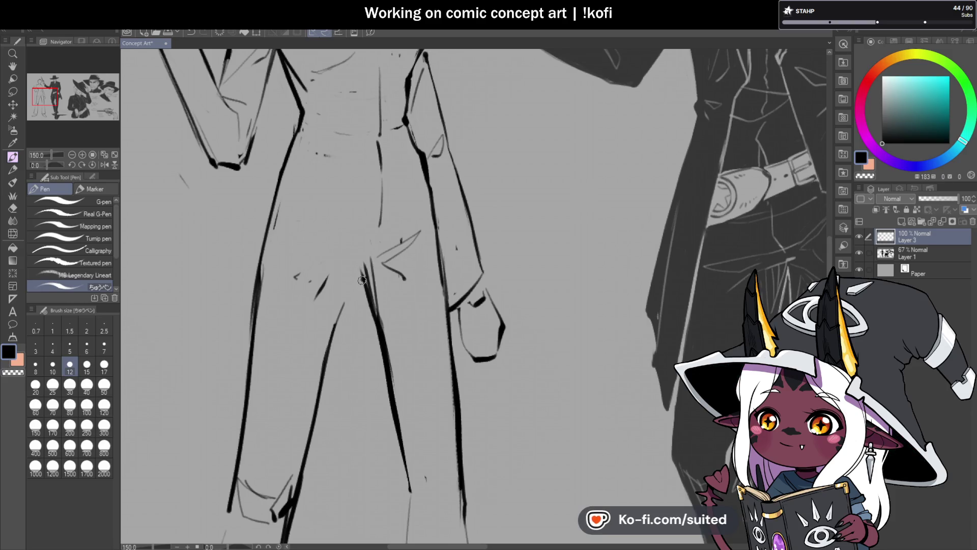
{"action": "left_click_drag", "start_coordinate": [362, 280], "coordinate": [356, 283]}
{"action": "mouse_move", "coordinate": [296, 316]}
{"action": "left_mouse_down"}
{"action": "mouse_move", "coordinate": [336, 289]}
{"action": "mouse_move", "coordinate": [330, 343]}
{"action": "left_mouse_up"}
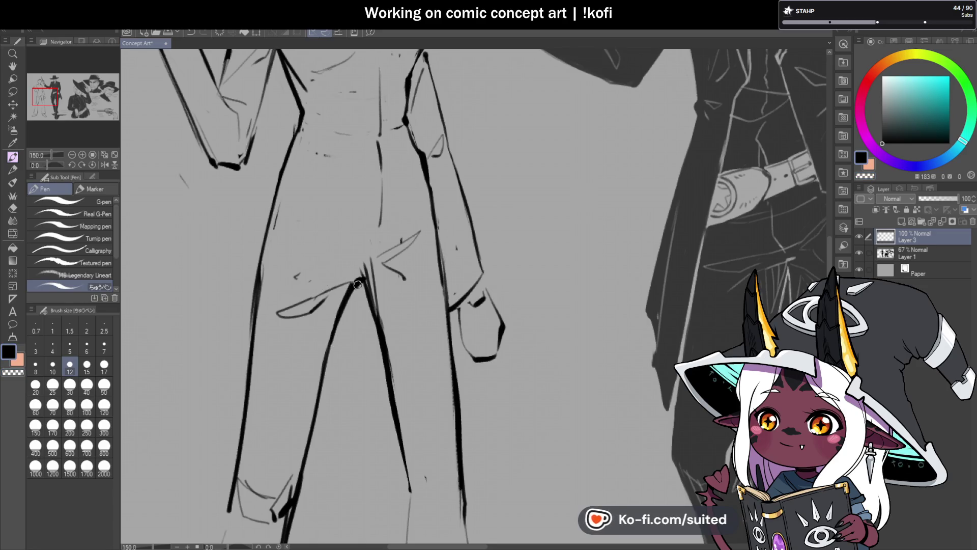
{"action": "left_click_drag", "start_coordinate": [357, 281], "coordinate": [371, 270]}
{"action": "key", "text": "ctrl+minus"}
{"action": "key", "text": "ctrl+minus"}
{"action": "key", "text": "ctrl+minus"}
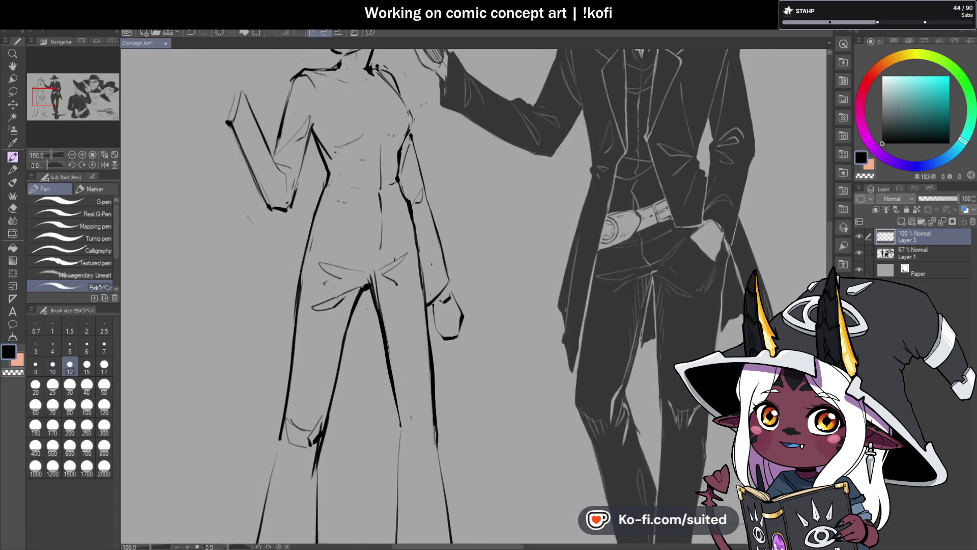
{"action": "left_click", "coordinate": [104, 164]}
{"action": "scroll", "coordinate": [600, 233], "scroll_direction": "down", "scroll_amount": 2}
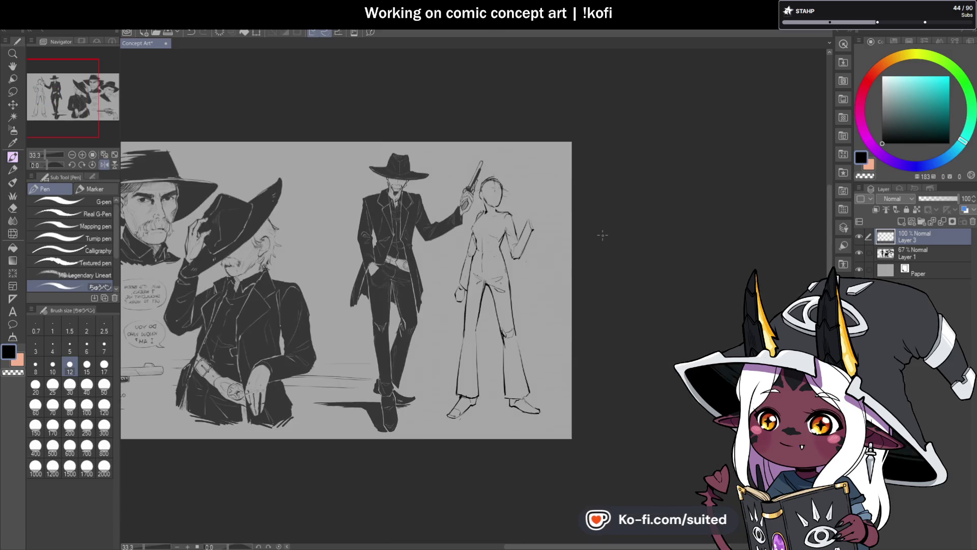
- Zoom into the raised hand and draw a fist outline, redoing the first failed stroke
{"action": "scroll", "coordinate": [593, 265], "scroll_direction": "up", "scroll_amount": 2}
{"action": "scroll", "coordinate": [500, 323], "scroll_direction": "down", "scroll_amount": 1}
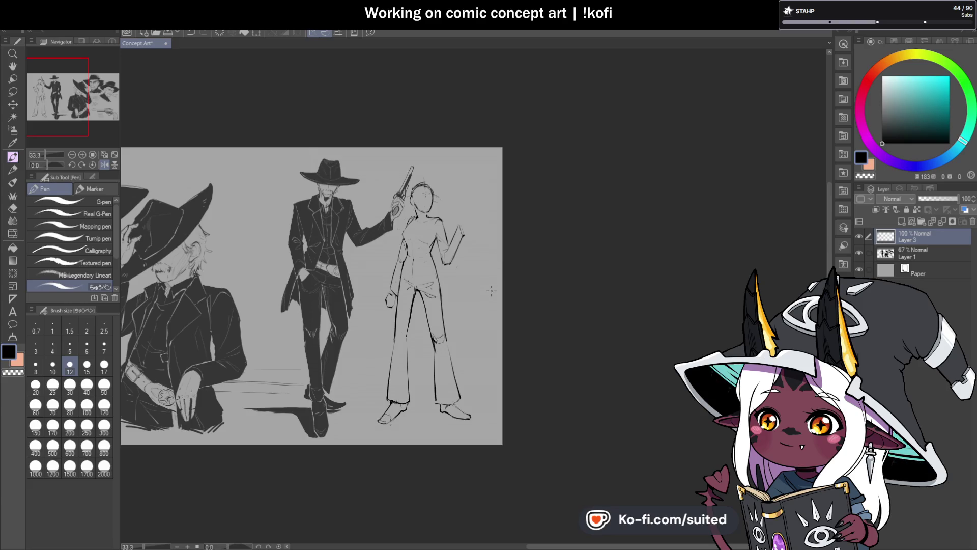
{"action": "scroll", "coordinate": [472, 225], "scroll_direction": "up", "scroll_amount": 3}
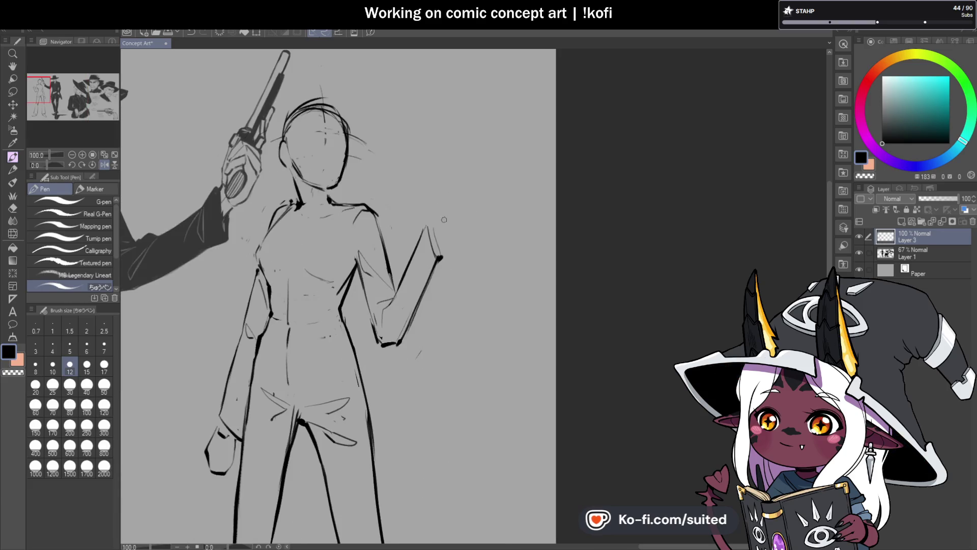
{"action": "scroll", "coordinate": [444, 220], "scroll_direction": "up", "scroll_amount": 1}
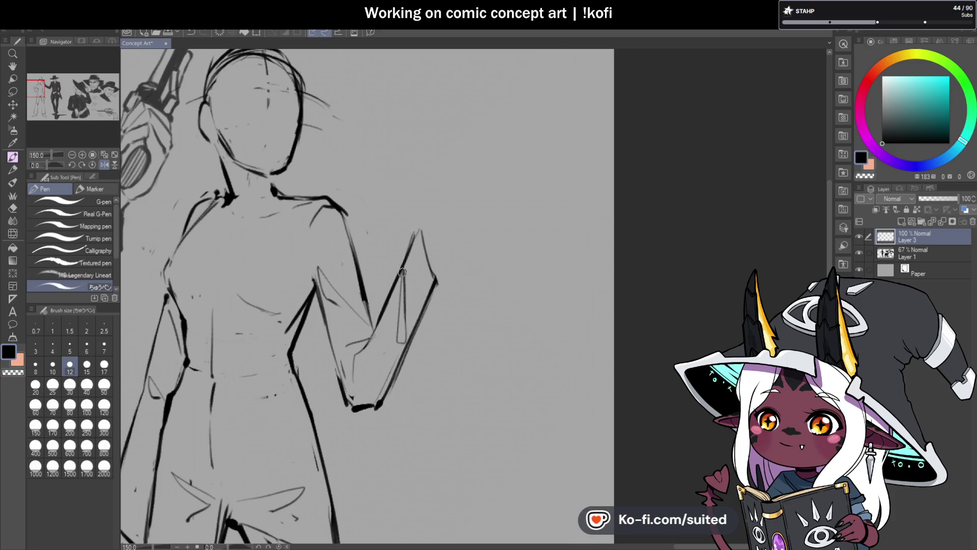
{"action": "scroll", "coordinate": [413, 306], "scroll_direction": "down", "scroll_amount": 2}
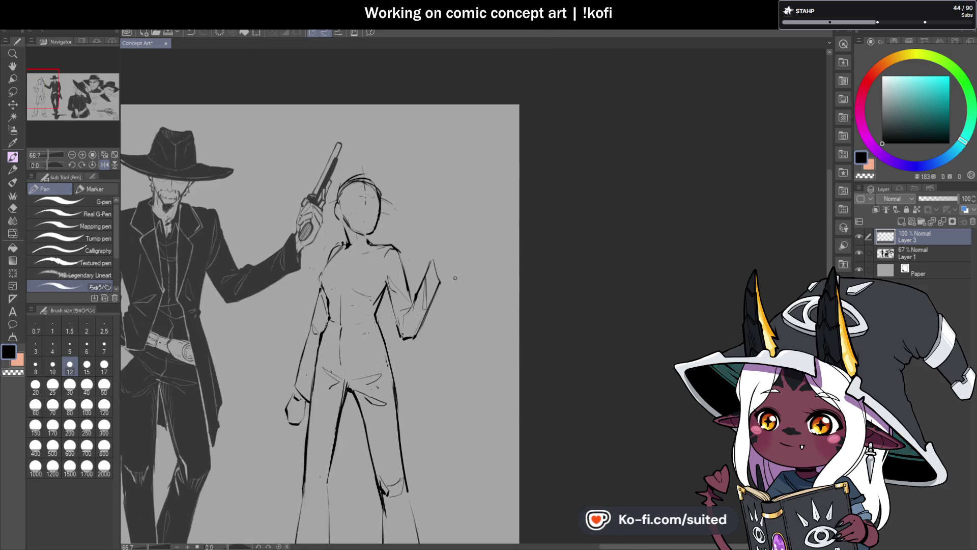
{"action": "scroll", "coordinate": [456, 275], "scroll_direction": "up", "scroll_amount": 2}
{"action": "left_click_drag", "start_coordinate": [421, 251], "coordinate": [439, 211]}
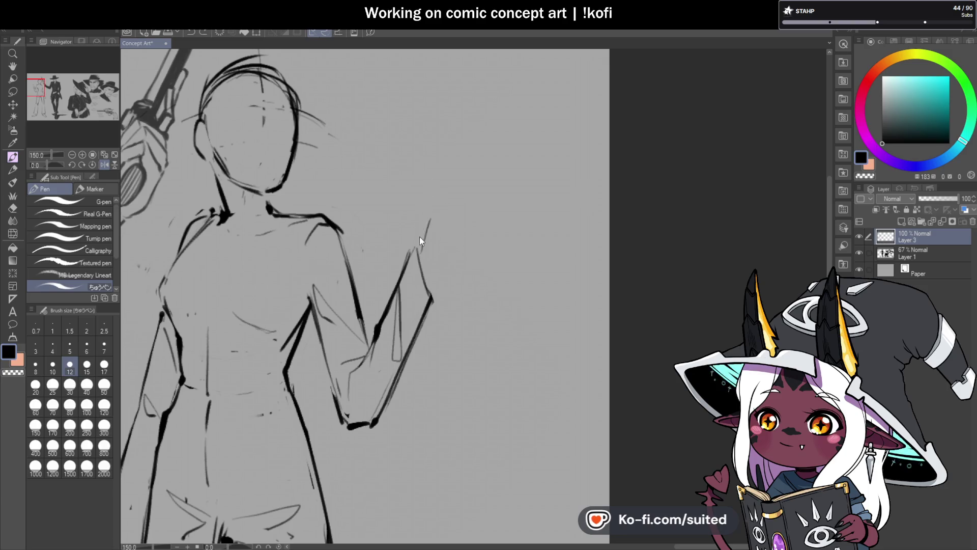
{"action": "key", "text": "ctrl+z"}
{"action": "mouse_move", "coordinate": [416, 251]}
{"action": "left_mouse_down"}
{"action": "mouse_move", "coordinate": [433, 203]}
{"action": "mouse_move", "coordinate": [451, 244]}
{"action": "left_mouse_up"}
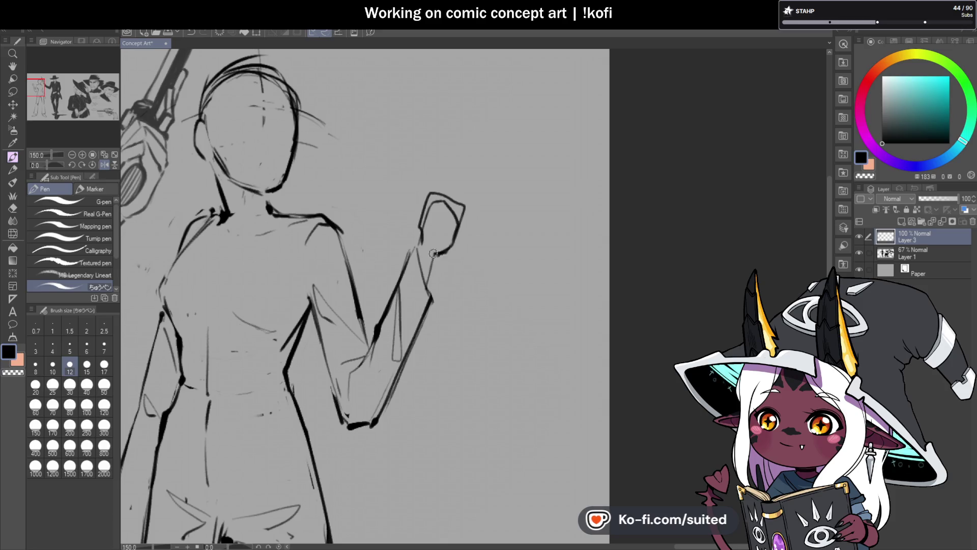
{"action": "scroll", "coordinate": [429, 264], "scroll_direction": "down", "scroll_amount": 4}
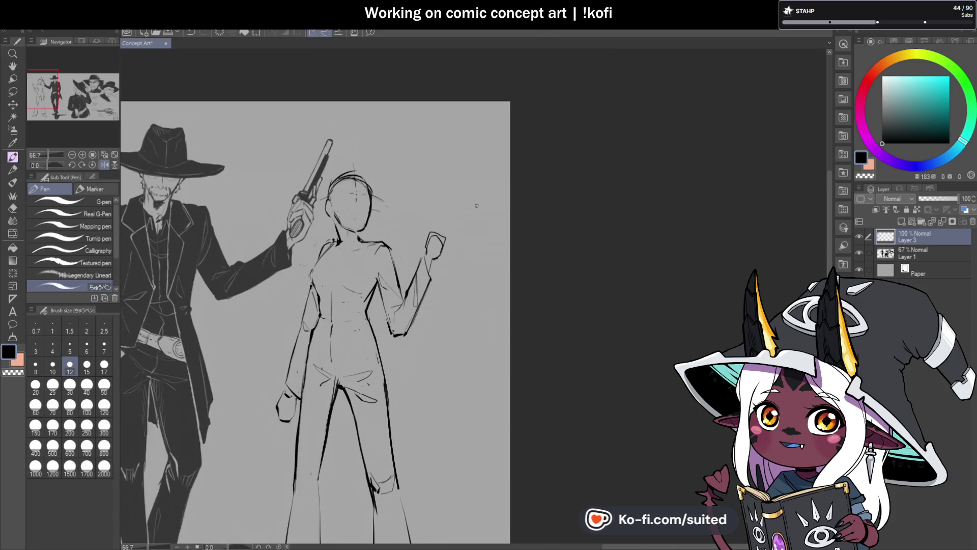
- Save the concept sheet with Ctrl+S
{"action": "scroll", "coordinate": [433, 264], "scroll_direction": "down", "scroll_amount": 1}
{"action": "scroll", "coordinate": [338, 363], "scroll_direction": "up", "scroll_amount": 3}
{"action": "scroll", "coordinate": [338, 363], "scroll_direction": "up", "scroll_amount": 1}
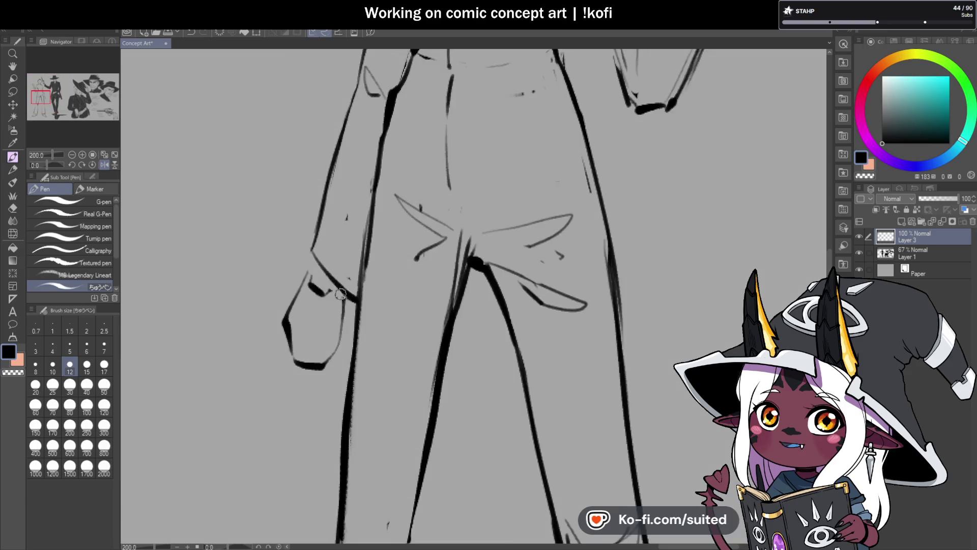
{"action": "scroll", "coordinate": [315, 273], "scroll_direction": "down", "scroll_amount": 5}
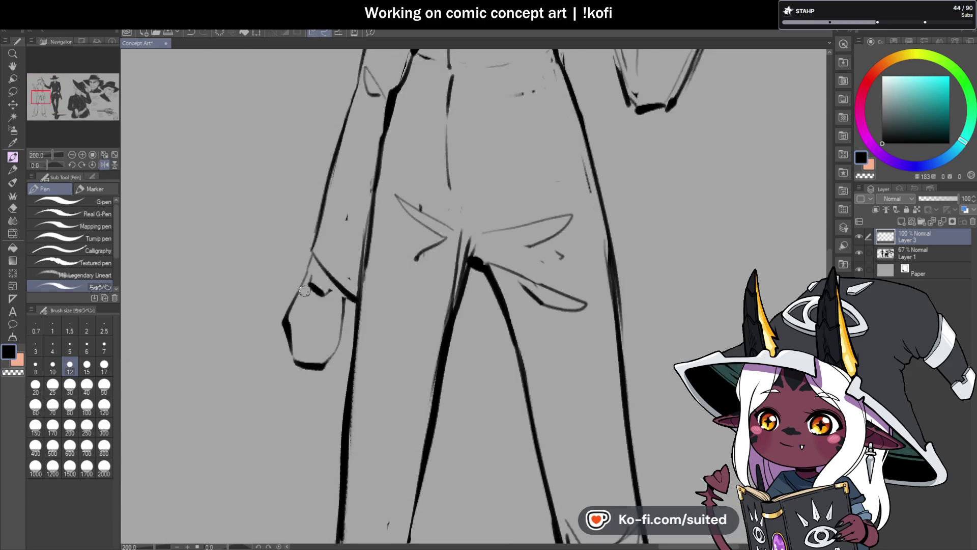
{"action": "scroll", "coordinate": [425, 136], "scroll_direction": "up", "scroll_amount": 1}
{"action": "scroll", "coordinate": [426, 136], "scroll_direction": "up", "scroll_amount": 2}
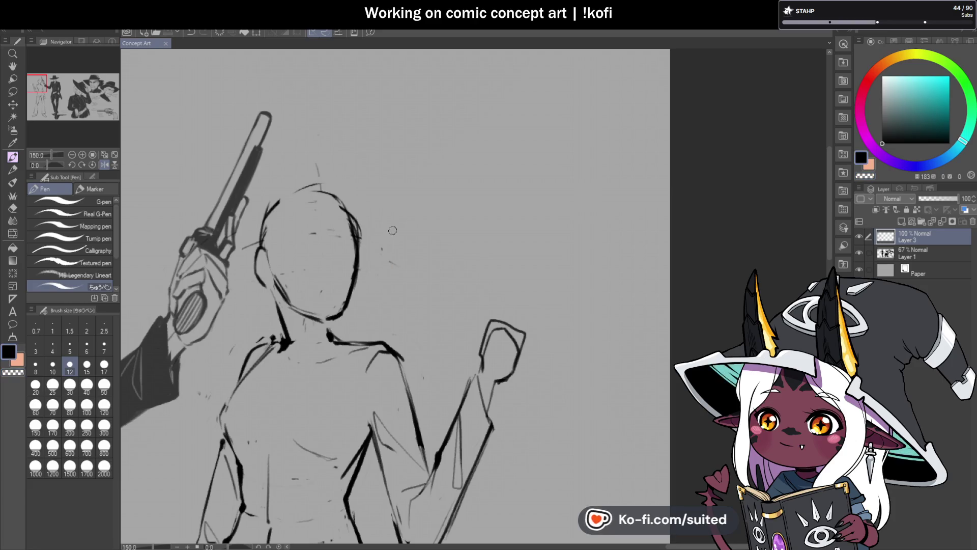
{"action": "key", "text": "ctrl+s"}
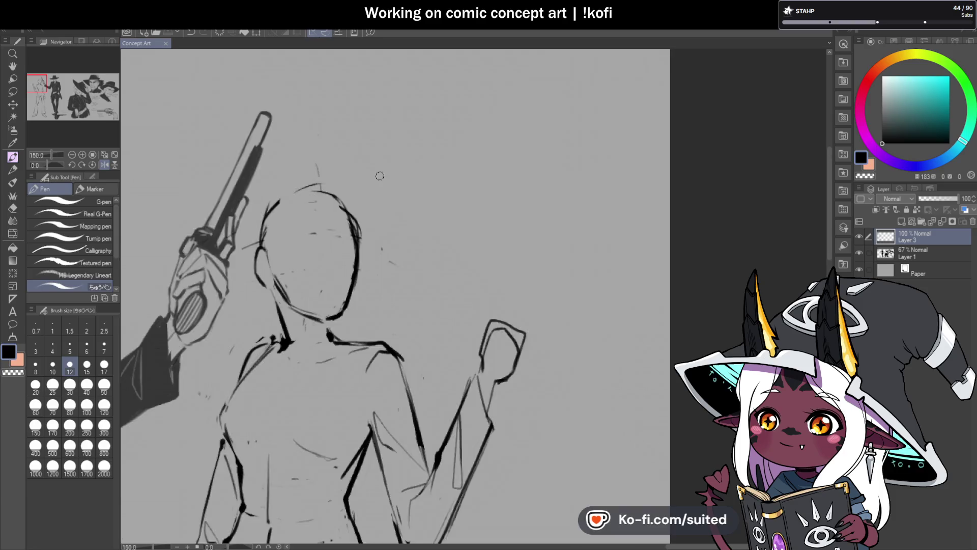
- Mirror the canvas view horizontally and zoom in on the woman's head
{"action": "scroll", "coordinate": [375, 207], "scroll_direction": "down", "scroll_amount": 2}
{"action": "left_click", "coordinate": [92, 154]}
{"action": "left_click", "coordinate": [105, 164]}
{"action": "scroll", "coordinate": [440, 262], "scroll_direction": "down", "scroll_amount": 2}
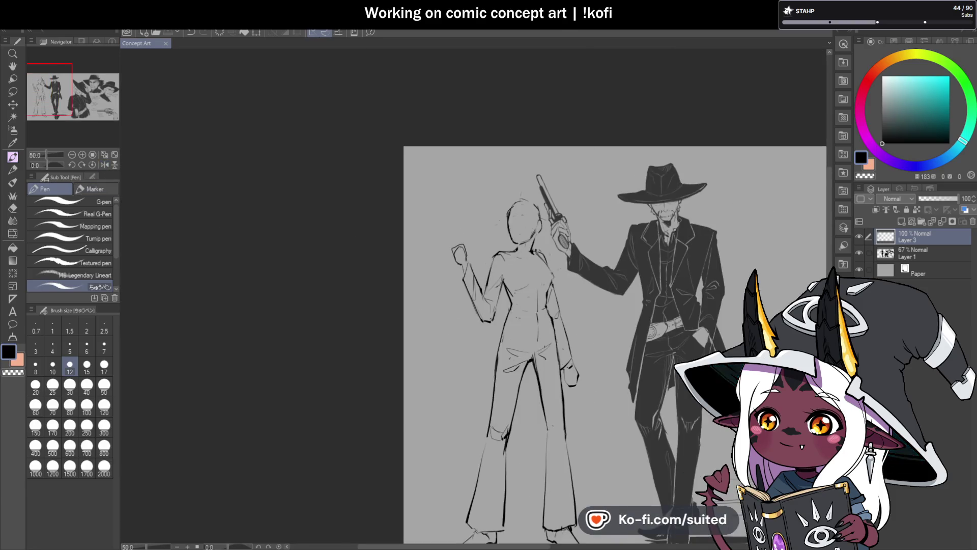
{"action": "scroll", "coordinate": [574, 221], "scroll_direction": "down", "scroll_amount": 1}
{"action": "scroll", "coordinate": [637, 359], "scroll_direction": "up", "scroll_amount": 1}
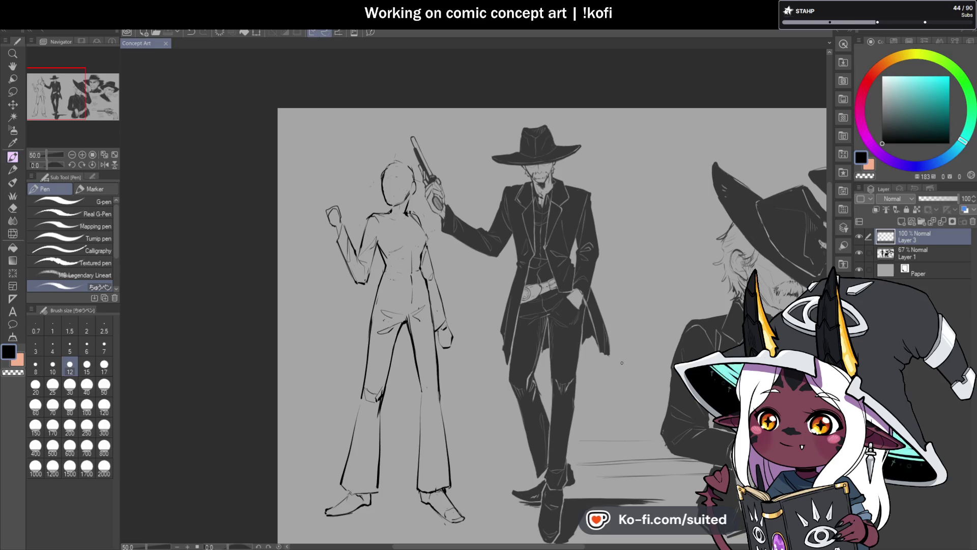
{"action": "scroll", "coordinate": [347, 341], "scroll_direction": "down", "scroll_amount": 1}
{"action": "scroll", "coordinate": [519, 391], "scroll_direction": "up", "scroll_amount": 1}
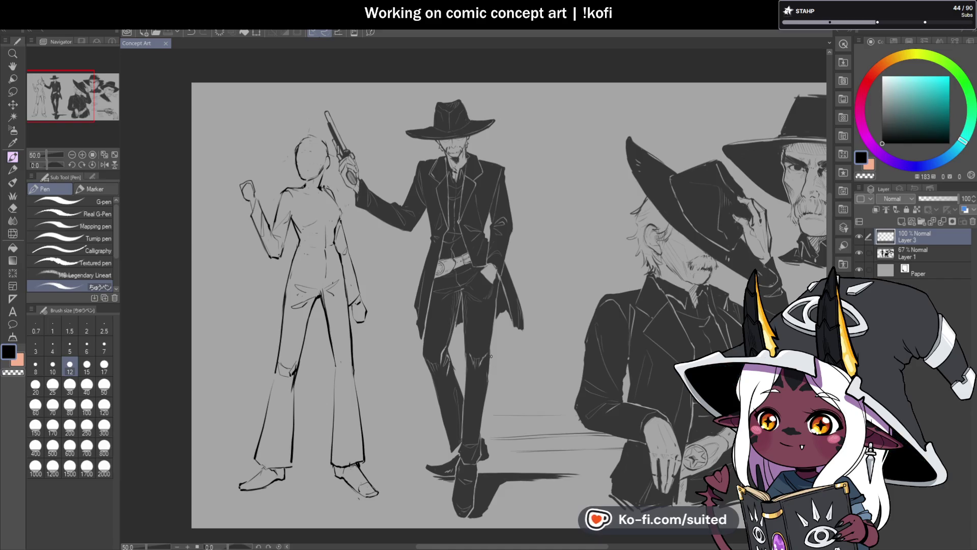
{"action": "scroll", "coordinate": [311, 165], "scroll_direction": "up", "scroll_amount": 4}
{"action": "key", "text": "c"}
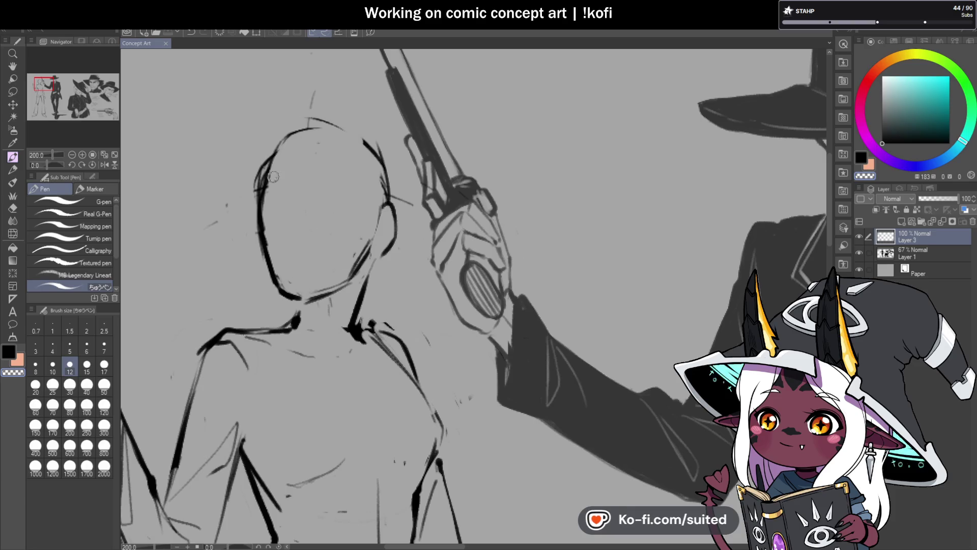
- Erase stray lines, then re-ink the woman's head outline and ear
{"action": "left_click_drag", "start_coordinate": [307, 162], "coordinate": [293, 110]}
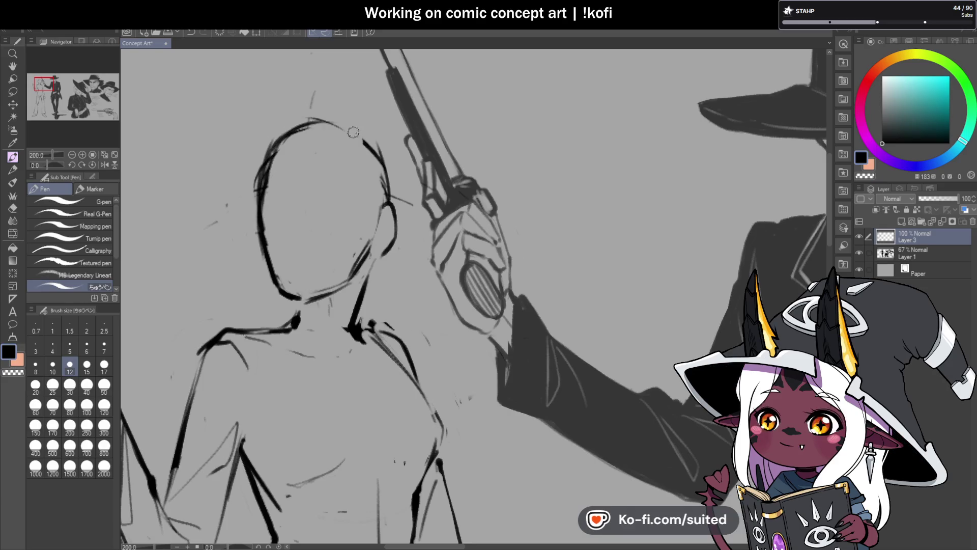
{"action": "left_click_drag", "start_coordinate": [293, 134], "coordinate": [365, 133]}
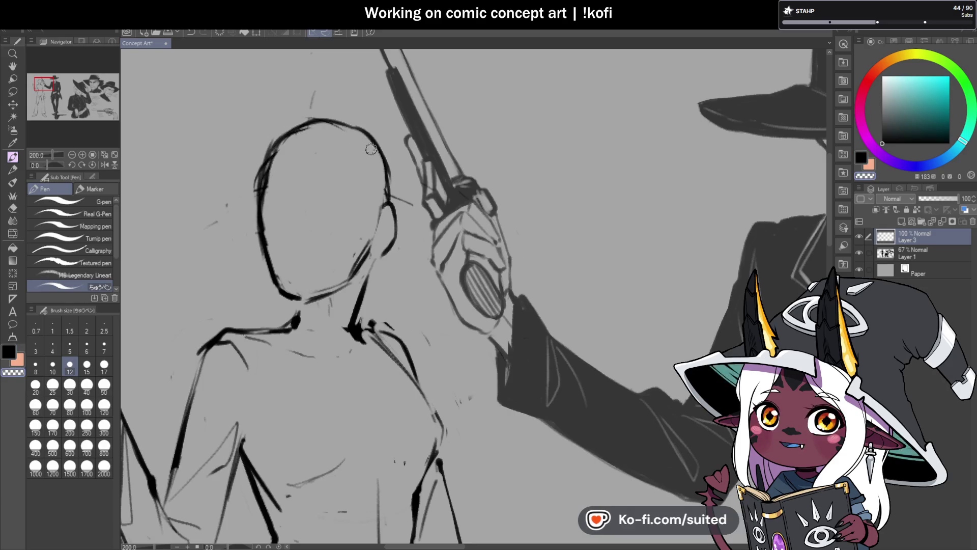
{"action": "mouse_move", "coordinate": [282, 133]}
{"action": "left_mouse_down"}
{"action": "mouse_move", "coordinate": [359, 121]}
{"action": "mouse_move", "coordinate": [387, 195]}
{"action": "left_mouse_up"}
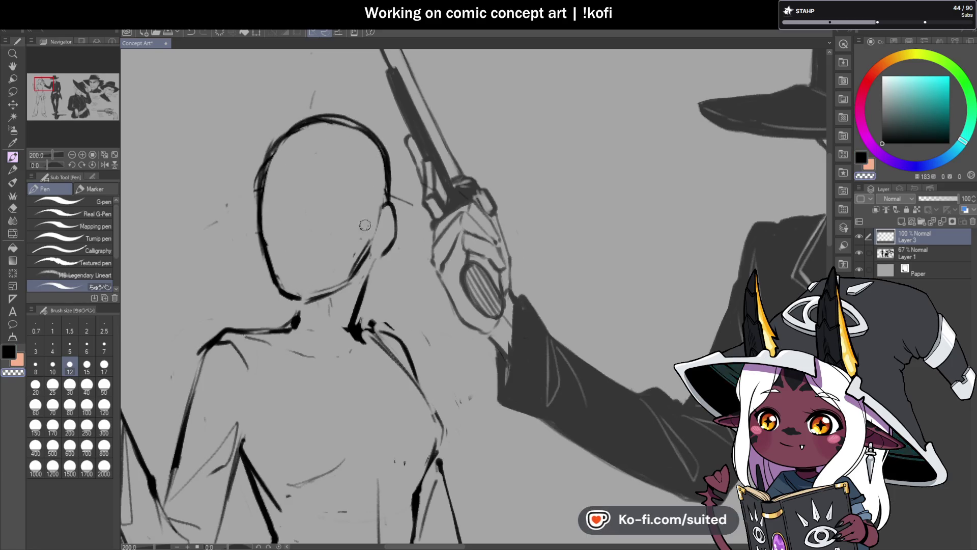
{"action": "key", "text": "ctrl+z"}
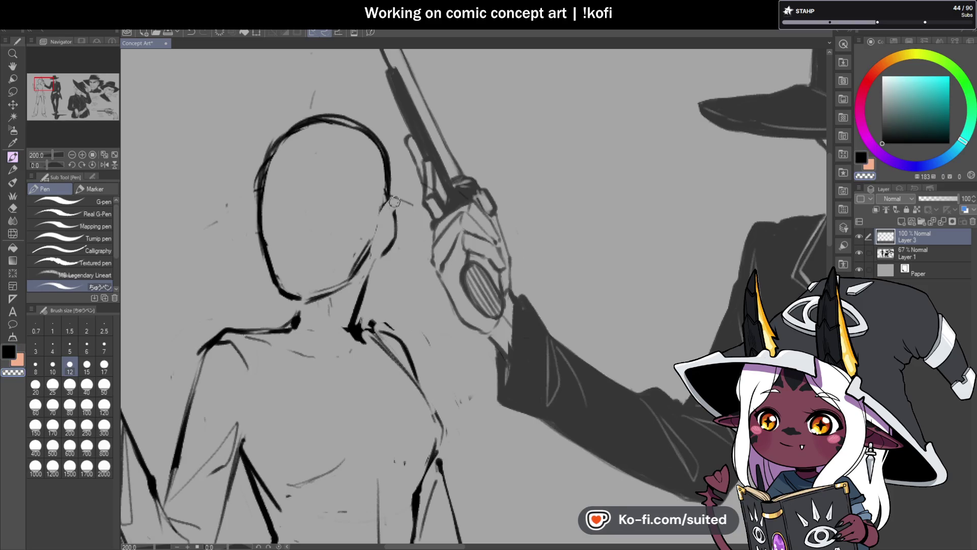
{"action": "mouse_move", "coordinate": [383, 208]}
{"action": "left_mouse_down"}
{"action": "mouse_move", "coordinate": [396, 201]}
{"action": "mouse_move", "coordinate": [402, 211]}
{"action": "mouse_move", "coordinate": [395, 238]}
{"action": "mouse_move", "coordinate": [371, 262]}
{"action": "mouse_move", "coordinate": [351, 330]}
{"action": "left_mouse_up"}
- Draw a vertical centre guideline down the face and mirror the view horizontally
{"action": "scroll", "coordinate": [365, 212], "scroll_direction": "down", "scroll_amount": 3}
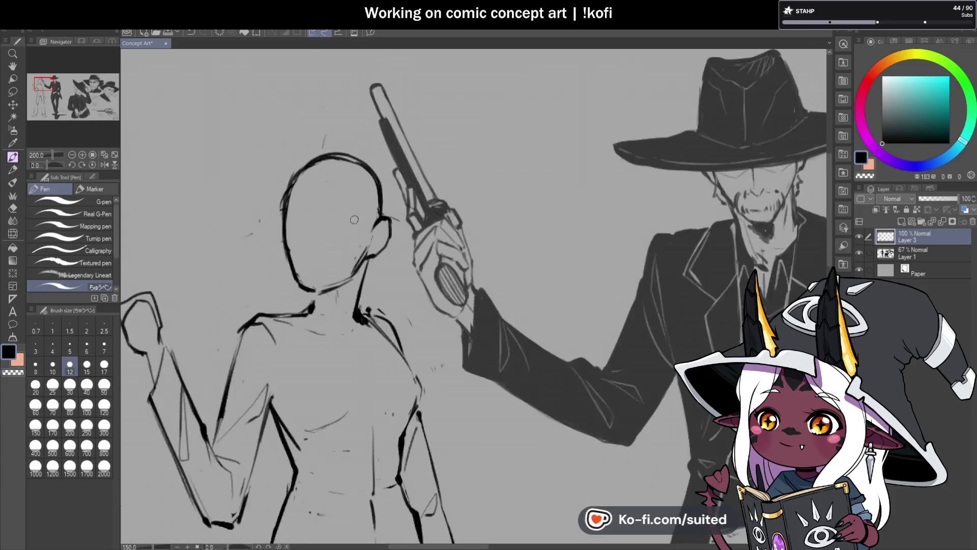
{"action": "scroll", "coordinate": [359, 308], "scroll_direction": "up", "scroll_amount": 3}
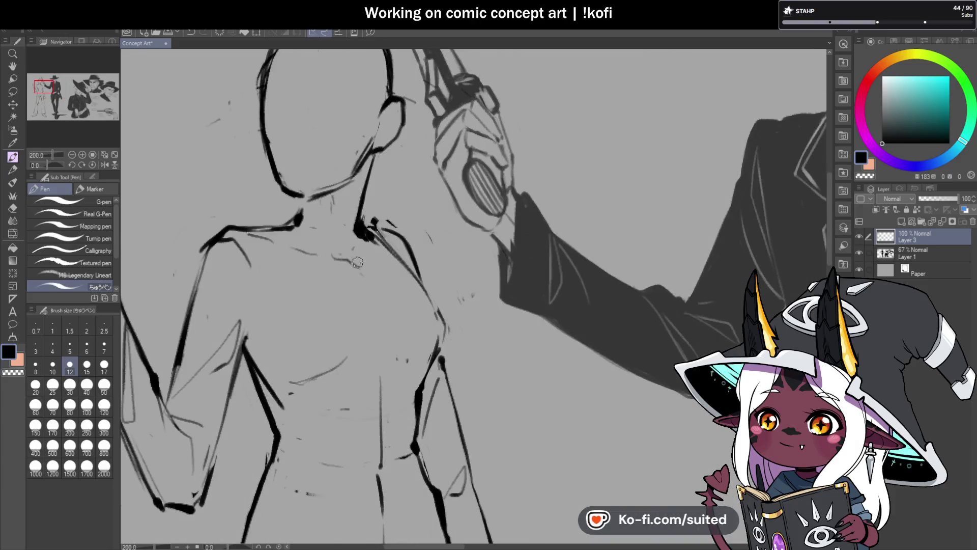
{"action": "scroll", "coordinate": [396, 219], "scroll_direction": "down", "scroll_amount": 4}
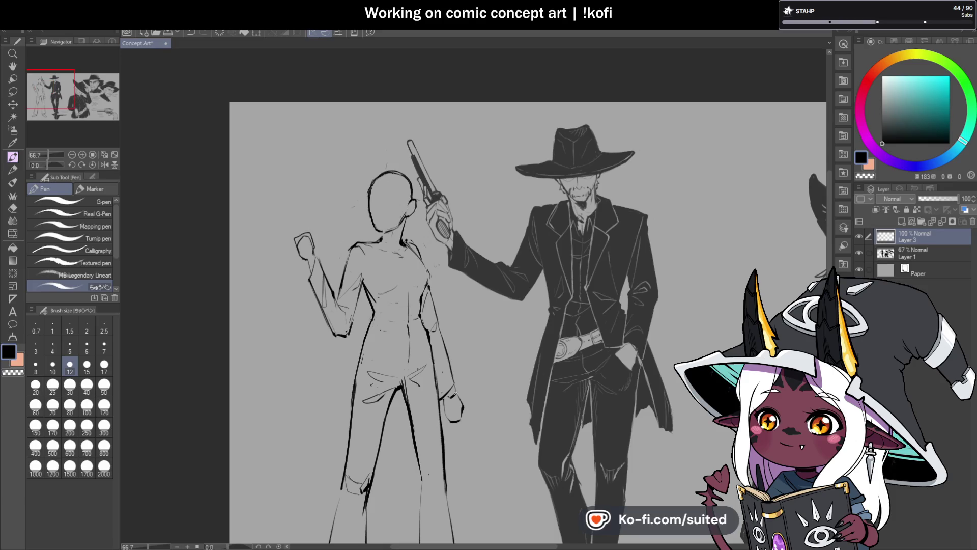
{"action": "scroll", "coordinate": [437, 303], "scroll_direction": "up", "scroll_amount": 3}
{"action": "scroll", "coordinate": [436, 302], "scroll_direction": "down", "scroll_amount": 3}
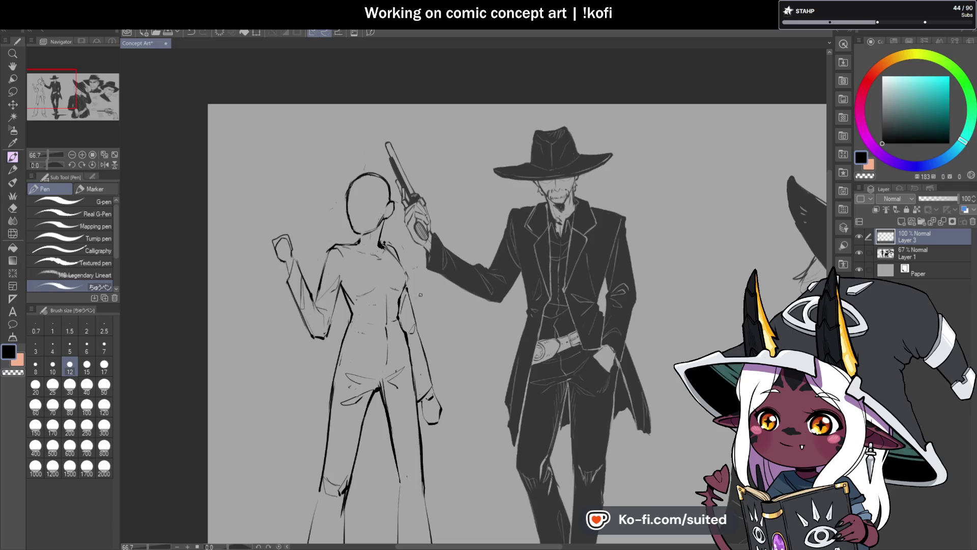
{"action": "scroll", "coordinate": [366, 191], "scroll_direction": "up", "scroll_amount": 4}
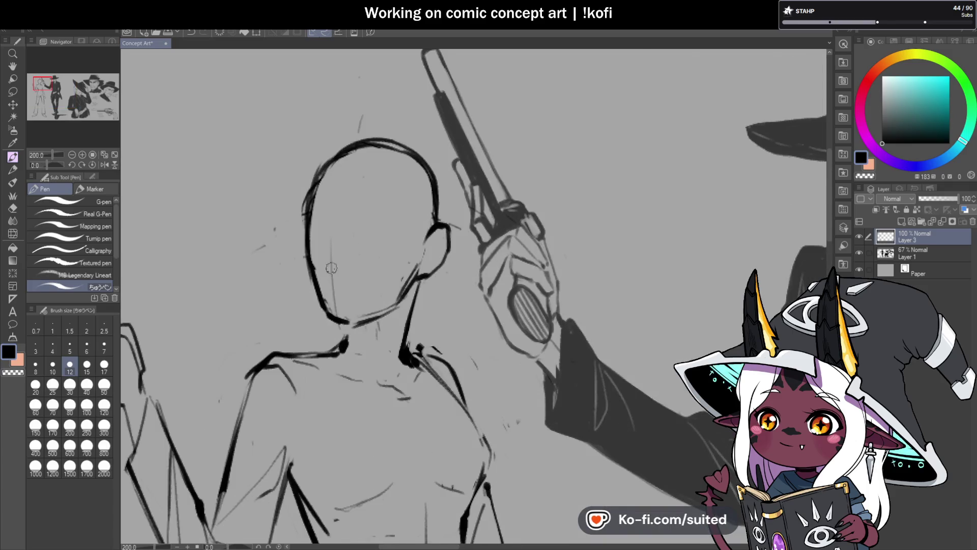
{"action": "left_click_drag", "start_coordinate": [342, 319], "coordinate": [340, 239]}
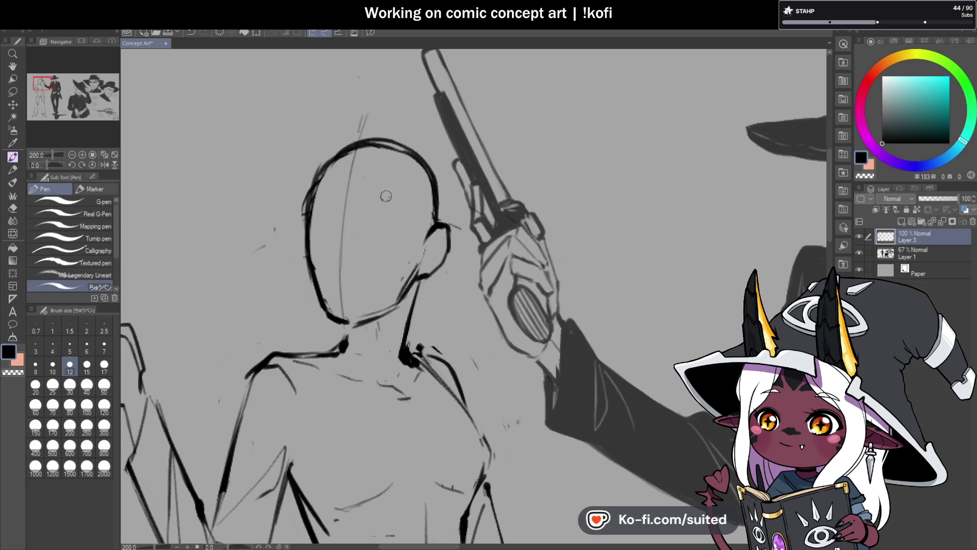
{"action": "left_click", "coordinate": [104, 164]}
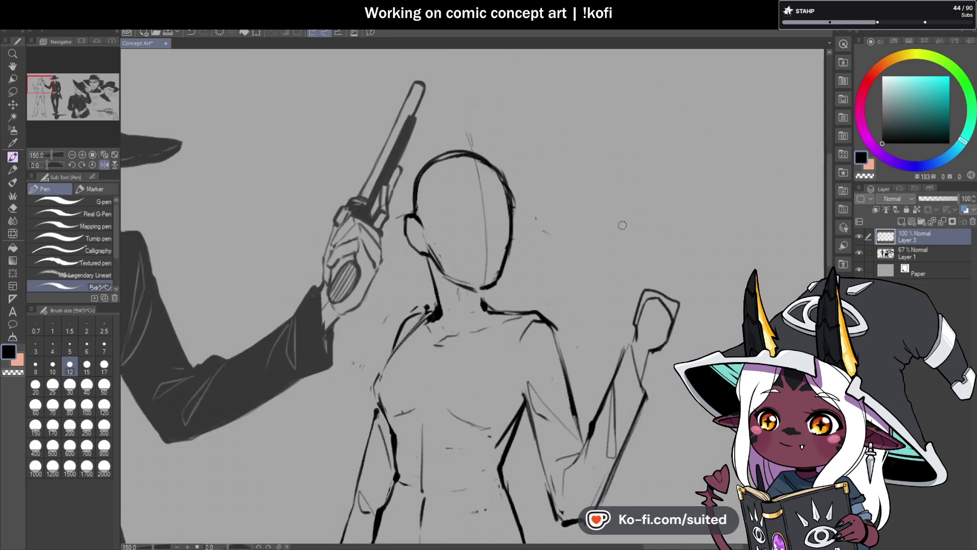
{"action": "key", "text": "ctrl+z"}
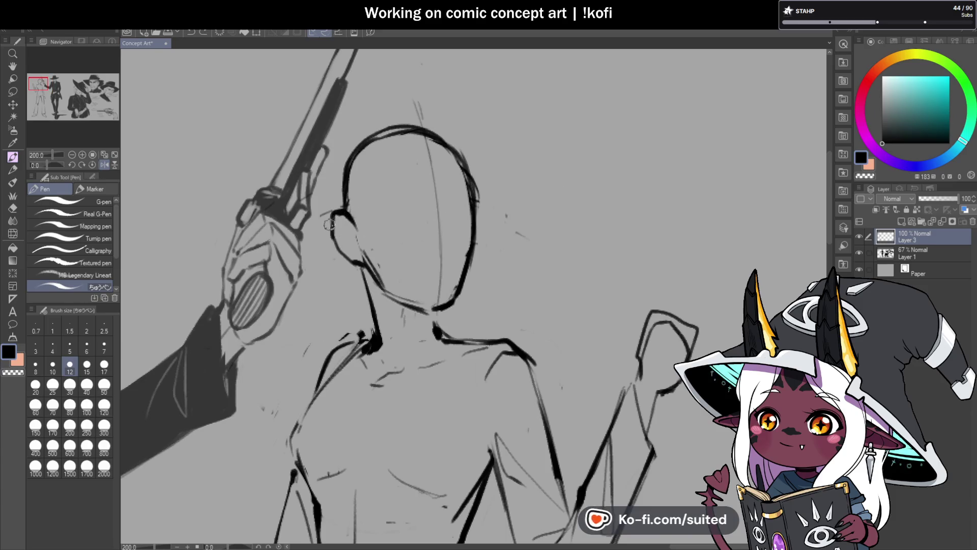
- Draw curved eye-level guidelines across the woman's face
{"action": "left_click_drag", "start_coordinate": [348, 208], "coordinate": [468, 188]}
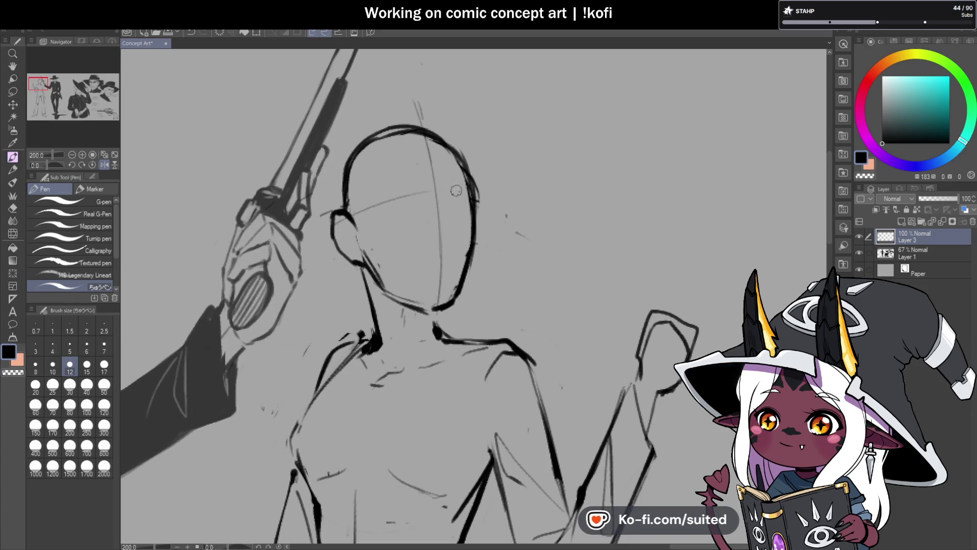
{"action": "left_click_drag", "start_coordinate": [364, 209], "coordinate": [527, 198]}
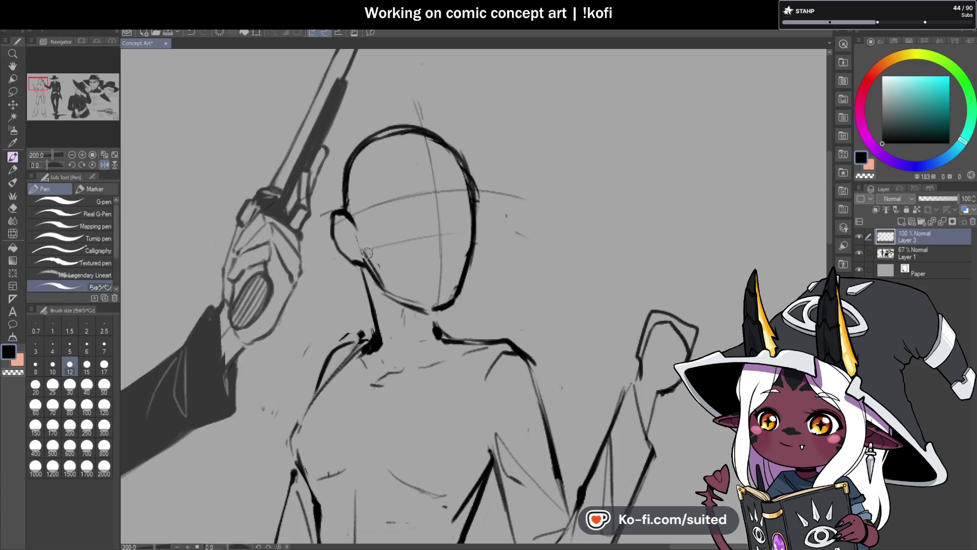
{"action": "left_click_drag", "start_coordinate": [356, 250], "coordinate": [476, 236]}
{"action": "key", "text": "ctrl+z"}
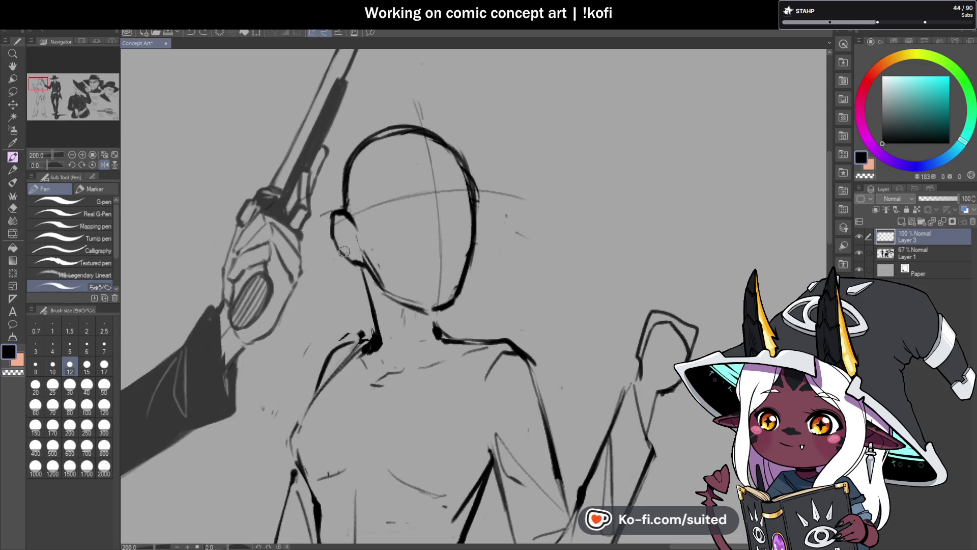
{"action": "left_click_drag", "start_coordinate": [351, 251], "coordinate": [504, 243]}
{"action": "key", "text": "ctrl+z"}
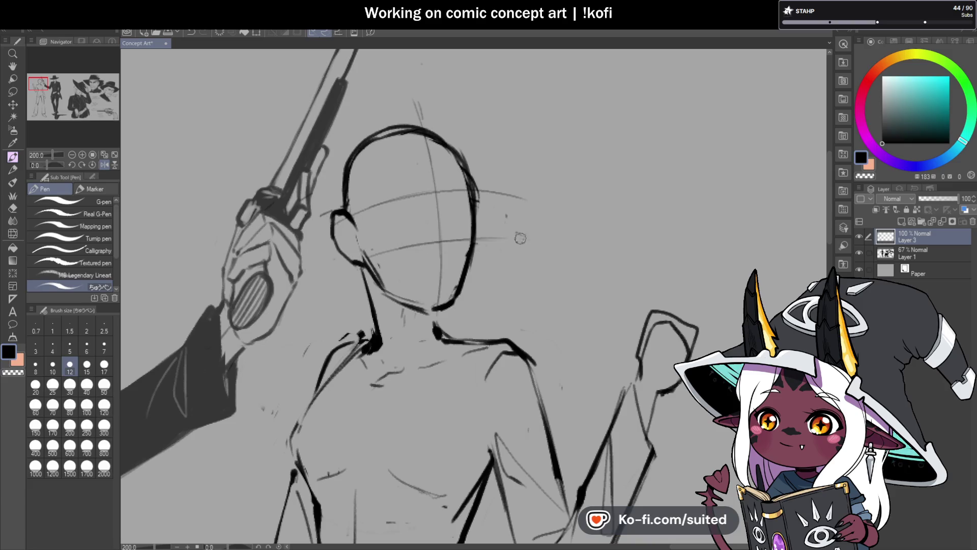
{"action": "scroll", "coordinate": [520, 238], "scroll_direction": "down", "scroll_amount": 2}
{"action": "scroll", "coordinate": [357, 204], "scroll_direction": "up", "scroll_amount": 5}
- Erase the doubled arc atop the skull, unflip the canvas, and return to black
{"action": "mouse_move", "coordinate": [351, 148]}
{"action": "left_mouse_down"}
{"action": "mouse_move", "coordinate": [403, 200]}
{"action": "mouse_move", "coordinate": [425, 259]}
{"action": "left_mouse_up"}
{"action": "mouse_move", "coordinate": [399, 201]}
{"action": "left_mouse_down"}
{"action": "mouse_move", "coordinate": [340, 144]}
{"action": "mouse_move", "coordinate": [299, 152]}
{"action": "left_mouse_up"}
{"action": "key", "text": "ctrl+z"}
{"action": "key", "text": "ctrl+z"}
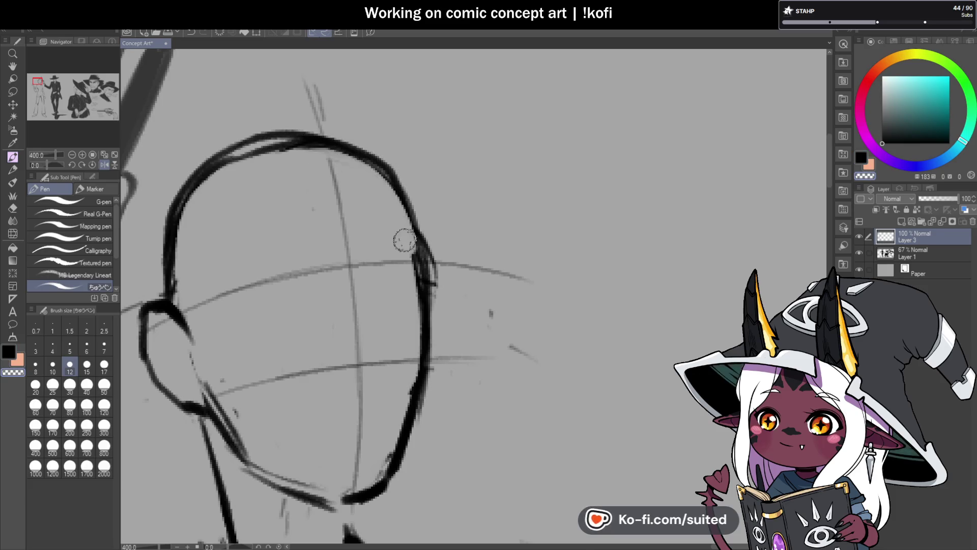
{"action": "mouse_move", "coordinate": [356, 168]}
{"action": "left_mouse_down"}
{"action": "mouse_move", "coordinate": [275, 153]}
{"action": "mouse_move", "coordinate": [204, 176]}
{"action": "left_mouse_up"}
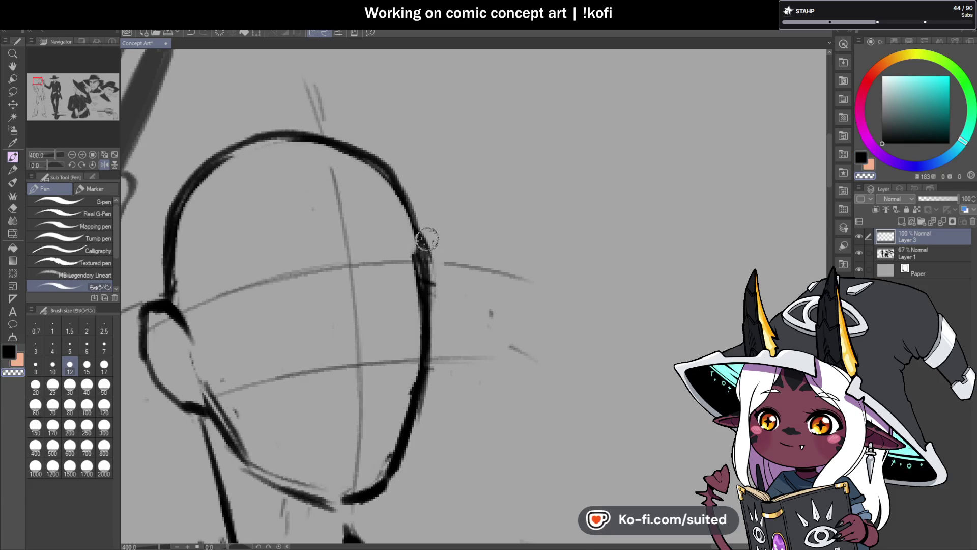
{"action": "scroll", "coordinate": [427, 238], "scroll_direction": "down", "scroll_amount": 4}
{"action": "left_click", "coordinate": [104, 165]}
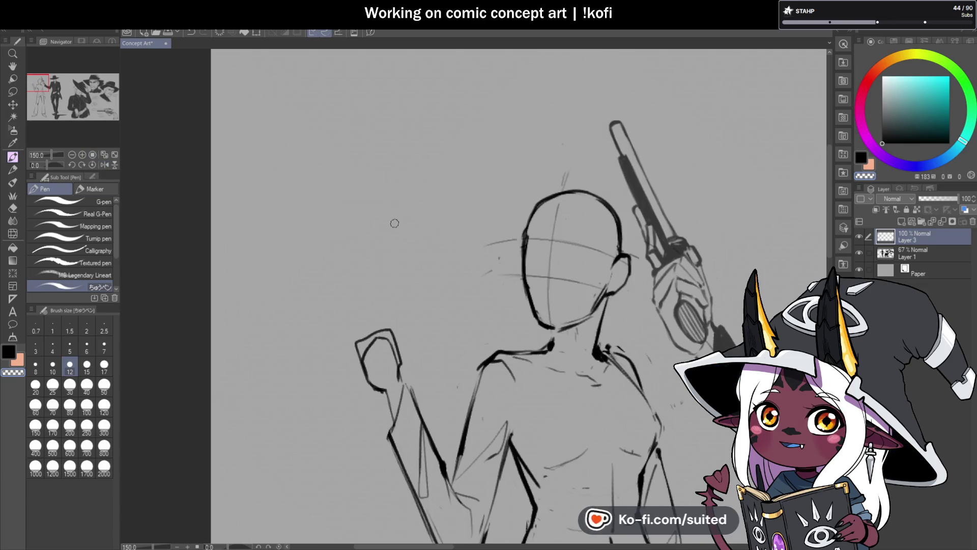
{"action": "scroll", "coordinate": [392, 219], "scroll_direction": "down", "scroll_amount": 3}
{"action": "scroll", "coordinate": [470, 227], "scroll_direction": "up", "scroll_amount": 3}
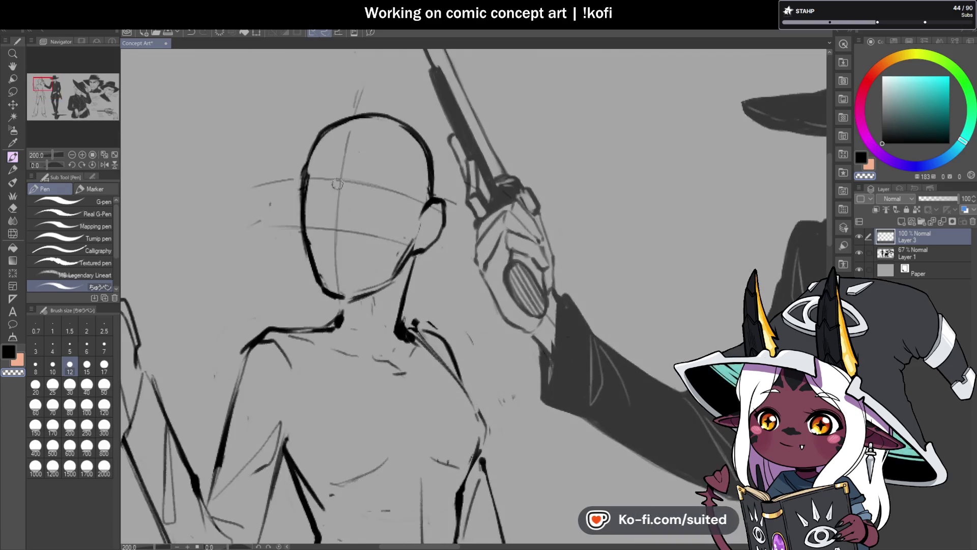
{"action": "key", "text": "c"}
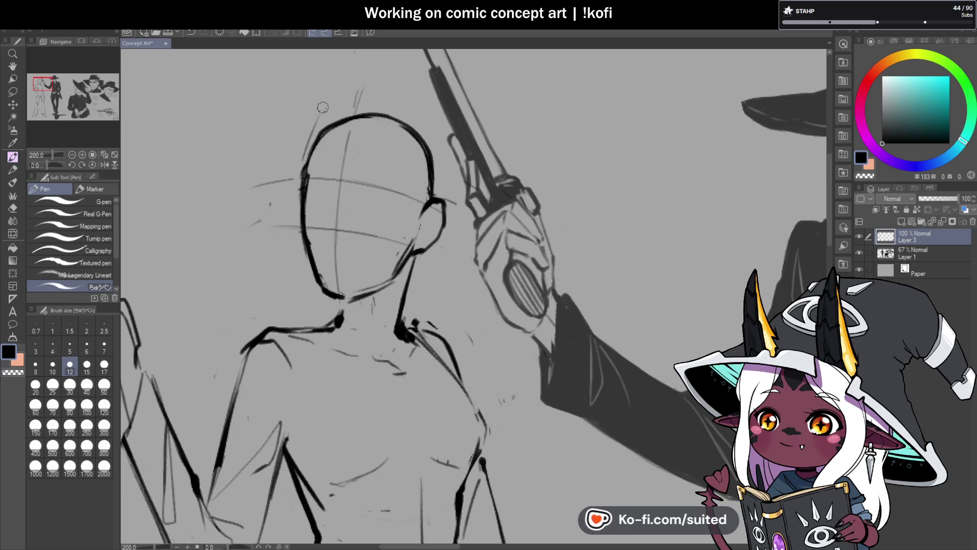
{"action": "scroll", "coordinate": [261, 228], "scroll_direction": "down", "scroll_amount": 1}
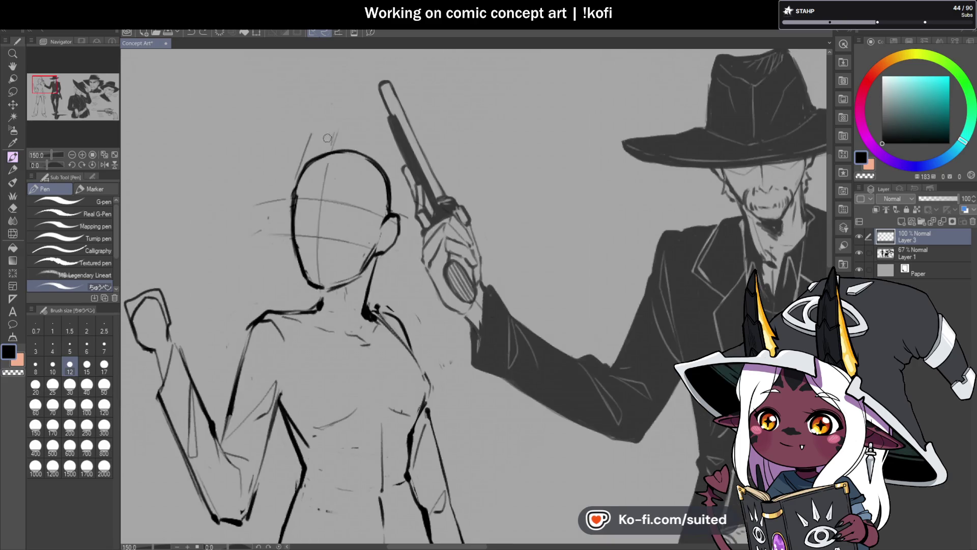
- Sketch the woman's hat crown sides and brim, inking the brim tip and top edge
{"action": "left_click_drag", "start_coordinate": [313, 131], "coordinate": [342, 102]}
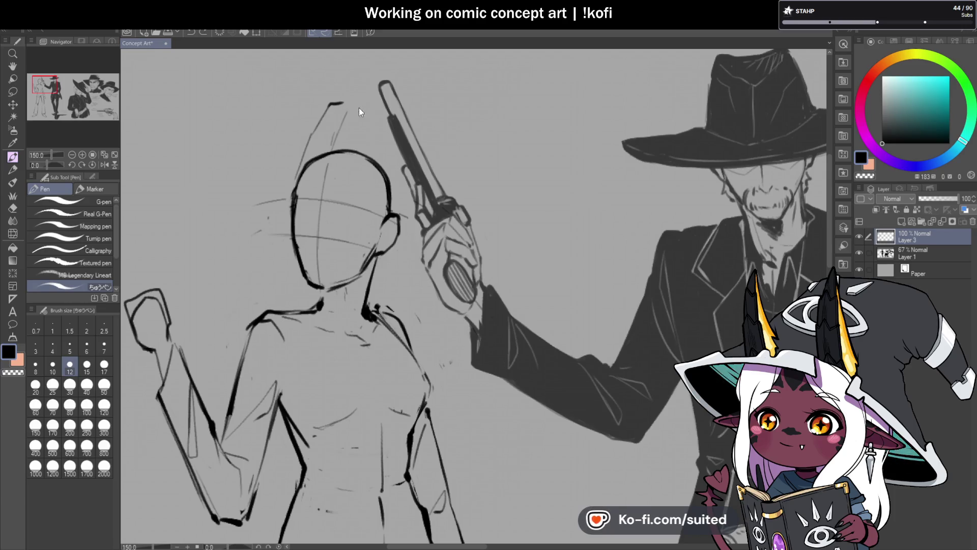
{"action": "key", "text": "c"}
{"action": "key", "text": "c"}
{"action": "left_click_drag", "start_coordinate": [296, 168], "coordinate": [350, 101]}
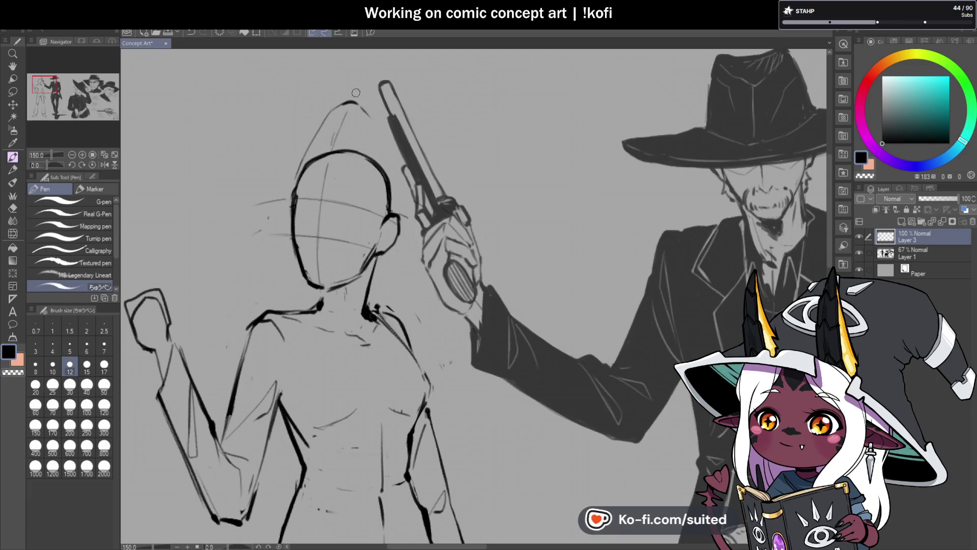
{"action": "left_click_drag", "start_coordinate": [371, 119], "coordinate": [399, 148]}
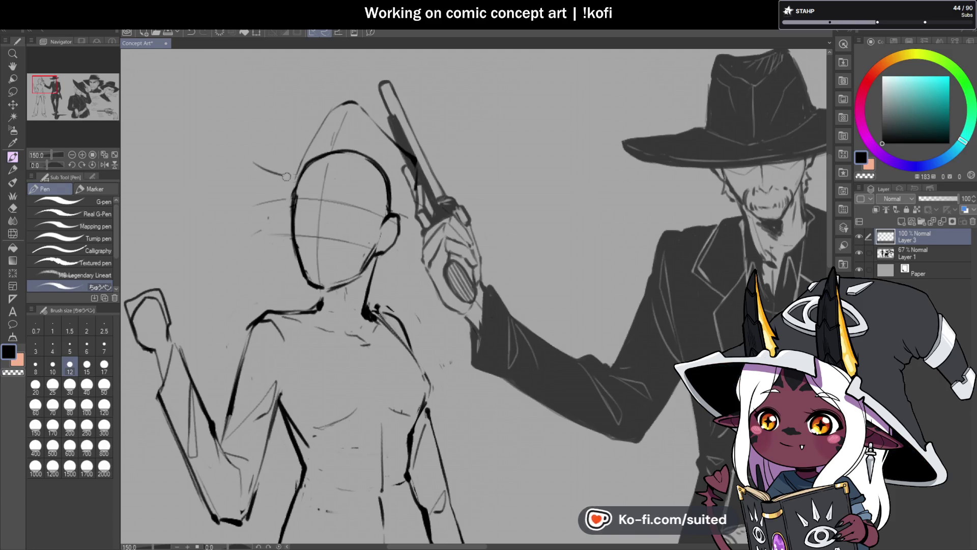
{"action": "left_click_drag", "start_coordinate": [252, 161], "coordinate": [283, 175]}
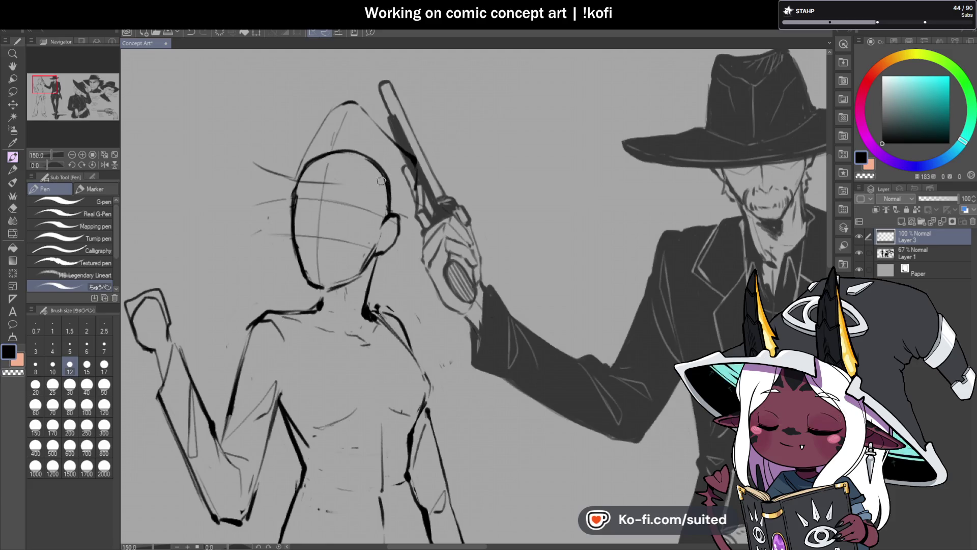
{"action": "left_click_drag", "start_coordinate": [356, 188], "coordinate": [415, 188]}
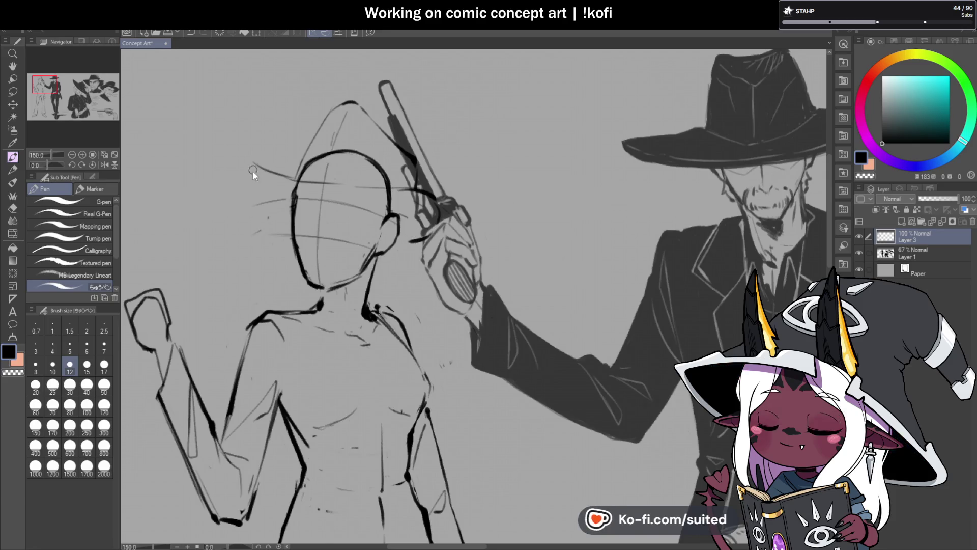
{"action": "scroll", "coordinate": [255, 171], "scroll_direction": "up", "scroll_amount": 1}
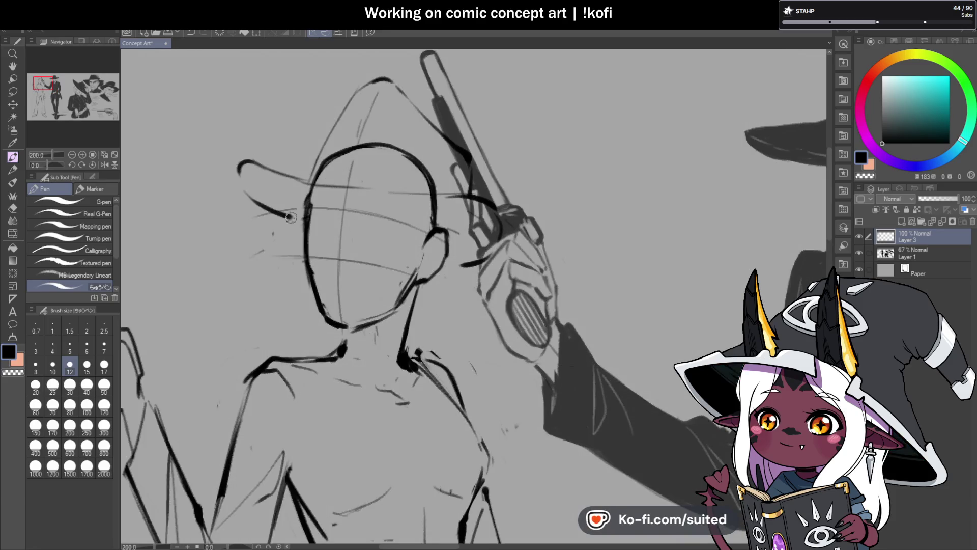
{"action": "scroll", "coordinate": [263, 223], "scroll_direction": "down", "scroll_amount": 2}
{"action": "left_click", "coordinate": [103, 165]}
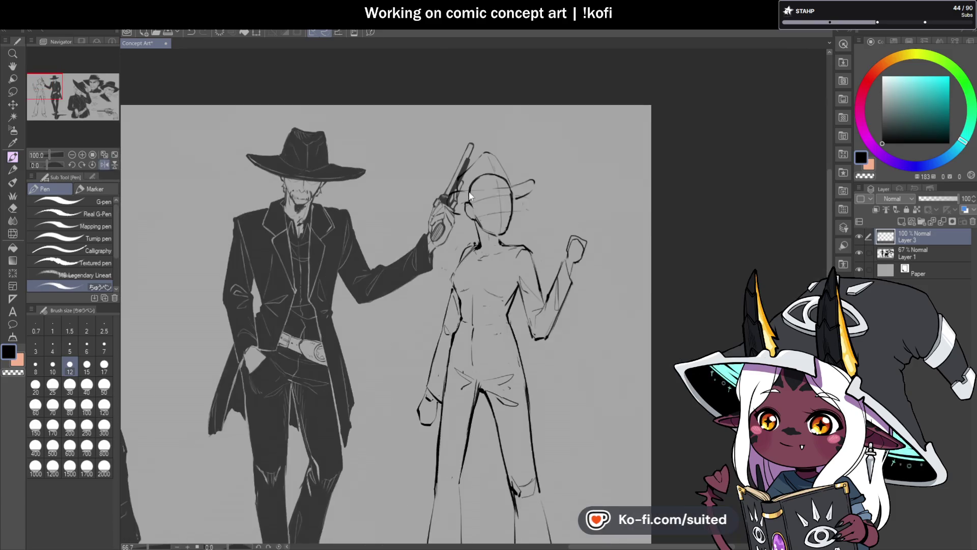
{"action": "scroll", "coordinate": [513, 178], "scroll_direction": "up", "scroll_amount": 2}
{"action": "mouse_move", "coordinate": [513, 178]}
{"action": "left_mouse_down"}
{"action": "mouse_move", "coordinate": [546, 184]}
{"action": "mouse_move", "coordinate": [490, 239]}
{"action": "left_mouse_up"}
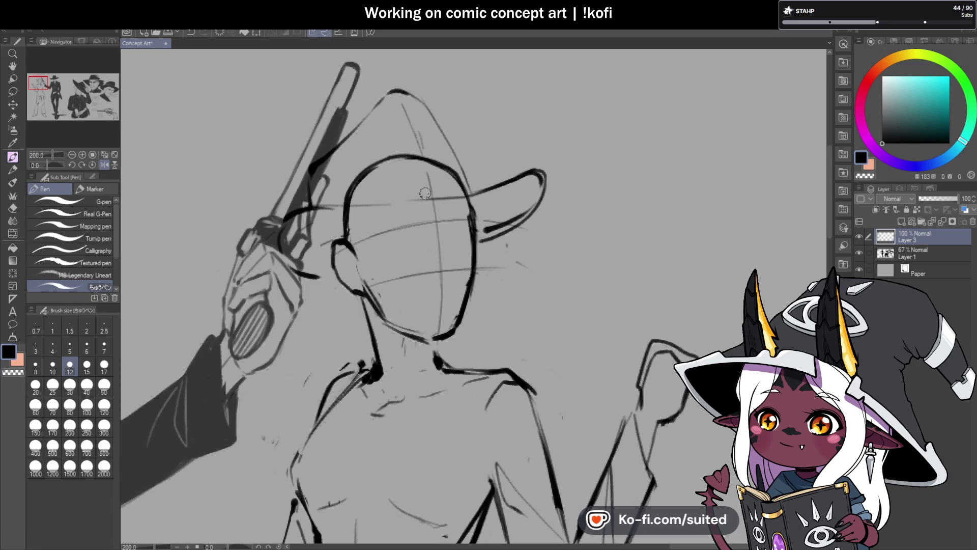
{"action": "mouse_move", "coordinate": [458, 194]}
{"action": "left_mouse_down"}
{"action": "mouse_move", "coordinate": [538, 171]}
{"action": "mouse_move", "coordinate": [541, 179]}
{"action": "left_mouse_up"}
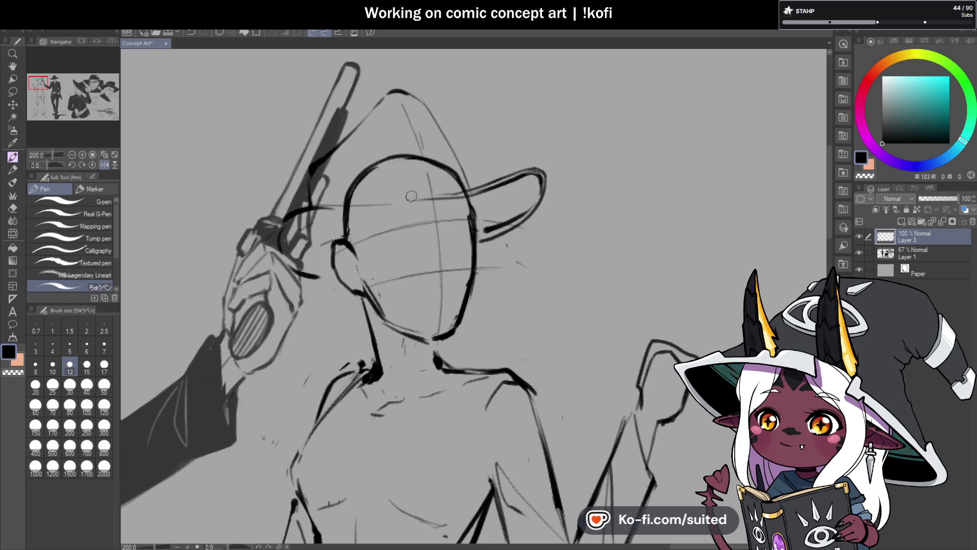
- Redraw the line from the gun grip toward the neck and ink the ear and gun cylinder
{"action": "key", "text": "ctrl+z"}
{"action": "key", "text": "ctrl+z"}
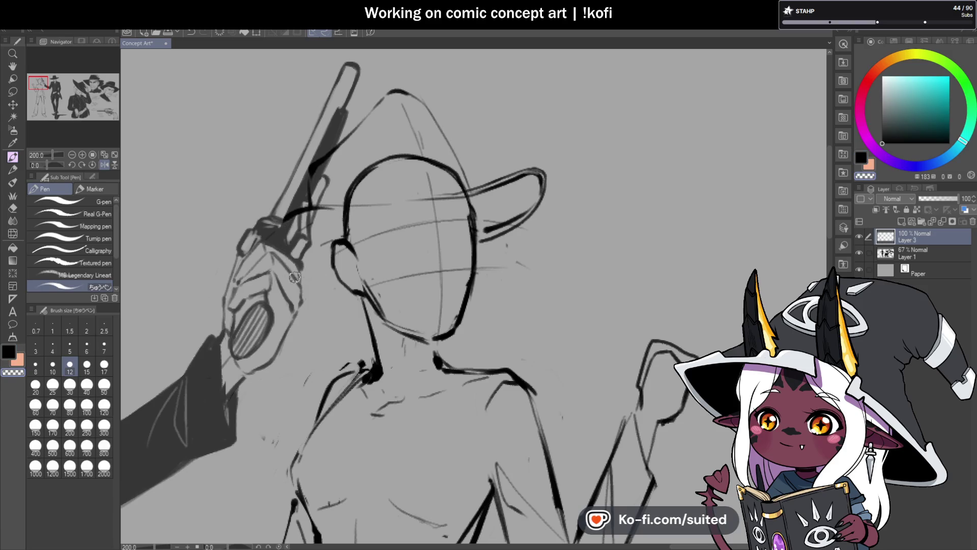
{"action": "mouse_move", "coordinate": [278, 226]}
{"action": "left_mouse_down"}
{"action": "mouse_move", "coordinate": [298, 282]}
{"action": "mouse_move", "coordinate": [351, 291]}
{"action": "left_mouse_up"}
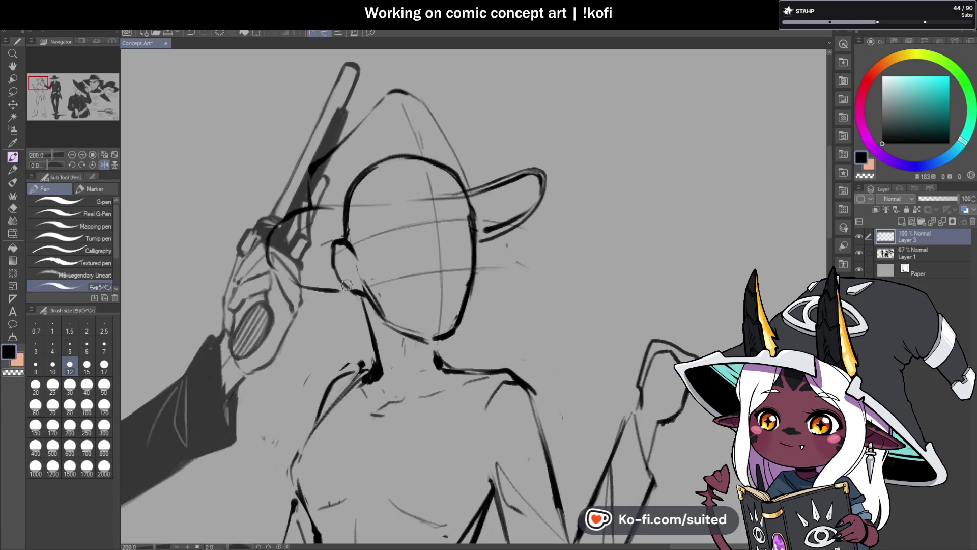
{"action": "key", "text": "ctrl+minus"}
{"action": "left_click", "coordinate": [105, 163]}
{"action": "key", "text": "ctrl+plus"}
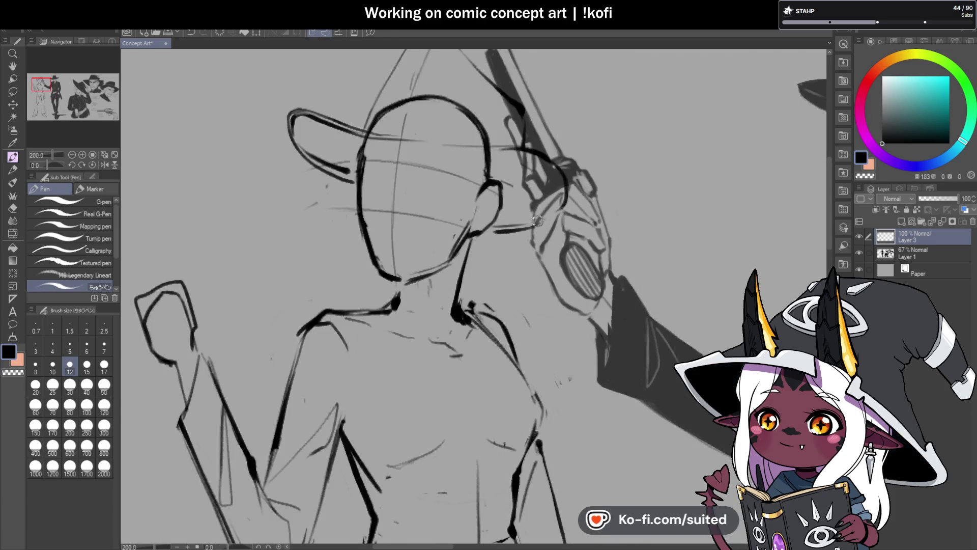
{"action": "mouse_move", "coordinate": [531, 227]}
{"action": "left_mouse_down"}
{"action": "mouse_move", "coordinate": [560, 201]}
{"action": "mouse_move", "coordinate": [559, 178]}
{"action": "left_mouse_up"}
{"action": "left_click_drag", "start_coordinate": [552, 170], "coordinate": [538, 157]}
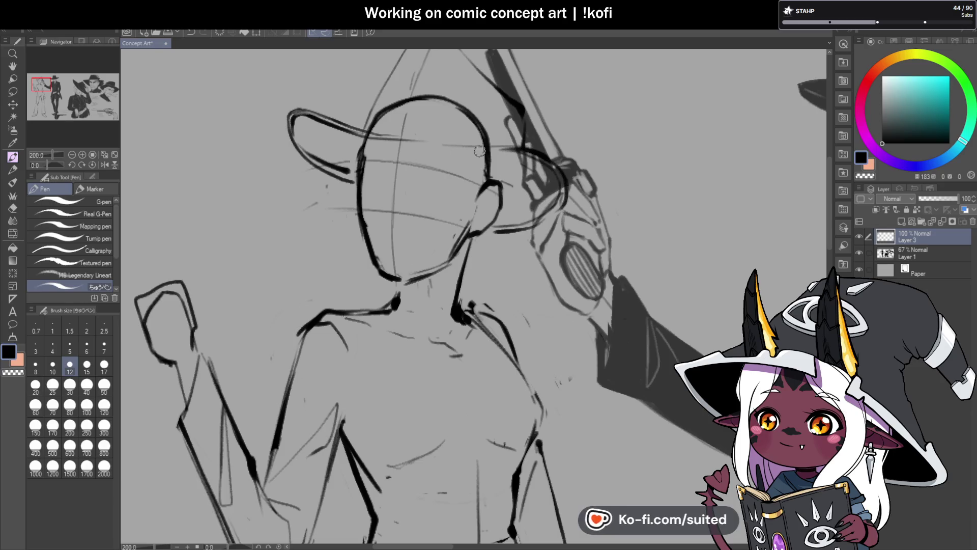
- Extend the brim line right, then erase the head outline hidden under the hat
{"action": "key", "text": "c"}
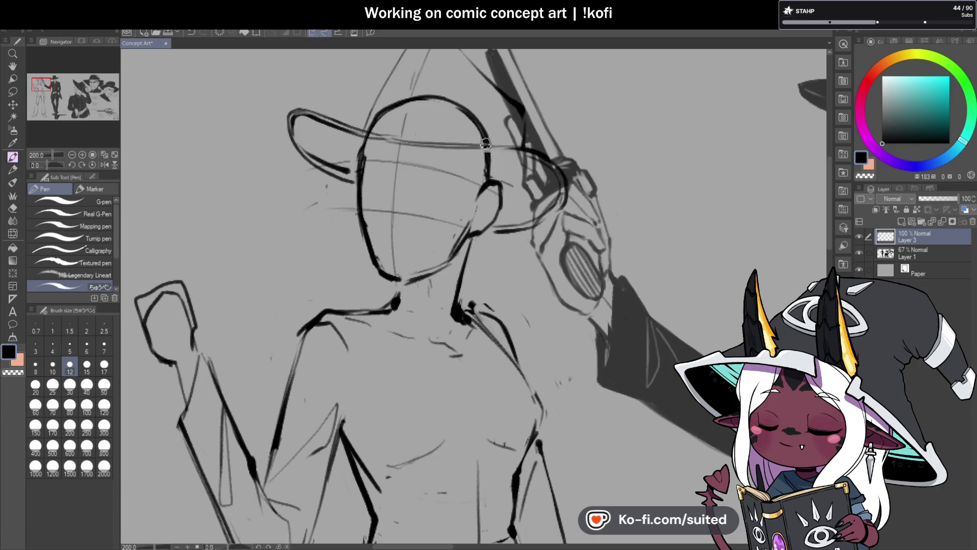
{"action": "key", "text": "c"}
{"action": "mouse_move", "coordinate": [480, 147]}
{"action": "left_mouse_down"}
{"action": "mouse_move", "coordinate": [547, 153]}
{"action": "mouse_move", "coordinate": [563, 166]}
{"action": "mouse_move", "coordinate": [509, 148]}
{"action": "mouse_move", "coordinate": [560, 167]}
{"action": "mouse_move", "coordinate": [547, 162]}
{"action": "left_mouse_up"}
{"action": "key", "text": "c"}
{"action": "key", "text": "c"}
{"action": "key", "text": "c"}
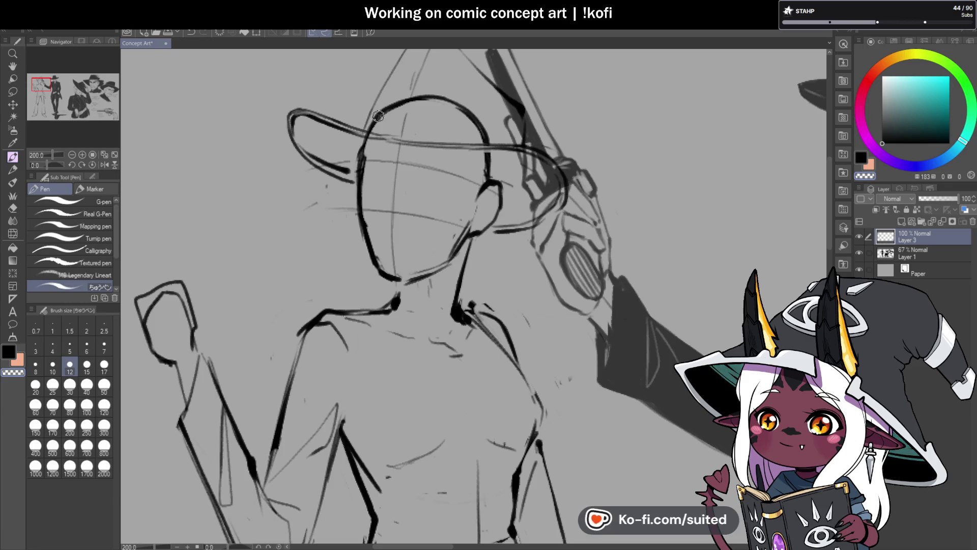
{"action": "left_click_drag", "start_coordinate": [379, 116], "coordinate": [397, 98]}
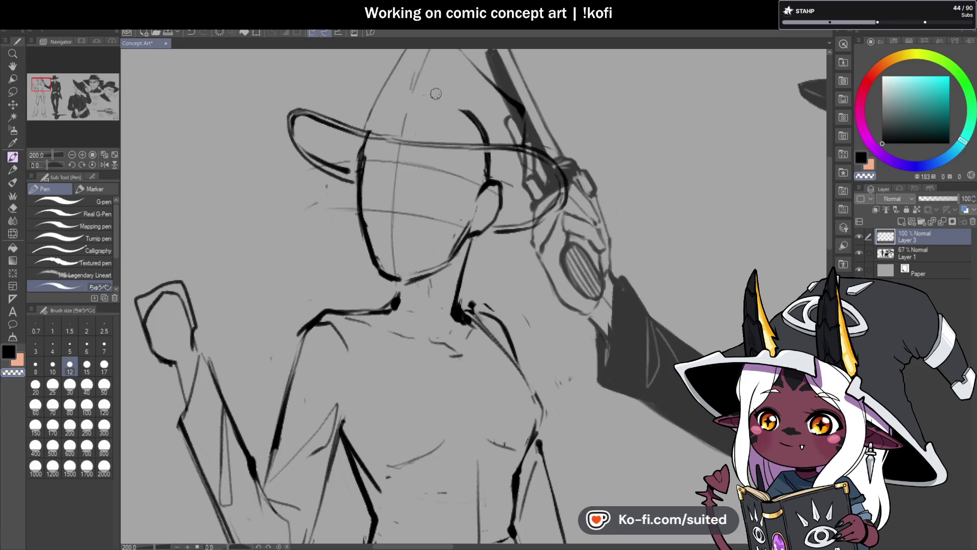
{"action": "left_click_drag", "start_coordinate": [459, 110], "coordinate": [484, 133]}
{"action": "scroll", "coordinate": [445, 236], "scroll_direction": "down", "scroll_amount": 4}
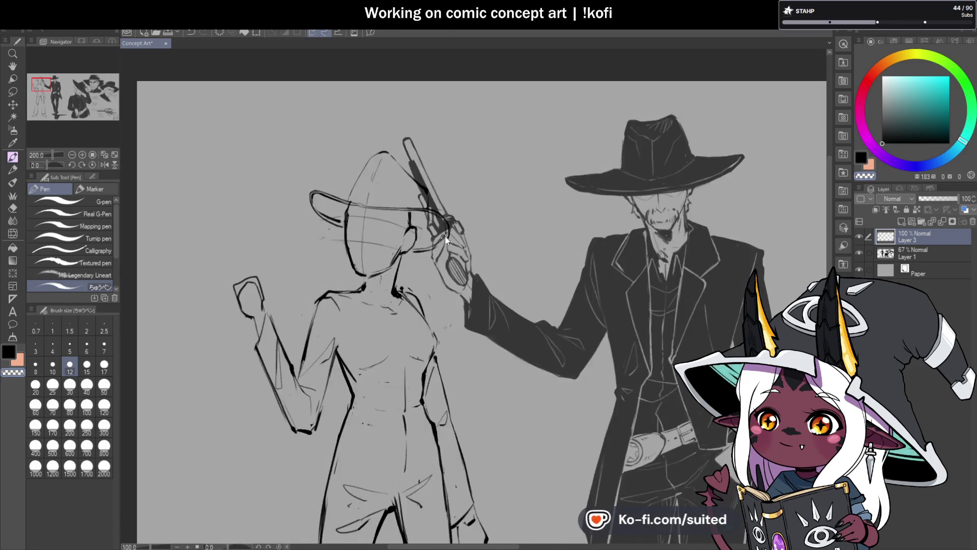
- Draw a line along the revolver barrel on the mirrored canvas
{"action": "left_click", "coordinate": [102, 164]}
{"action": "scroll", "coordinate": [504, 214], "scroll_direction": "up", "scroll_amount": 5}
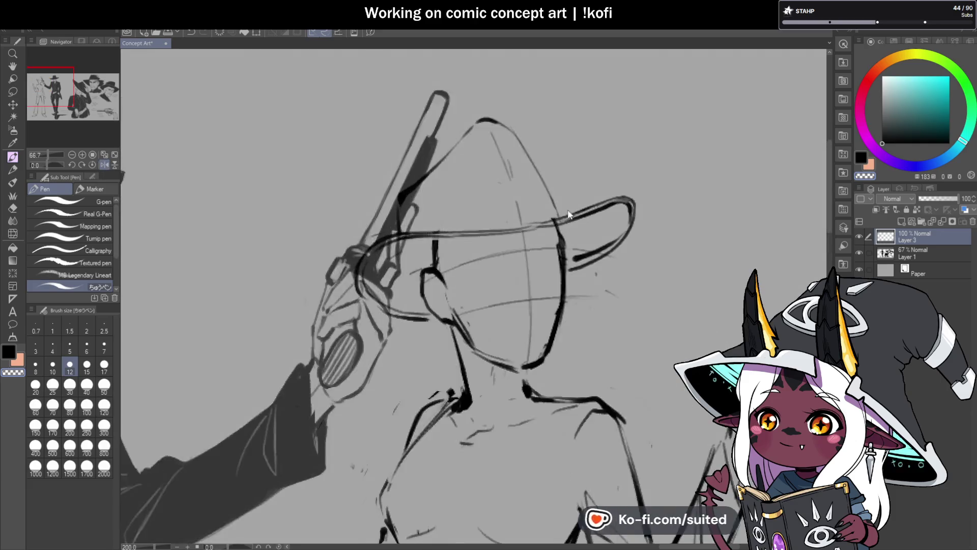
{"action": "scroll", "coordinate": [493, 104], "scroll_direction": "down", "scroll_amount": 2}
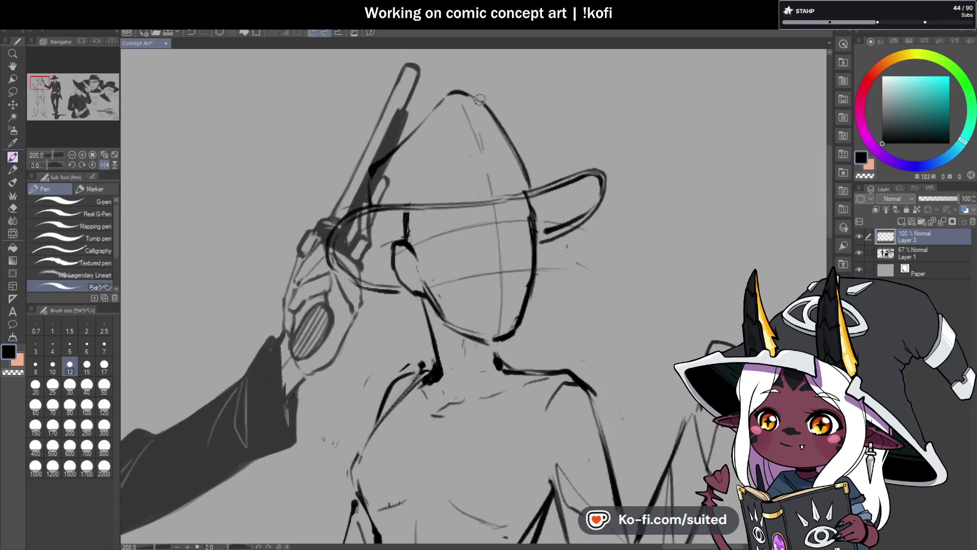
{"action": "left_click_drag", "start_coordinate": [430, 112], "coordinate": [358, 203]}
{"action": "scroll", "coordinate": [467, 222], "scroll_direction": "down", "scroll_amount": 5}
{"action": "scroll", "coordinate": [466, 222], "scroll_direction": "up", "scroll_amount": 1}
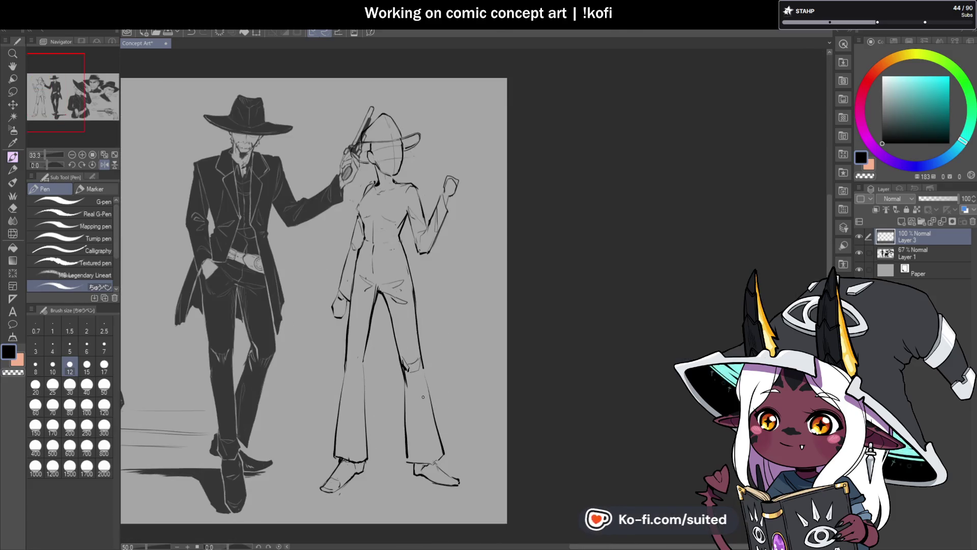
- Transform the woman's sketch layer to move her slightly left toward the cowboy
{"action": "key", "text": "ctrl+t"}
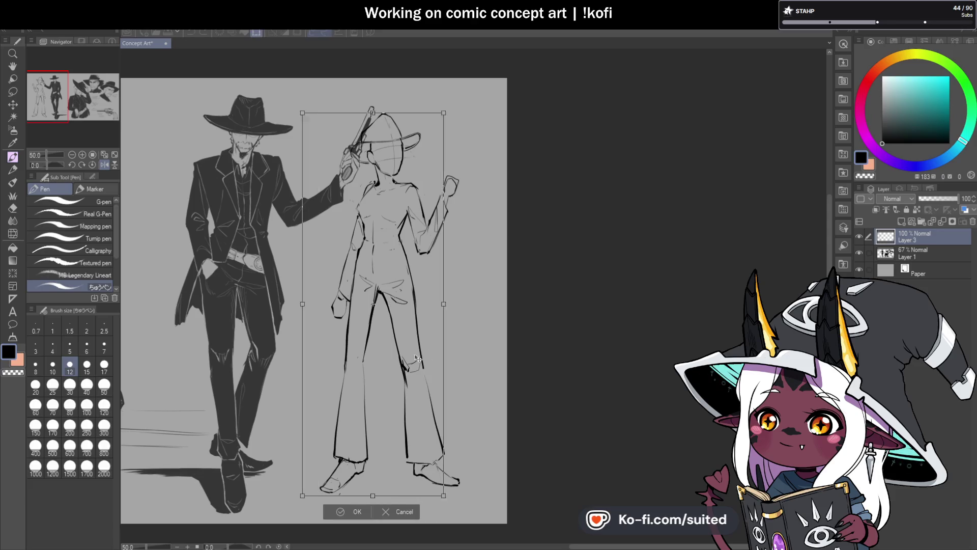
{"action": "mouse_move", "coordinate": [437, 372]}
{"action": "left_mouse_down"}
{"action": "mouse_move", "coordinate": [334, 374]}
{"action": "mouse_move", "coordinate": [443, 381]}
{"action": "mouse_move", "coordinate": [450, 372]}
{"action": "mouse_move", "coordinate": [428, 373]}
{"action": "left_mouse_up"}
{"action": "key", "text": "Return"}
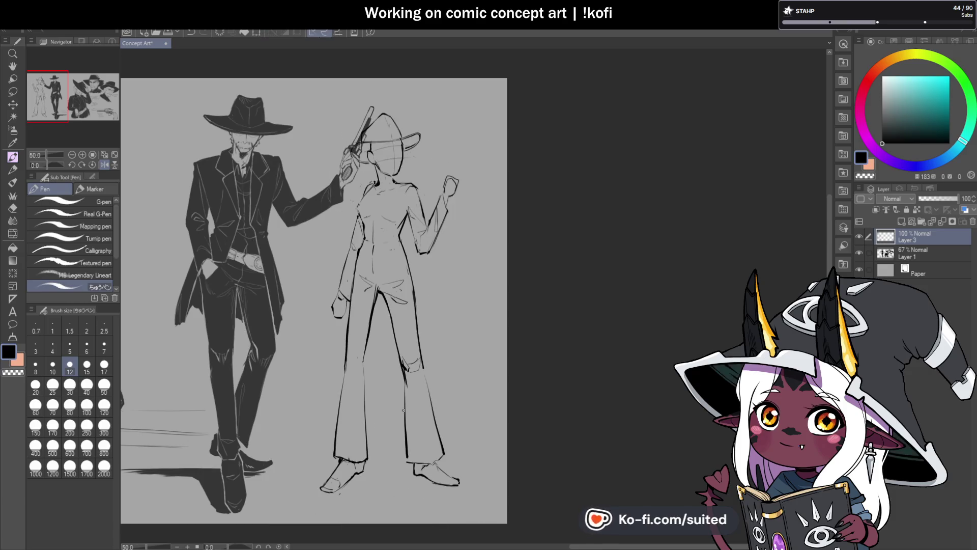
{"action": "scroll", "coordinate": [409, 127], "scroll_direction": "up", "scroll_amount": 2}
{"action": "key", "text": "m"}
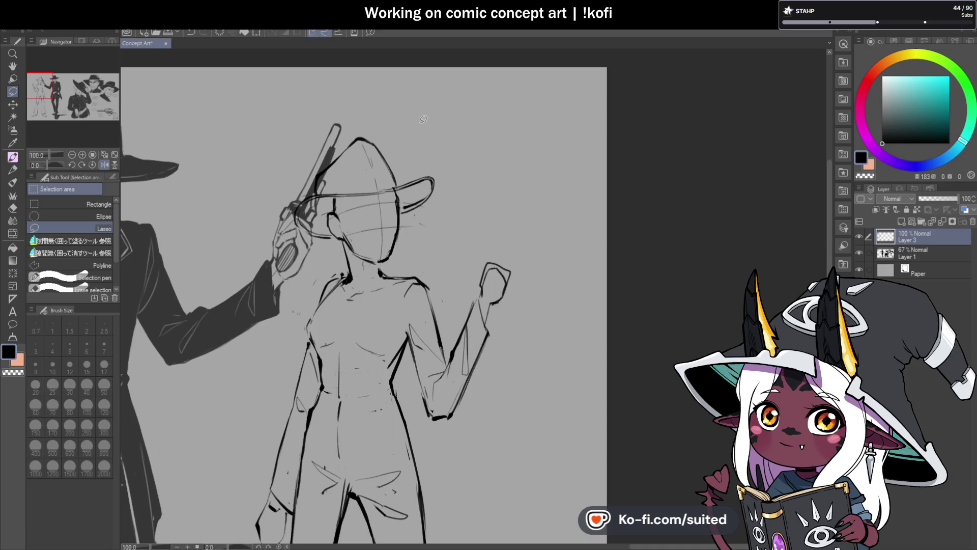
- Lasso the woman's head and hat and transform them into place atop her neck
{"action": "mouse_move", "coordinate": [429, 226]}
{"action": "left_mouse_down"}
{"action": "mouse_move", "coordinate": [387, 262]}
{"action": "mouse_move", "coordinate": [414, 110]}
{"action": "mouse_move", "coordinate": [432, 127]}
{"action": "left_mouse_up"}
{"action": "key", "text": "ctrl+t"}
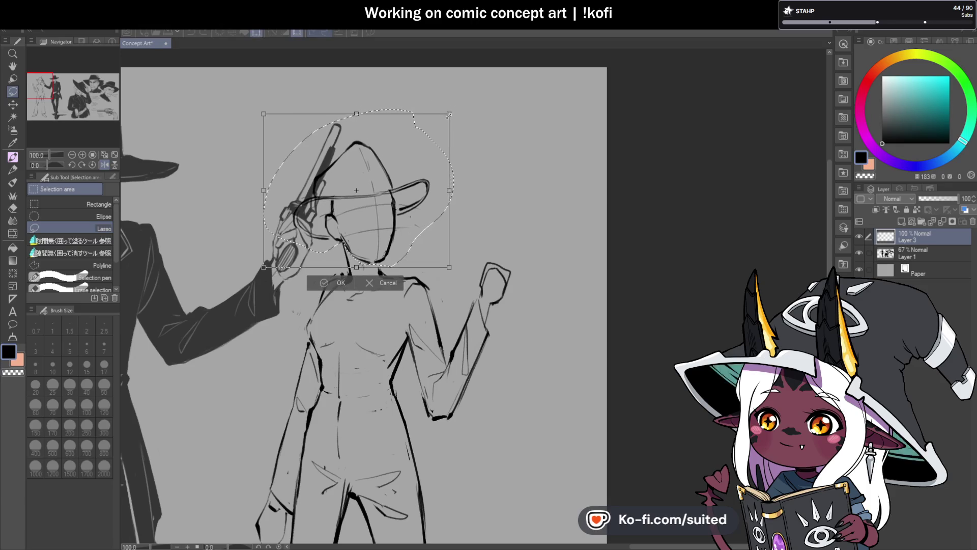
{"action": "scroll", "coordinate": [585, 171], "scroll_direction": "down", "scroll_amount": 2}
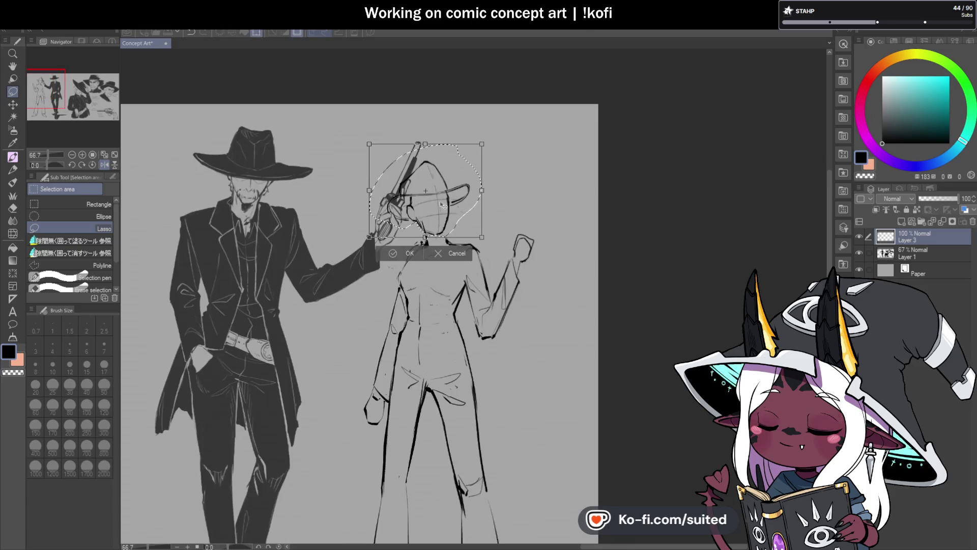
{"action": "mouse_move", "coordinate": [454, 208]}
{"action": "left_mouse_down"}
{"action": "mouse_move", "coordinate": [363, 186]}
{"action": "mouse_move", "coordinate": [264, 182]}
{"action": "mouse_move", "coordinate": [484, 192]}
{"action": "mouse_move", "coordinate": [460, 217]}
{"action": "left_mouse_up"}
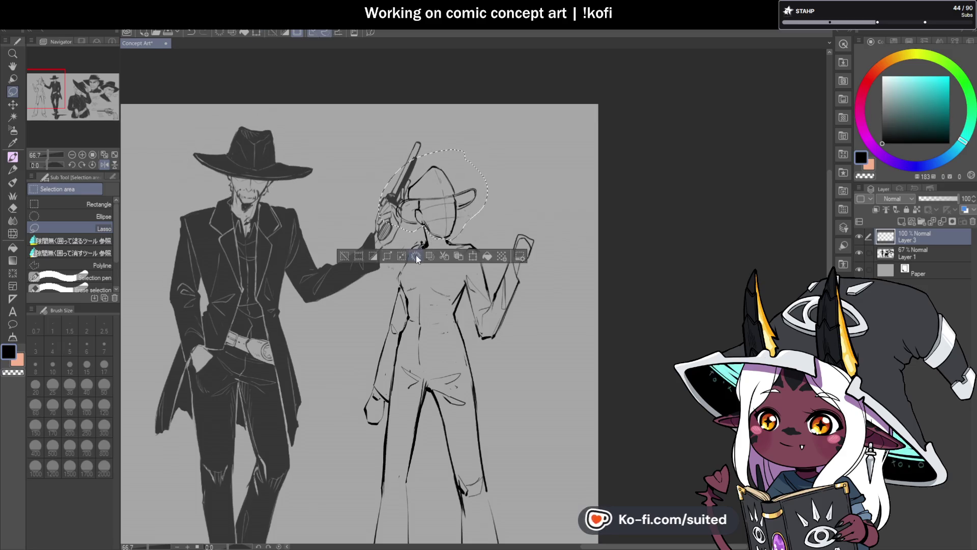
{"action": "scroll", "coordinate": [416, 255], "scroll_direction": "down", "scroll_amount": 1}
{"action": "left_click", "coordinate": [429, 270]}
{"action": "scroll", "coordinate": [511, 252], "scroll_direction": "down", "scroll_amount": 1}
{"action": "scroll", "coordinate": [510, 252], "scroll_direction": "up", "scroll_amount": 8}
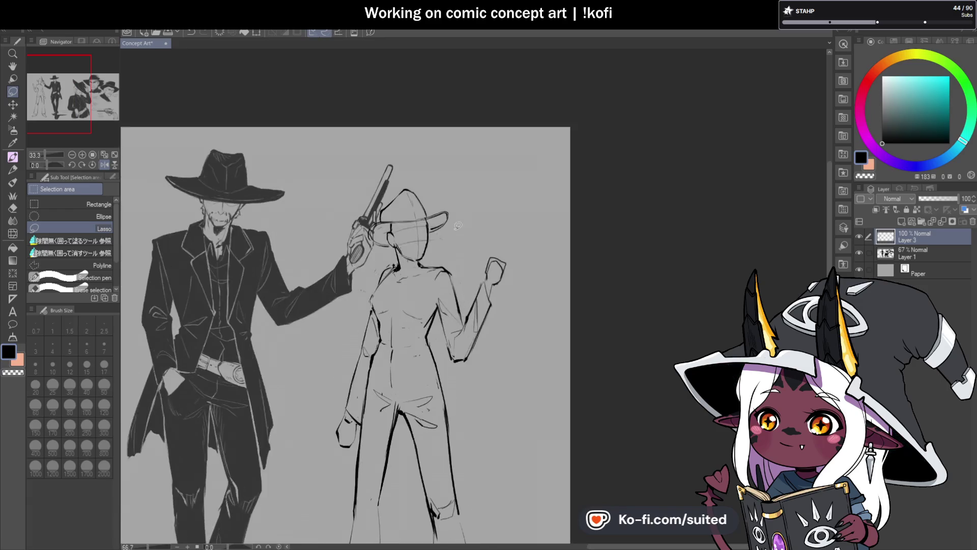
{"action": "key", "text": "p"}
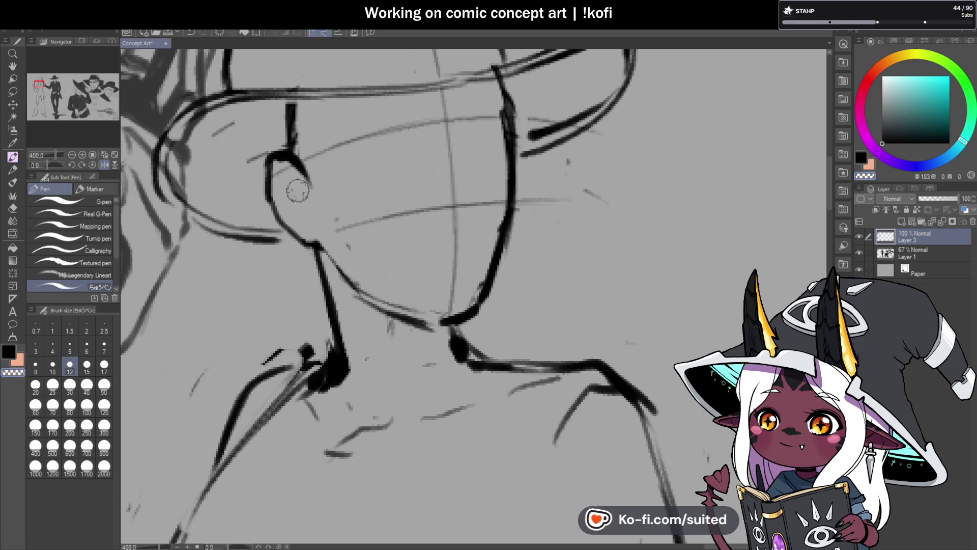
- Unmirror the canvas and scale the woman's figure slightly larger with a transform
{"action": "scroll", "coordinate": [334, 200], "scroll_direction": "down", "scroll_amount": 5}
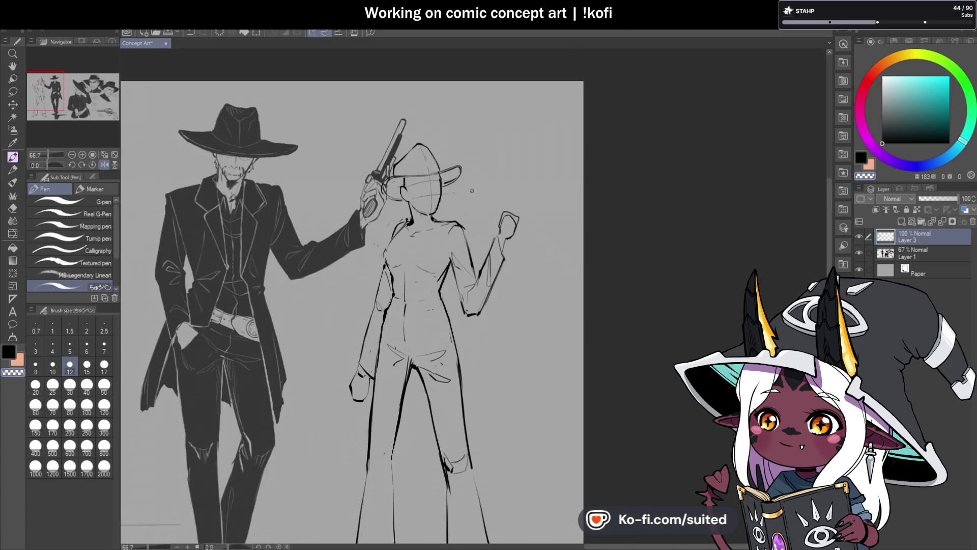
{"action": "left_click", "coordinate": [104, 163]}
{"action": "scroll", "coordinate": [436, 192], "scroll_direction": "down", "scroll_amount": 2}
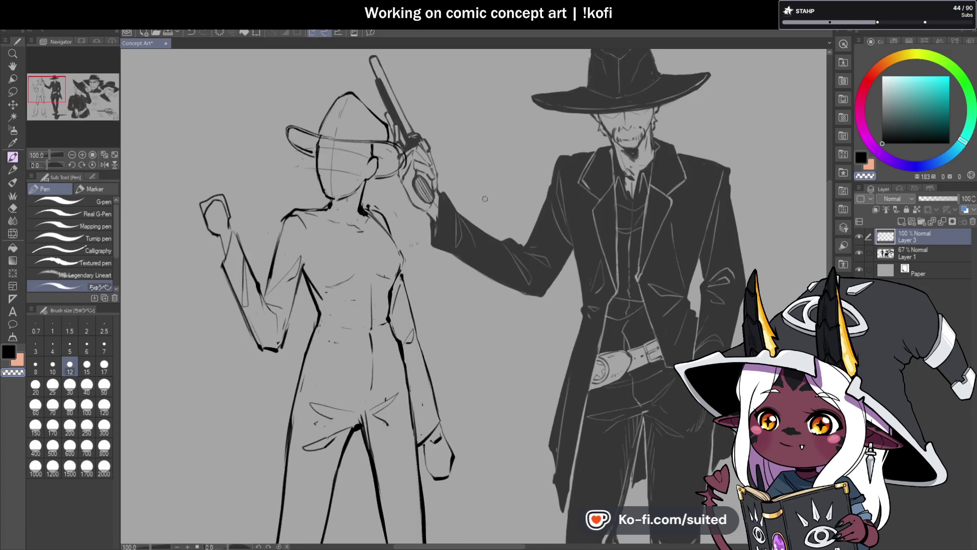
{"action": "scroll", "coordinate": [536, 185], "scroll_direction": "down", "scroll_amount": 1}
{"action": "scroll", "coordinate": [549, 198], "scroll_direction": "up", "scroll_amount": 1}
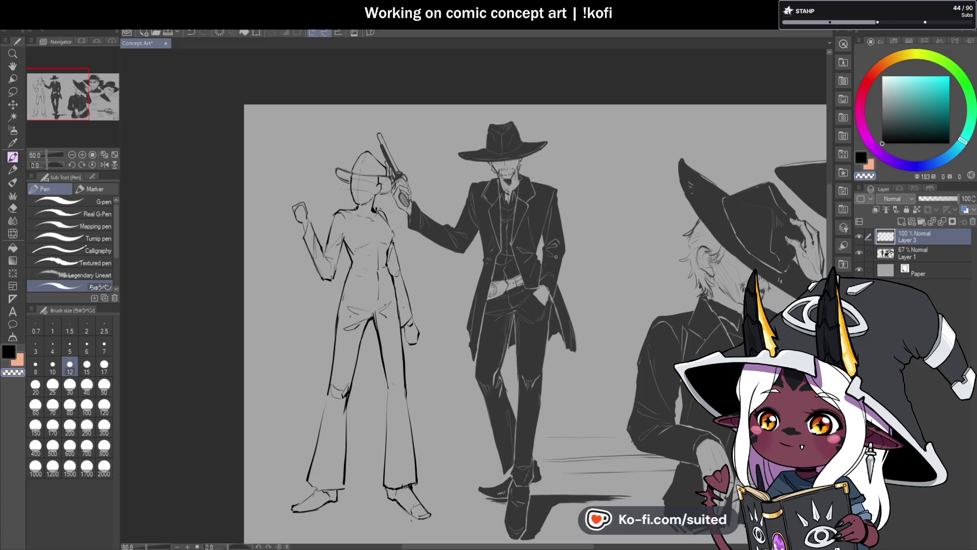
{"action": "scroll", "coordinate": [557, 255], "scroll_direction": "down", "scroll_amount": 3}
{"action": "scroll", "coordinate": [565, 283], "scroll_direction": "up", "scroll_amount": 3}
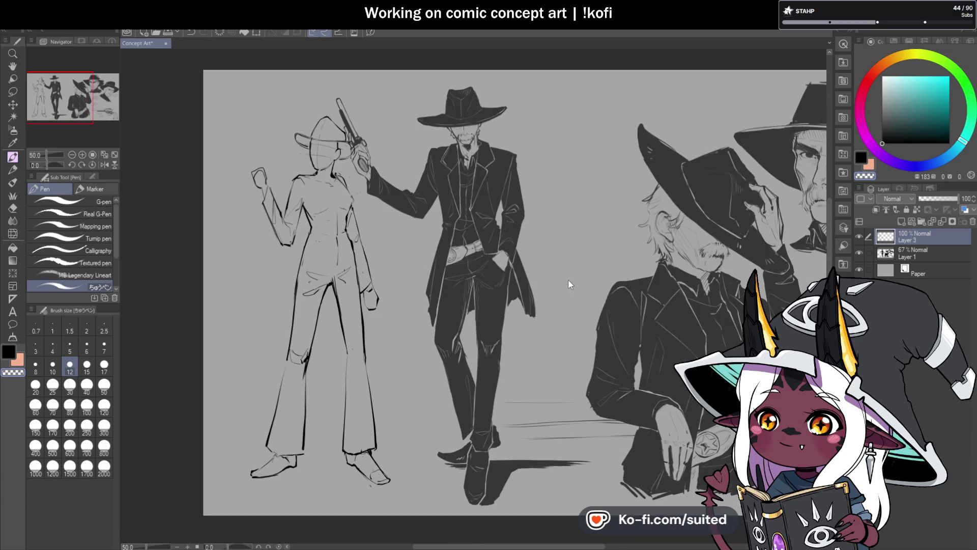
{"action": "key", "text": "ctrl+t"}
{"action": "mouse_move", "coordinate": [347, 369]}
{"action": "left_mouse_down"}
{"action": "mouse_move", "coordinate": [454, 373]}
{"action": "mouse_move", "coordinate": [429, 374]}
{"action": "left_mouse_up"}
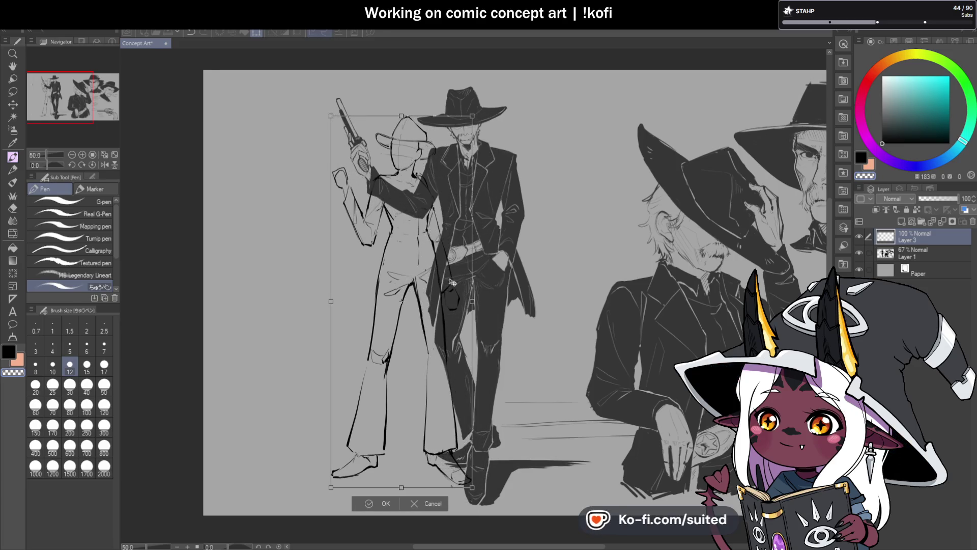
{"action": "left_click_drag", "start_coordinate": [480, 113], "coordinate": [486, 99]}
{"action": "mouse_move", "coordinate": [454, 393]}
{"action": "left_mouse_down"}
{"action": "mouse_move", "coordinate": [471, 395]}
{"action": "mouse_move", "coordinate": [373, 385]}
{"action": "mouse_move", "coordinate": [387, 393]}
{"action": "mouse_move", "coordinate": [463, 387]}
{"action": "left_mouse_up"}
{"action": "key", "text": "Return"}
- Enlarge the figure a bit more and shift it further left, clear of the cowboy
{"action": "key", "text": "ctrl+t"}
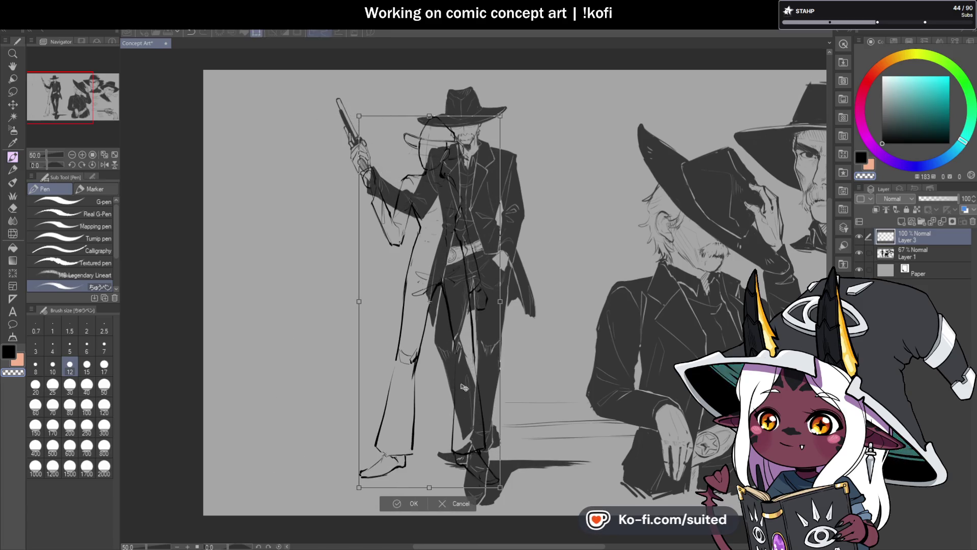
{"action": "left_click_drag", "start_coordinate": [502, 112], "coordinate": [507, 101]}
{"action": "left_click_drag", "start_coordinate": [461, 424], "coordinate": [385, 424]}
{"action": "left_click", "coordinate": [339, 507]}
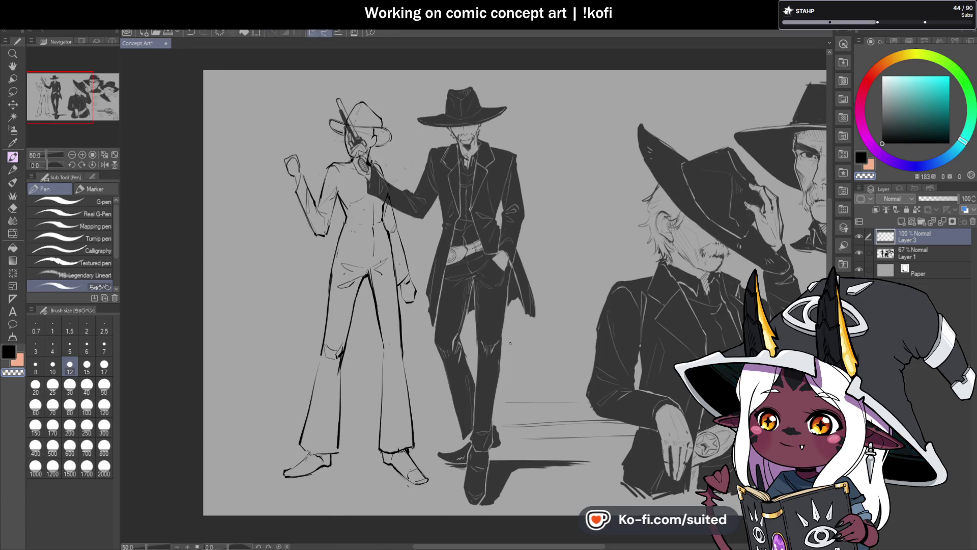
{"action": "key", "text": "ctrl+t"}
{"action": "left_click_drag", "start_coordinate": [384, 375], "coordinate": [332, 376]}
{"action": "left_click", "coordinate": [275, 504]}
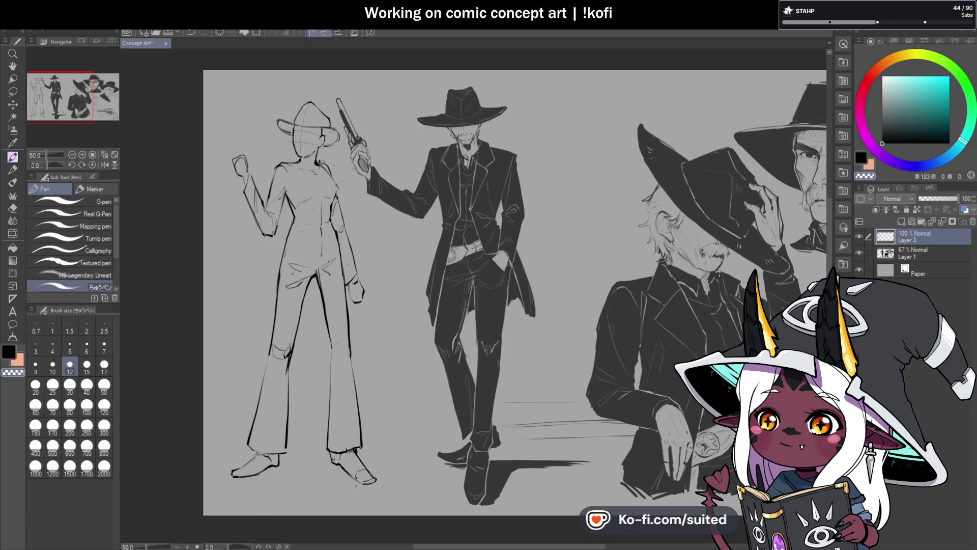
- Ink the hat crown's left edge and add thin strokes down its right side
{"action": "left_click", "coordinate": [104, 164]}
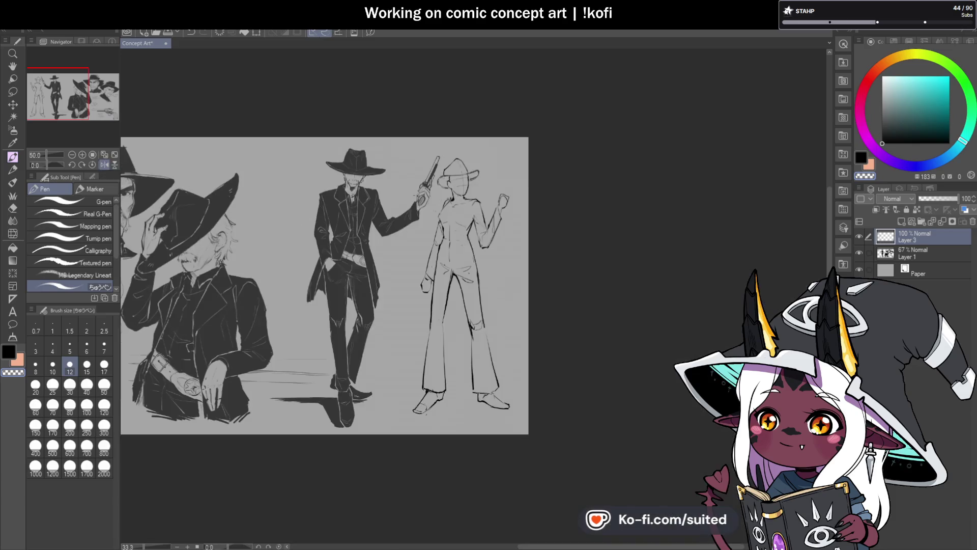
{"action": "scroll", "coordinate": [477, 184], "scroll_direction": "up", "scroll_amount": 2}
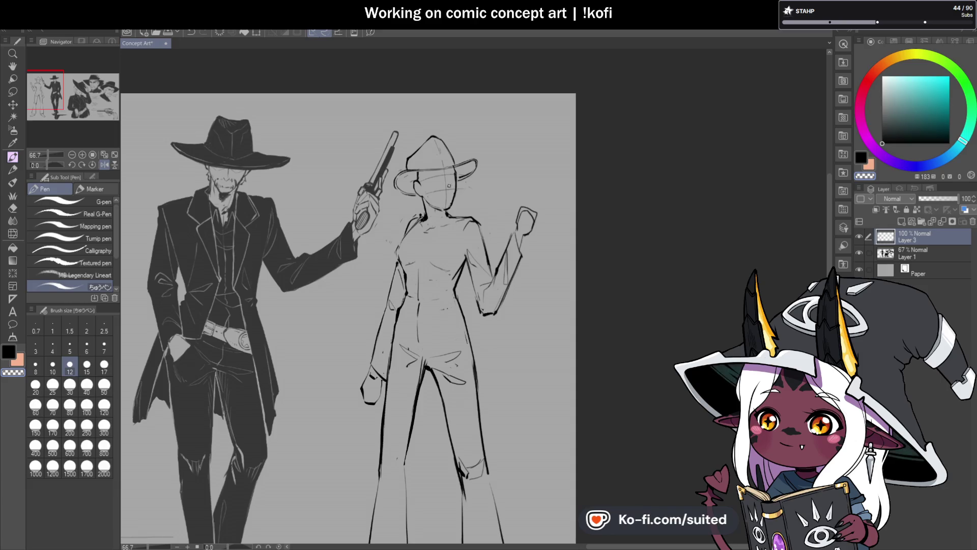
{"action": "left_click", "coordinate": [104, 166]}
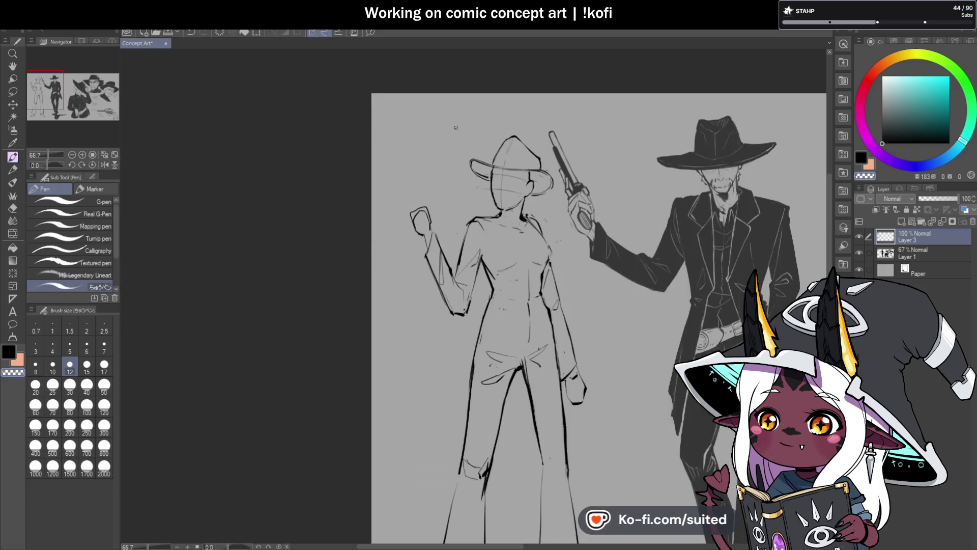
{"action": "scroll", "coordinate": [448, 157], "scroll_direction": "up", "scroll_amount": 5}
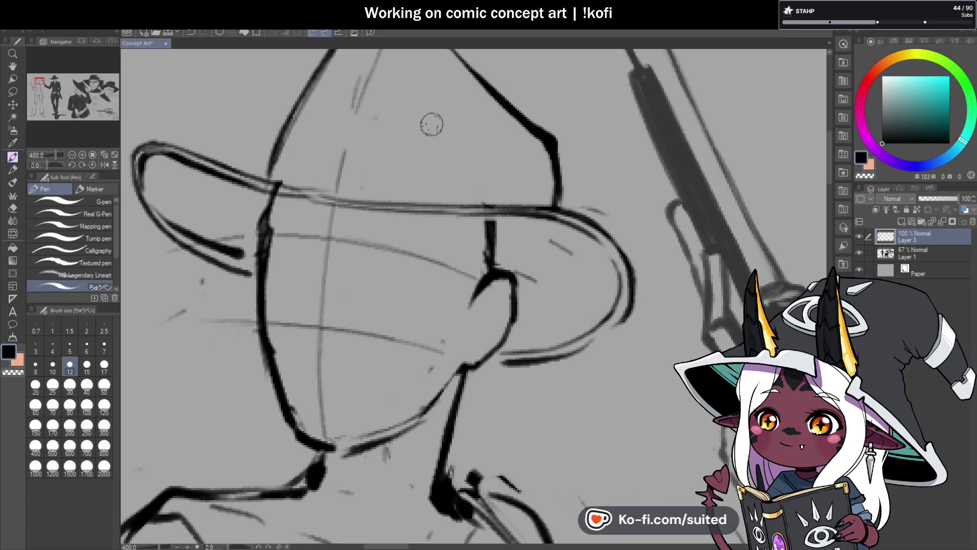
{"action": "mouse_move", "coordinate": [426, 116]}
{"action": "left_mouse_down"}
{"action": "mouse_move", "coordinate": [449, 163]}
{"action": "mouse_move", "coordinate": [473, 184]}
{"action": "left_mouse_up"}
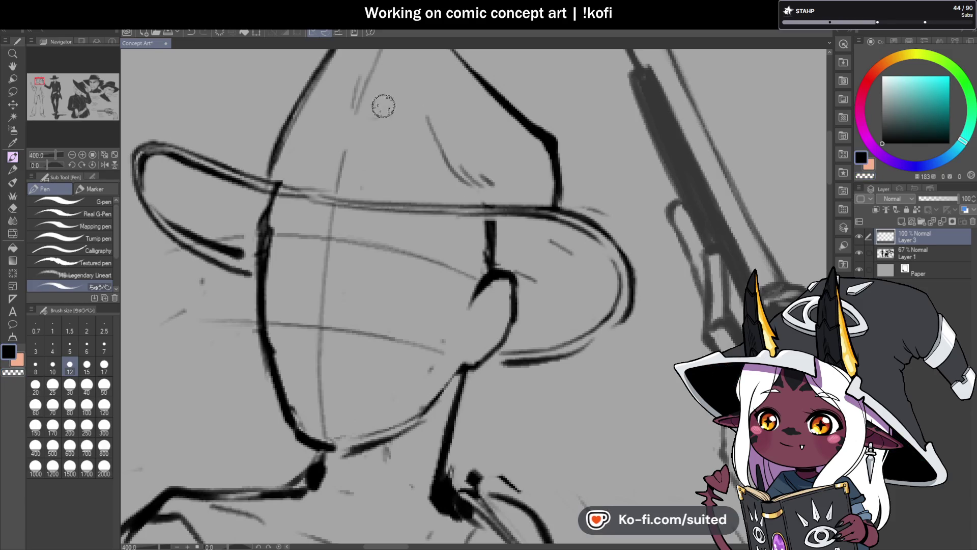
{"action": "scroll", "coordinate": [383, 106], "scroll_direction": "down", "scroll_amount": 2}
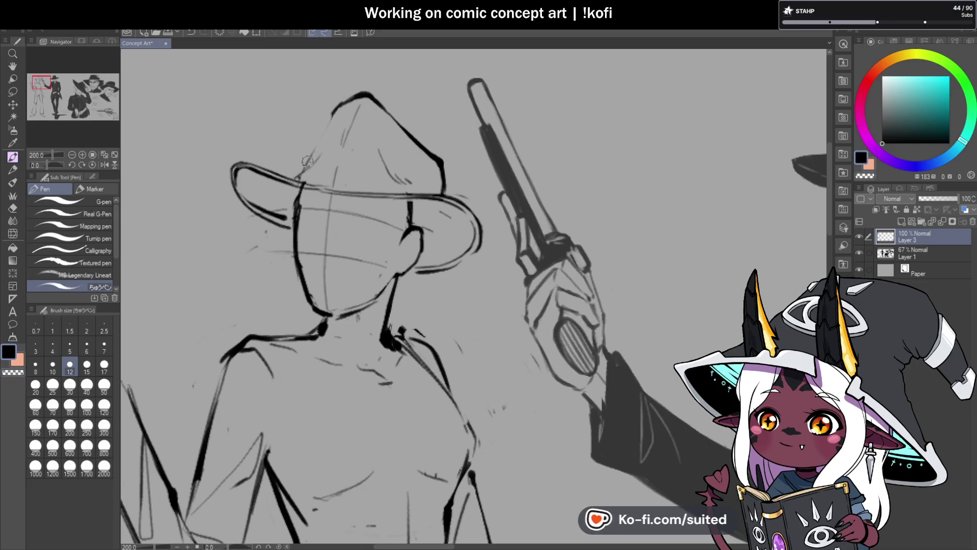
{"action": "left_click_drag", "start_coordinate": [301, 168], "coordinate": [332, 111]}
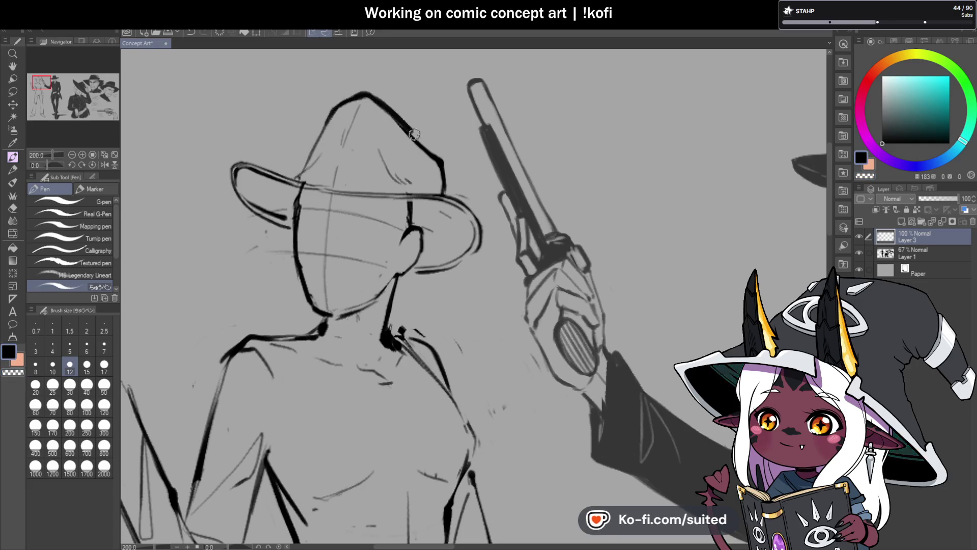
{"action": "left_click_drag", "start_coordinate": [441, 161], "coordinate": [448, 192]}
- Erase the heavy strokes on the crown's right side with the transparent colour
{"action": "key", "text": "c"}
{"action": "left_click_drag", "start_coordinate": [374, 104], "coordinate": [413, 144]}
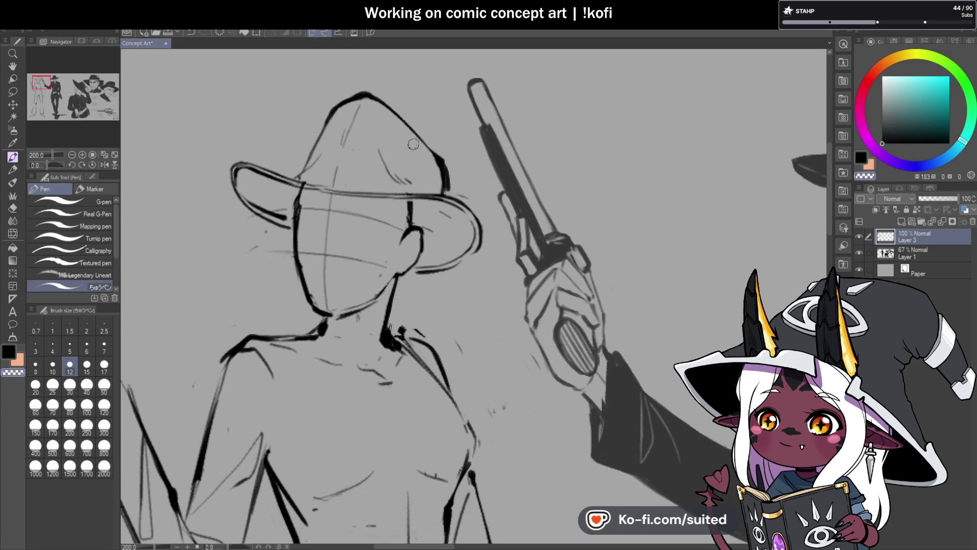
{"action": "left_click_drag", "start_coordinate": [440, 178], "coordinate": [430, 150]}
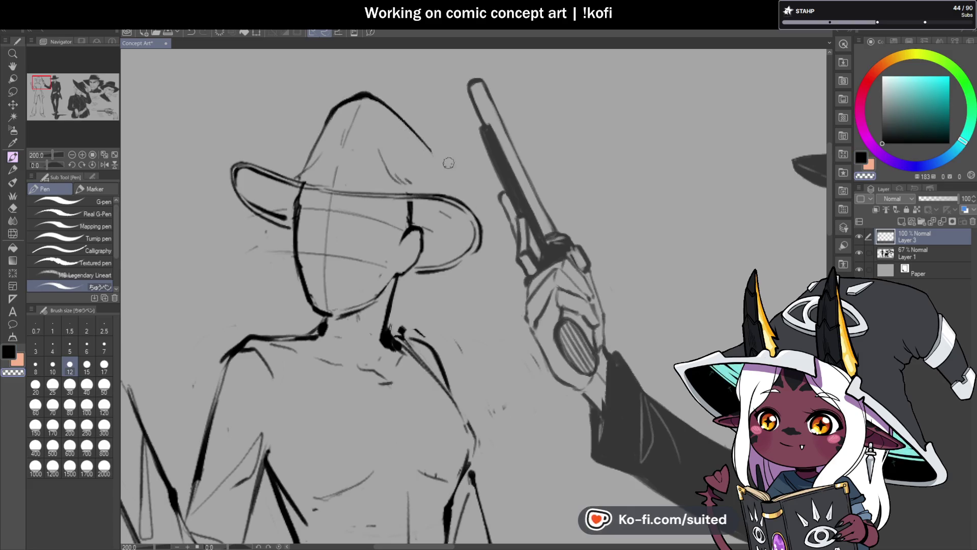
{"action": "key", "text": "c"}
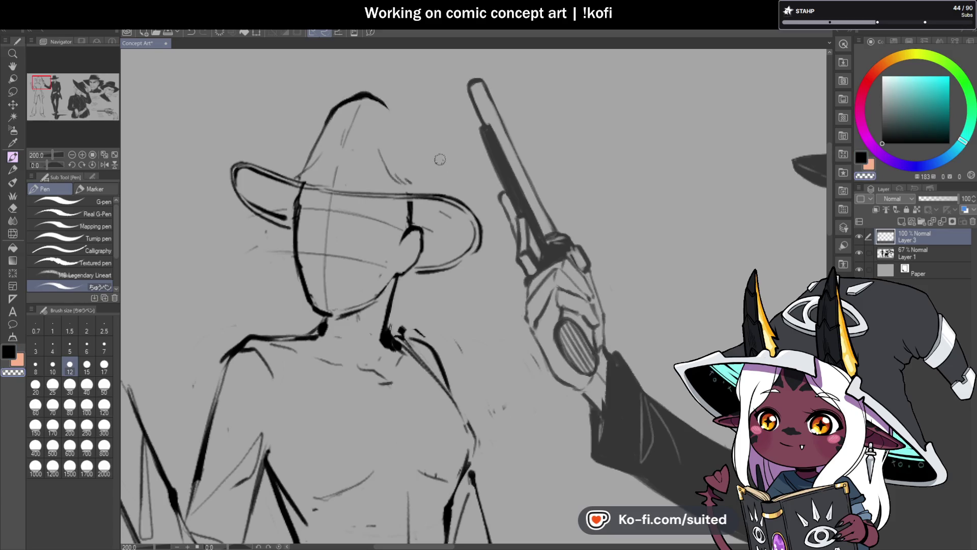
{"action": "key", "text": "c"}
{"action": "left_click_drag", "start_coordinate": [387, 107], "coordinate": [442, 162]}
{"action": "key", "text": "ctrl+z"}
{"action": "key", "text": "ctrl+z"}
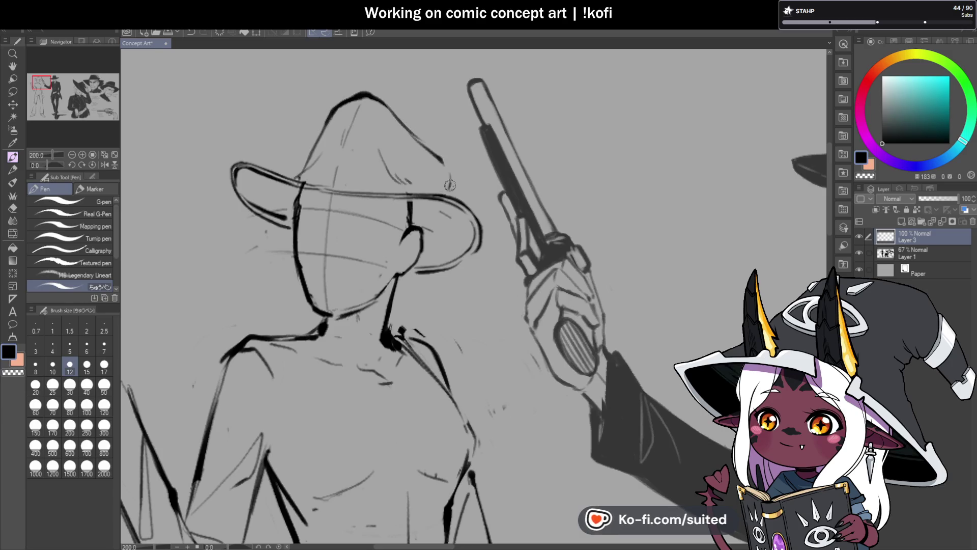
- Flip the canvas back and forth and scroll around to check the figure's proportions
{"action": "scroll", "coordinate": [451, 178], "scroll_direction": "down", "scroll_amount": 3}
{"action": "scroll", "coordinate": [356, 191], "scroll_direction": "up", "scroll_amount": 3}
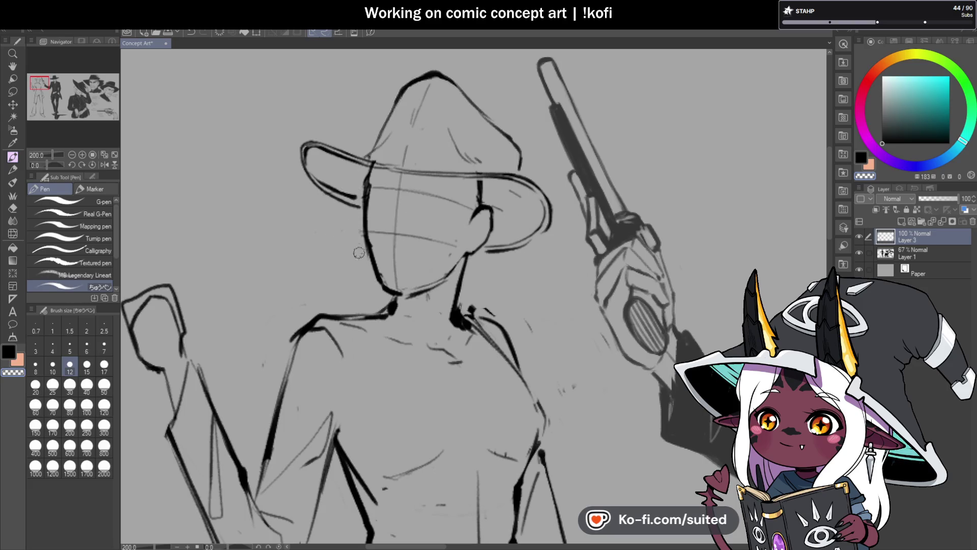
{"action": "scroll", "coordinate": [371, 194], "scroll_direction": "down", "scroll_amount": 3}
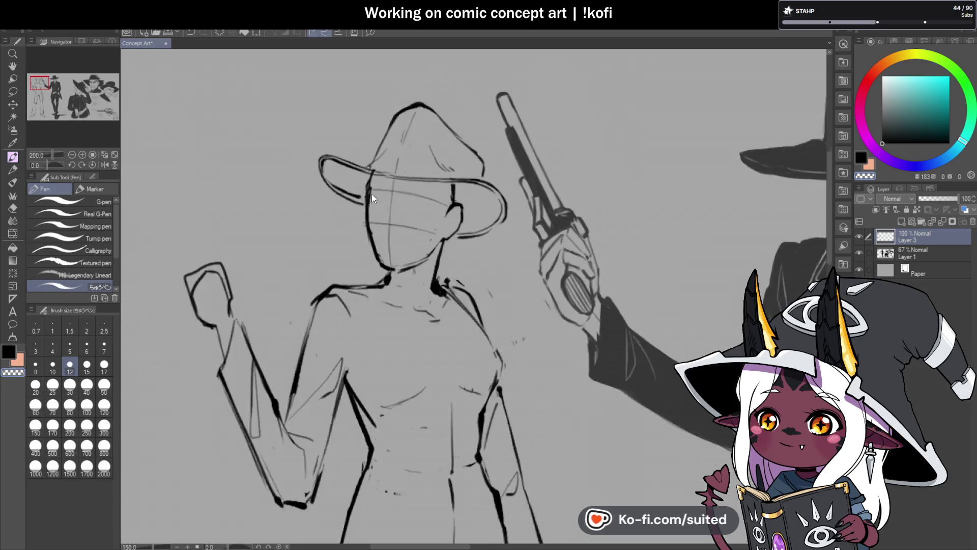
{"action": "left_click", "coordinate": [104, 165]}
{"action": "left_click", "coordinate": [104, 164]}
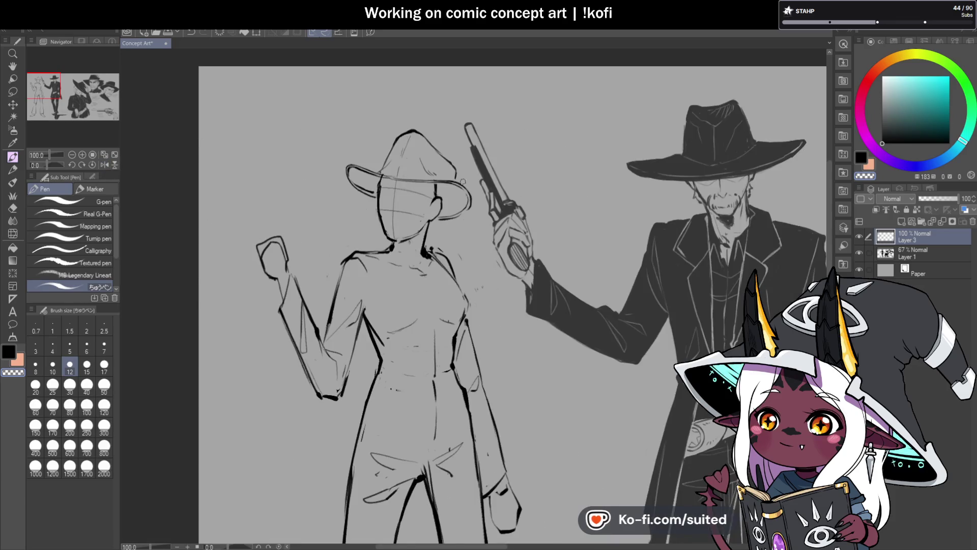
{"action": "scroll", "coordinate": [462, 180], "scroll_direction": "up", "scroll_amount": 2}
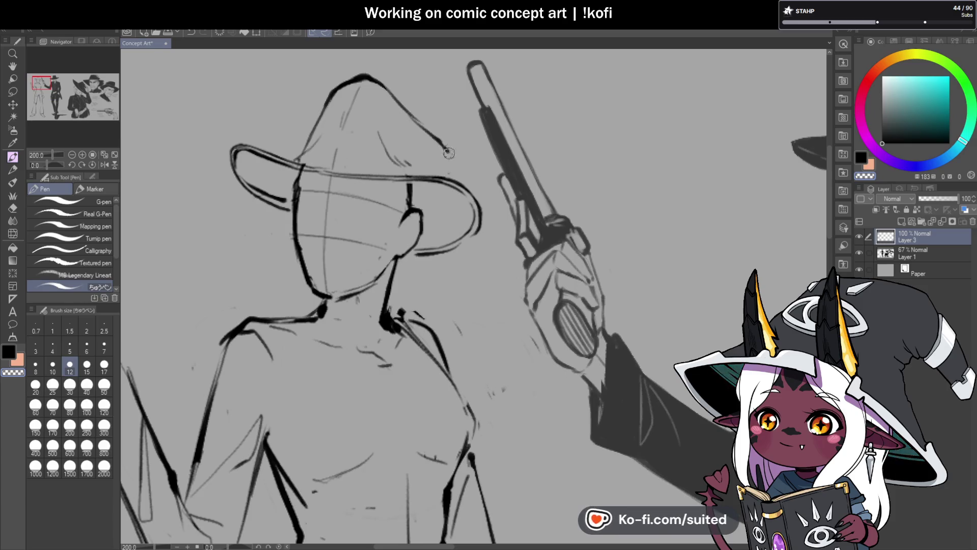
{"action": "scroll", "coordinate": [445, 162], "scroll_direction": "down", "scroll_amount": 3}
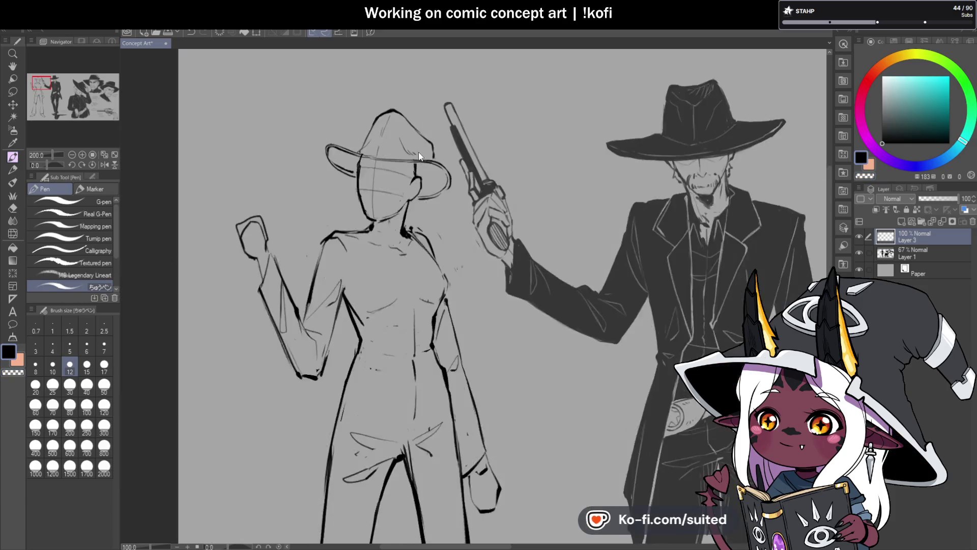
{"action": "scroll", "coordinate": [446, 162], "scroll_direction": "up", "scroll_amount": 3}
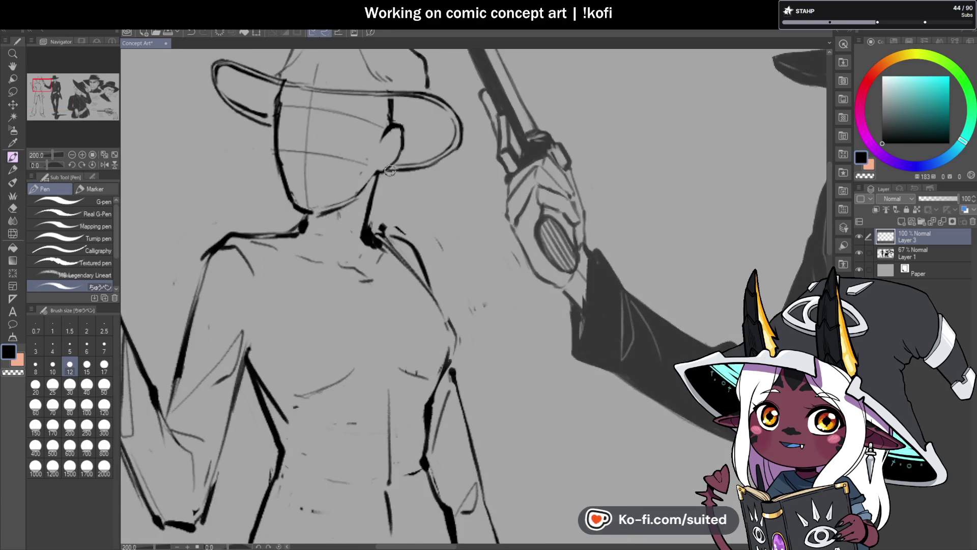
{"action": "scroll", "coordinate": [398, 170], "scroll_direction": "down", "scroll_amount": 2}
{"action": "scroll", "coordinate": [388, 221], "scroll_direction": "up", "scroll_amount": 2}
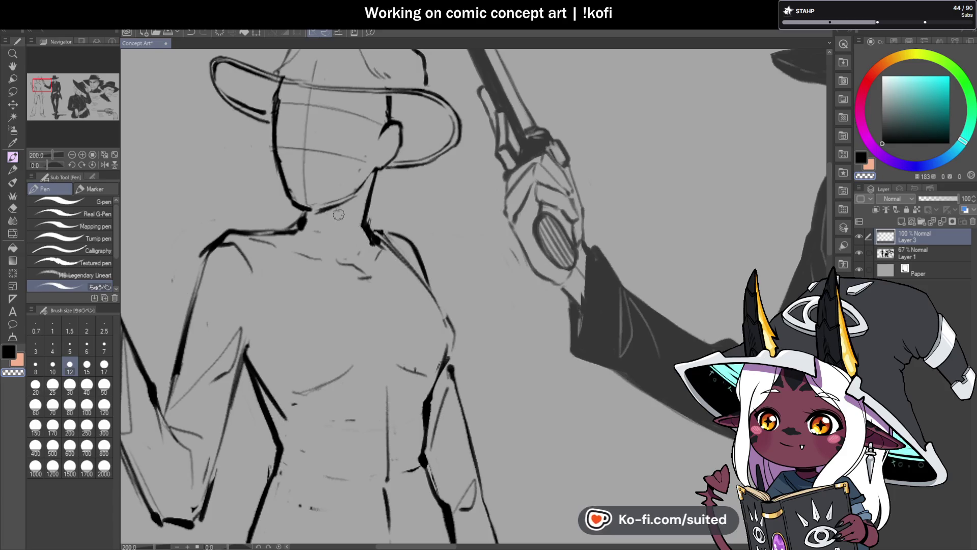
{"action": "scroll", "coordinate": [382, 229], "scroll_direction": "down", "scroll_amount": 2}
{"action": "scroll", "coordinate": [413, 188], "scroll_direction": "up", "scroll_amount": 1}
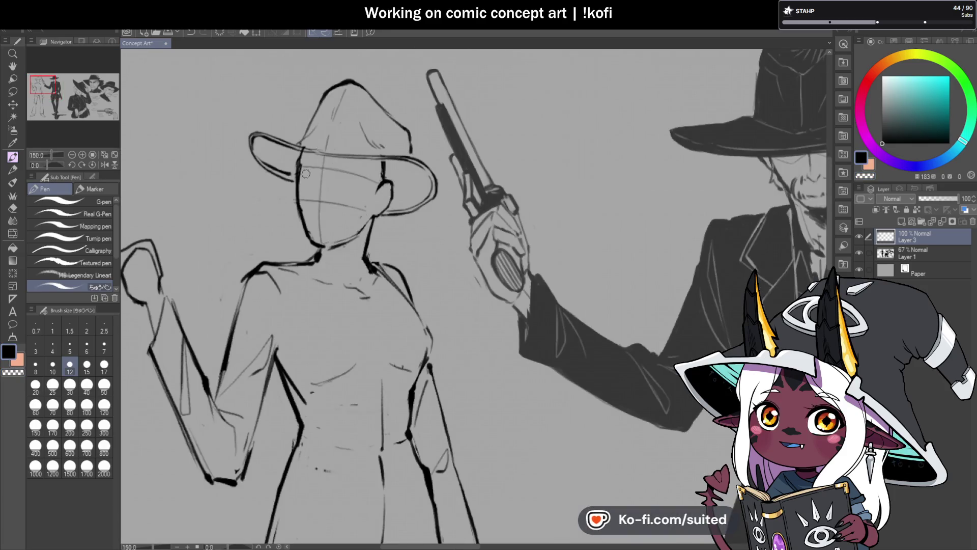
{"action": "left_click", "coordinate": [99, 167]}
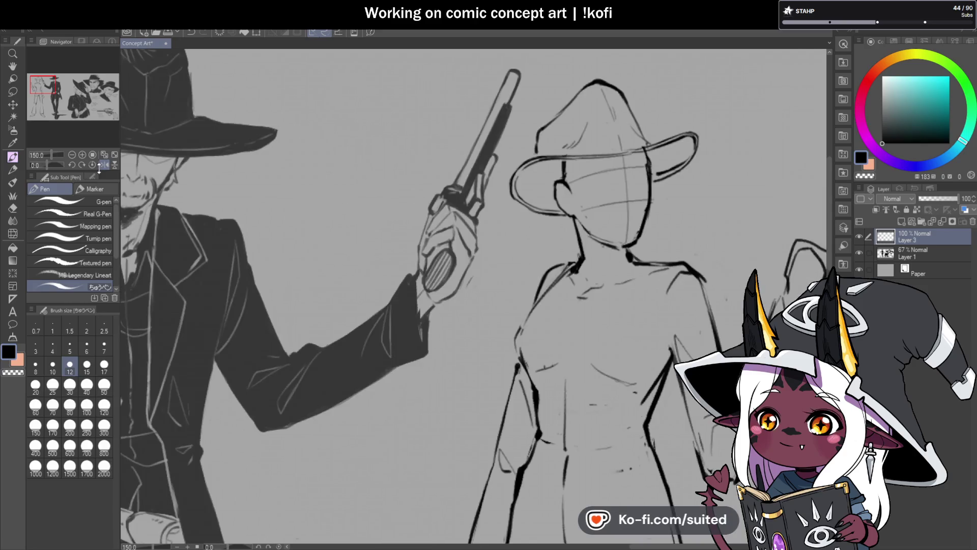
{"action": "left_click", "coordinate": [99, 167]}
{"action": "scroll", "coordinate": [473, 335], "scroll_direction": "down", "scroll_amount": 2}
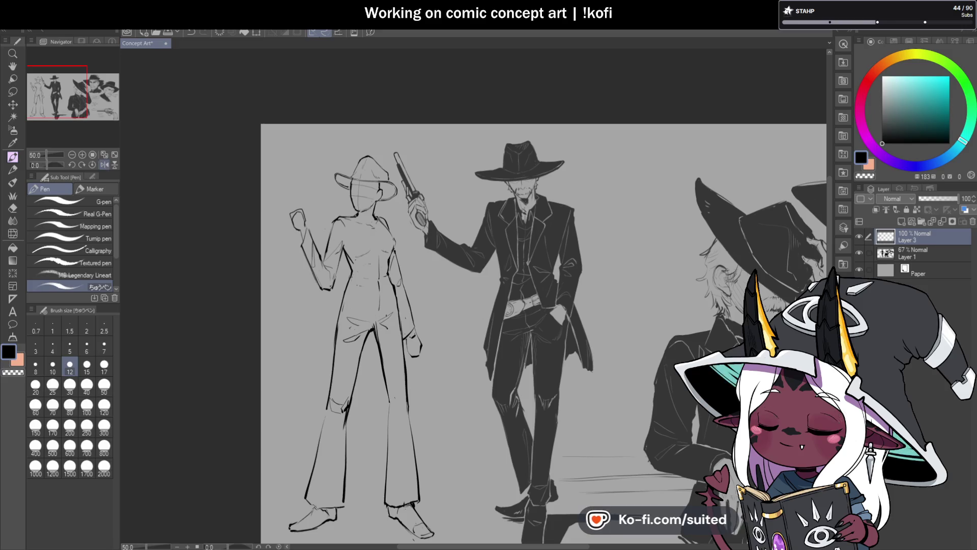
{"action": "key", "text": "h"}
{"action": "scroll", "coordinate": [585, 176], "scroll_direction": "up", "scroll_amount": 10}
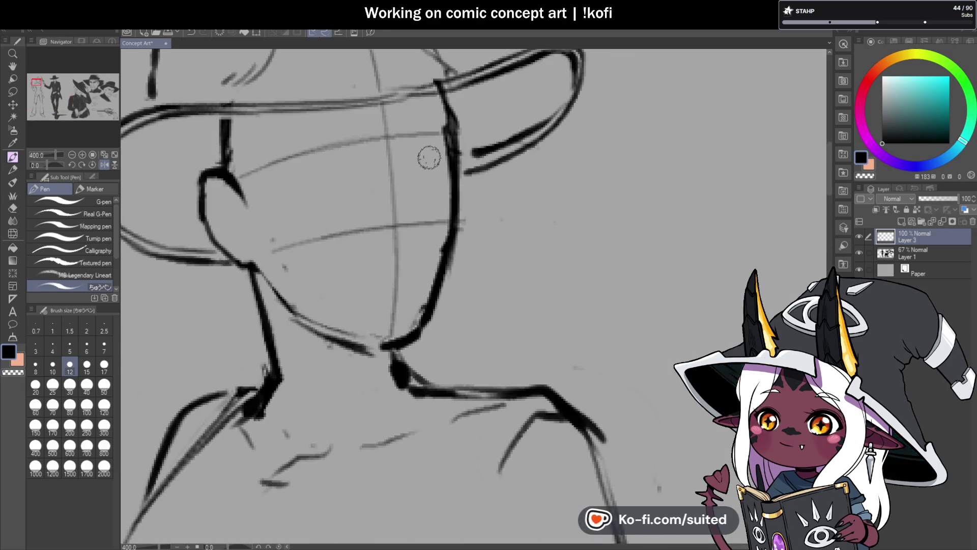
{"action": "scroll", "coordinate": [447, 175], "scroll_direction": "down", "scroll_amount": 5}
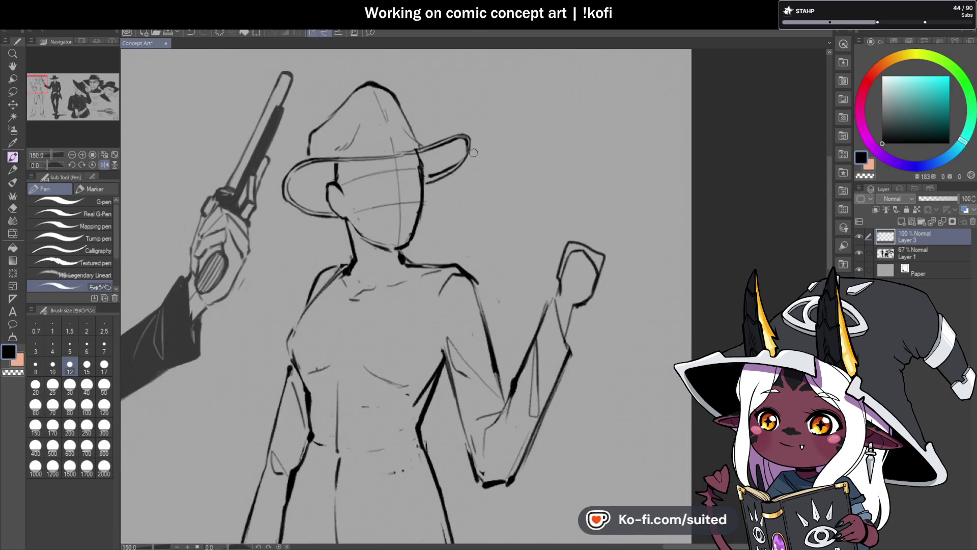
{"action": "key", "text": "m"}
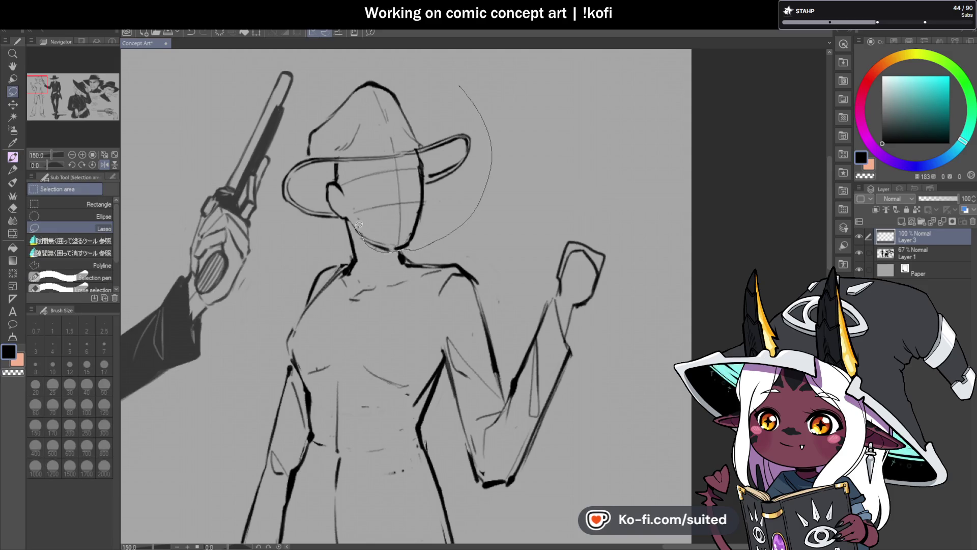
- Lasso the hat and head, rotate them about 8° clockwise, and nudge them down-right
{"action": "left_click_drag", "start_coordinate": [285, 206], "coordinate": [285, 209]}
{"action": "key", "text": "ctrl+t"}
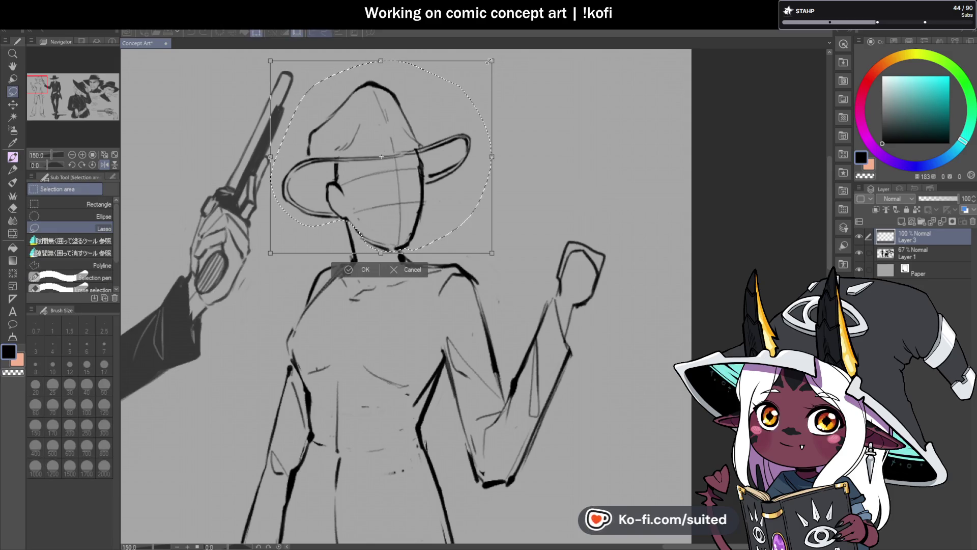
{"action": "left_click_drag", "start_coordinate": [511, 60], "coordinate": [529, 75]}
{"action": "mouse_move", "coordinate": [471, 195]}
{"action": "left_mouse_down"}
{"action": "mouse_move", "coordinate": [477, 201]}
{"action": "mouse_move", "coordinate": [467, 200]}
{"action": "left_mouse_up"}
{"action": "left_click", "coordinate": [364, 297]}
{"action": "scroll", "coordinate": [516, 199], "scroll_direction": "down", "scroll_amount": 5}
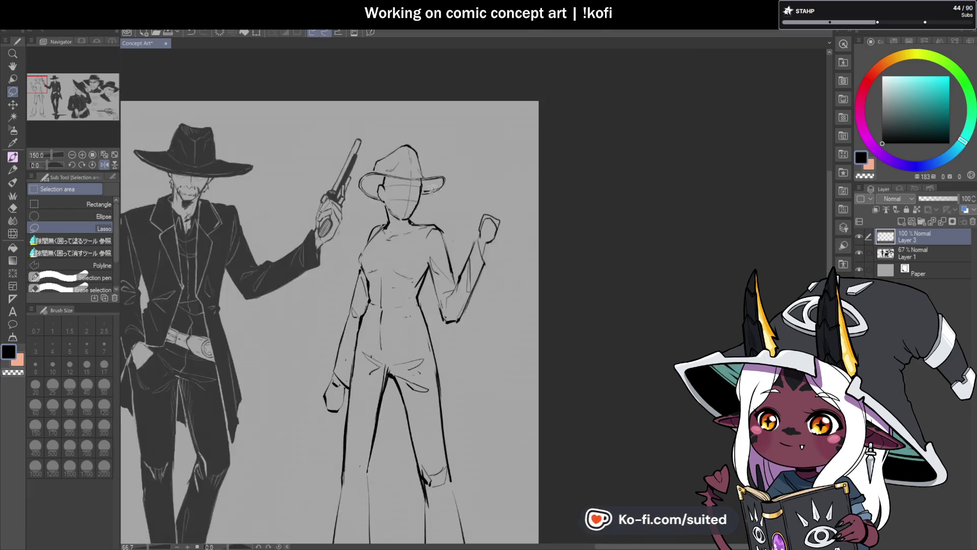
{"action": "scroll", "coordinate": [475, 224], "scroll_direction": "up", "scroll_amount": 5}
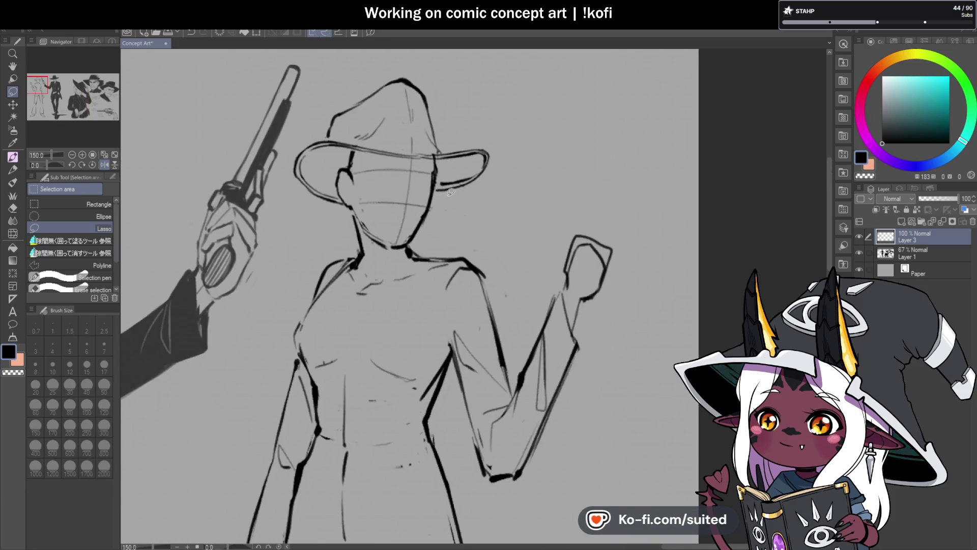
- Add a hat band stroke and rework the face guide lines with the pen
{"action": "key", "text": "p"}
{"action": "scroll", "coordinate": [406, 193], "scroll_direction": "up", "scroll_amount": 3}
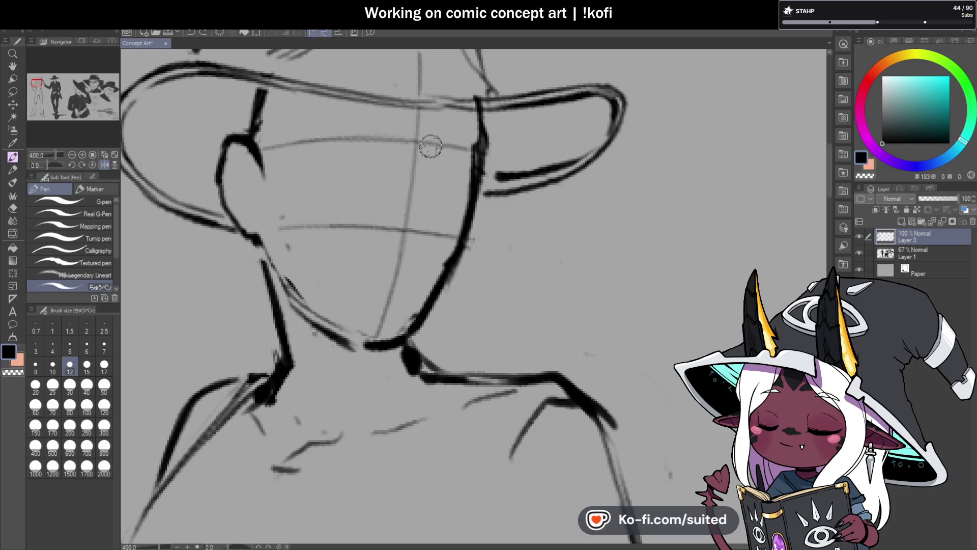
{"action": "left_click_drag", "start_coordinate": [421, 160], "coordinate": [433, 142]}
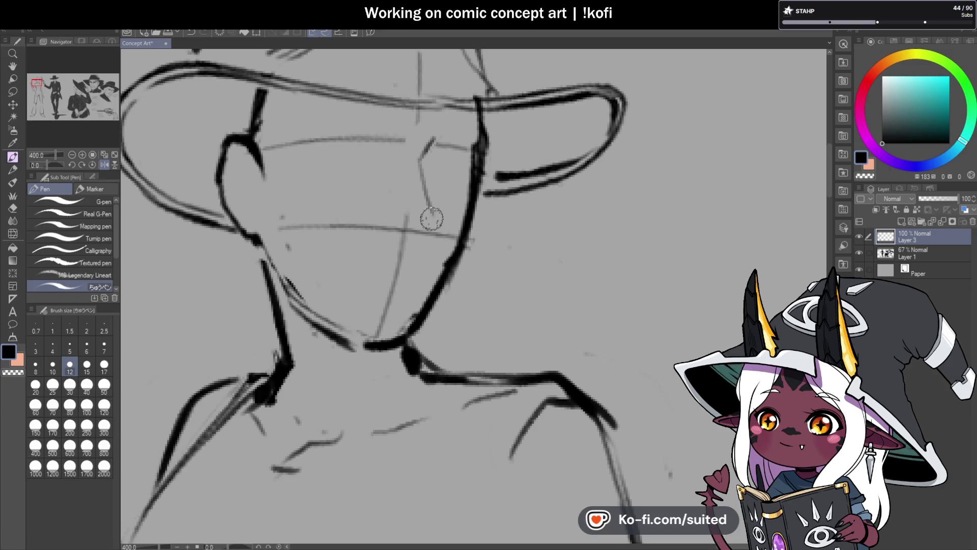
{"action": "scroll", "coordinate": [431, 220], "scroll_direction": "up", "scroll_amount": 3}
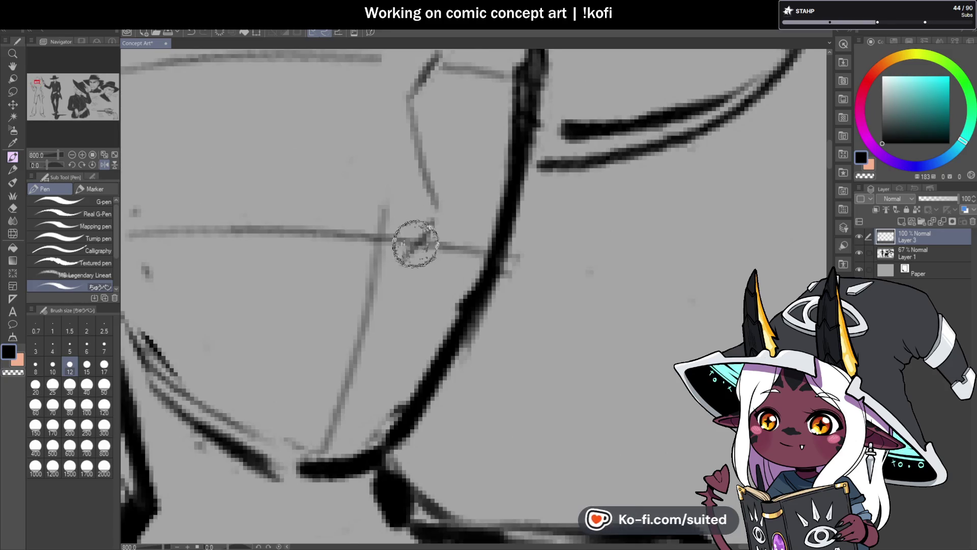
{"action": "mouse_move", "coordinate": [370, 246]}
{"action": "left_mouse_down"}
{"action": "mouse_move", "coordinate": [392, 229]}
{"action": "mouse_move", "coordinate": [306, 233]}
{"action": "mouse_move", "coordinate": [392, 242]}
{"action": "mouse_move", "coordinate": [376, 274]}
{"action": "left_mouse_up"}
{"action": "left_click_drag", "start_coordinate": [410, 227], "coordinate": [403, 258]}
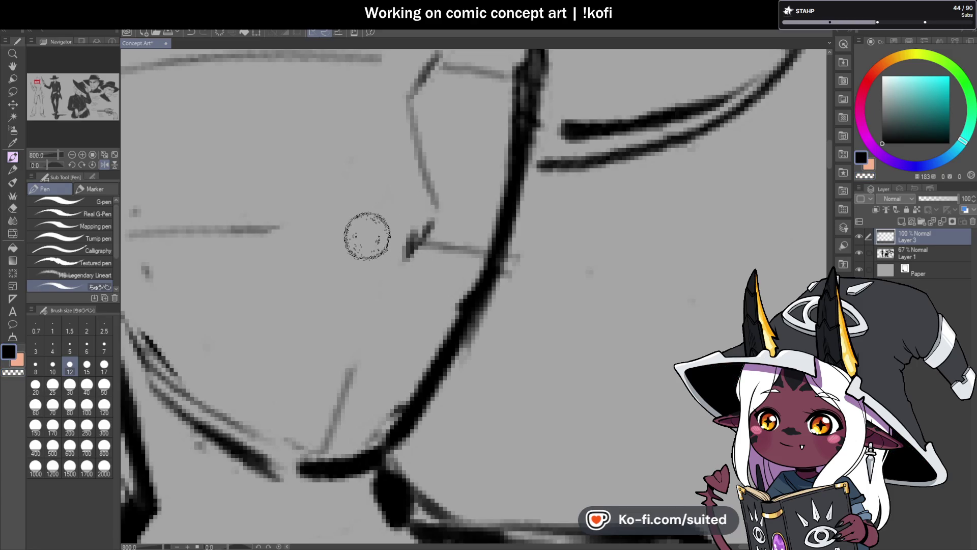
{"action": "left_click_drag", "start_coordinate": [341, 229], "coordinate": [405, 234]}
{"action": "scroll", "coordinate": [423, 214], "scroll_direction": "down", "scroll_amount": 6}
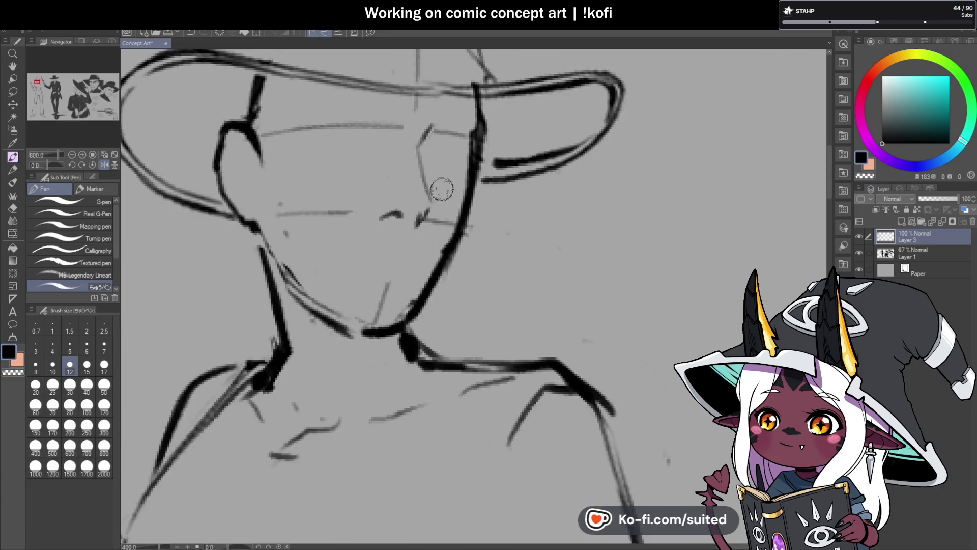
{"action": "left_click", "coordinate": [104, 164]}
{"action": "scroll", "coordinate": [579, 203], "scroll_direction": "down", "scroll_amount": 2}
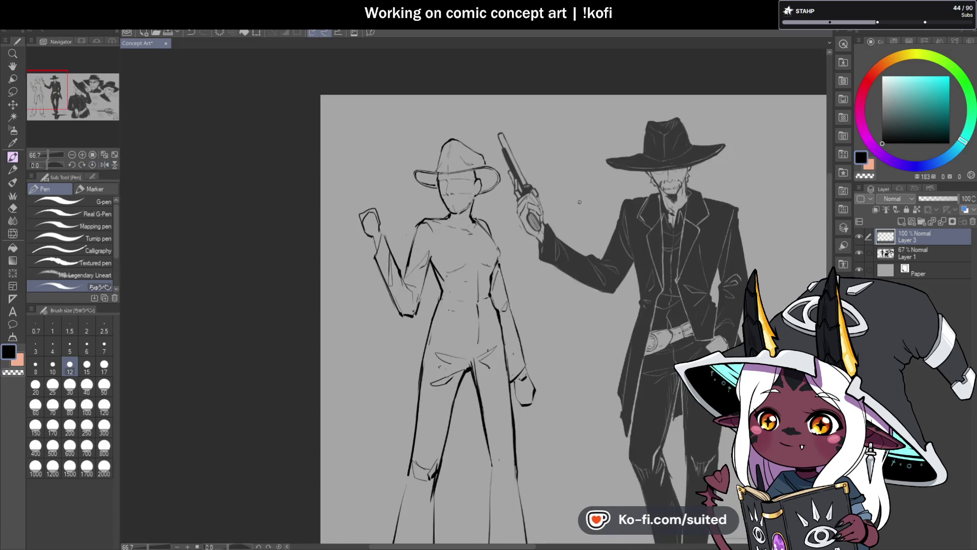
{"action": "scroll", "coordinate": [501, 195], "scroll_direction": "up", "scroll_amount": 3}
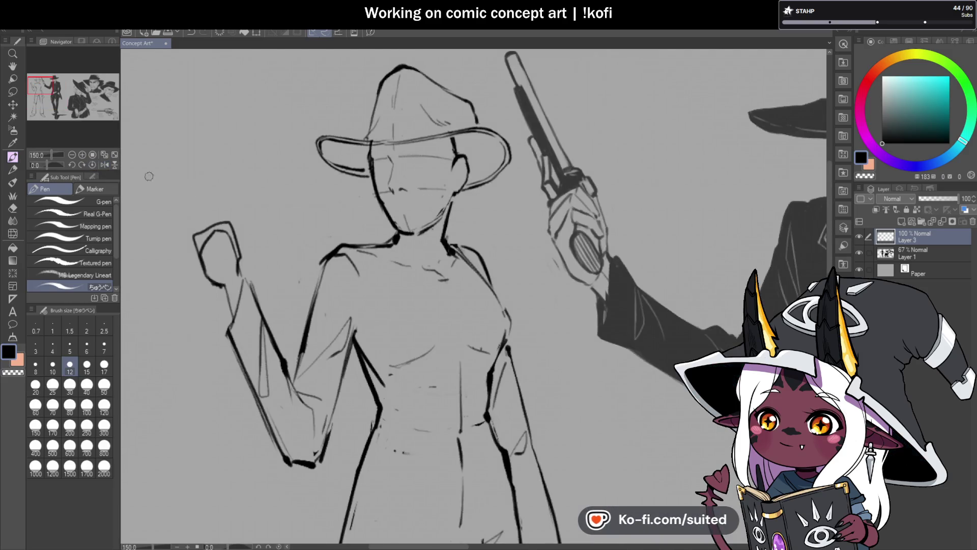
{"action": "left_click", "coordinate": [105, 164]}
{"action": "scroll", "coordinate": [516, 226], "scroll_direction": "up", "scroll_amount": 5}
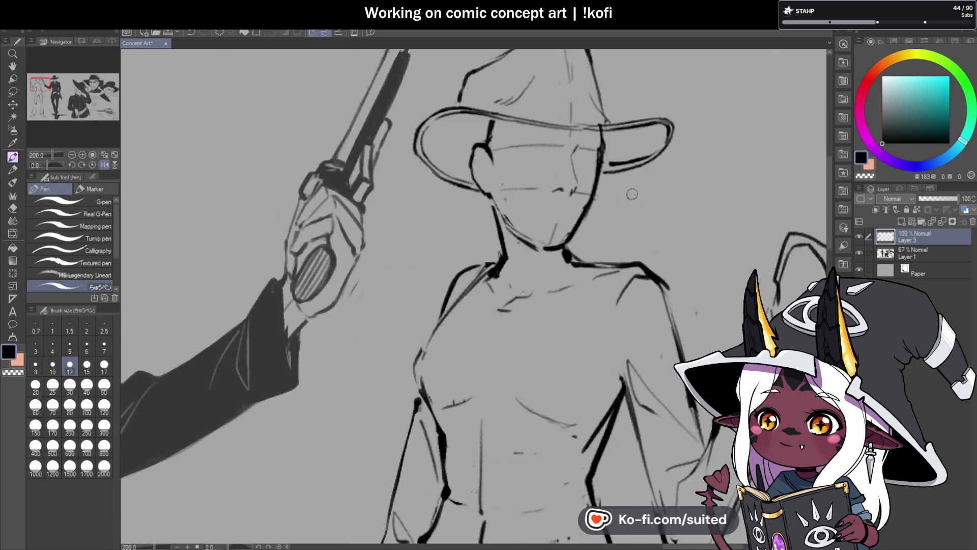
- Sketch an eye mark, then draw the nose curve and darken the nostril
{"action": "left_click_drag", "start_coordinate": [371, 189], "coordinate": [410, 184]}
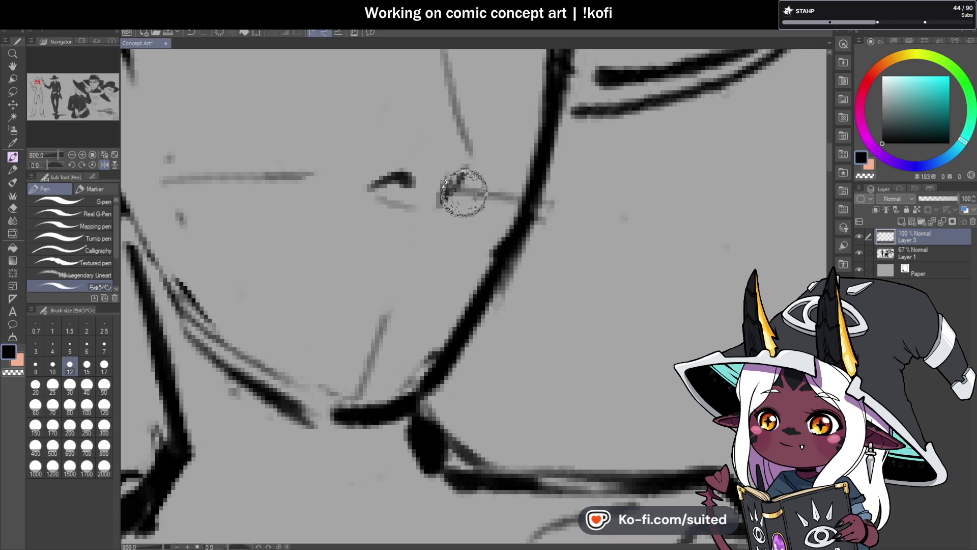
{"action": "left_click_drag", "start_coordinate": [415, 177], "coordinate": [367, 188]}
{"action": "key", "text": "ctrl+z"}
{"action": "left_click_drag", "start_coordinate": [395, 141], "coordinate": [355, 182]}
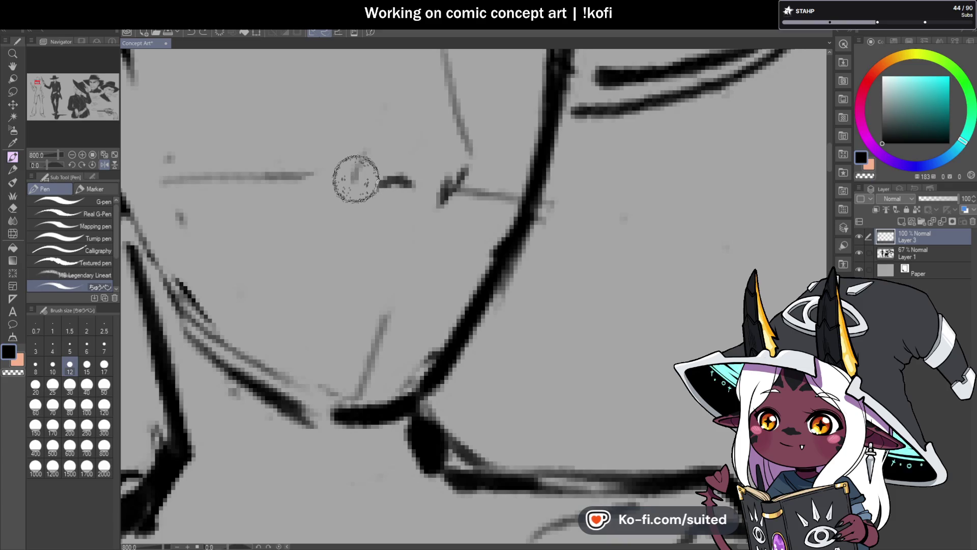
{"action": "scroll", "coordinate": [369, 200], "scroll_direction": "down", "scroll_amount": 5}
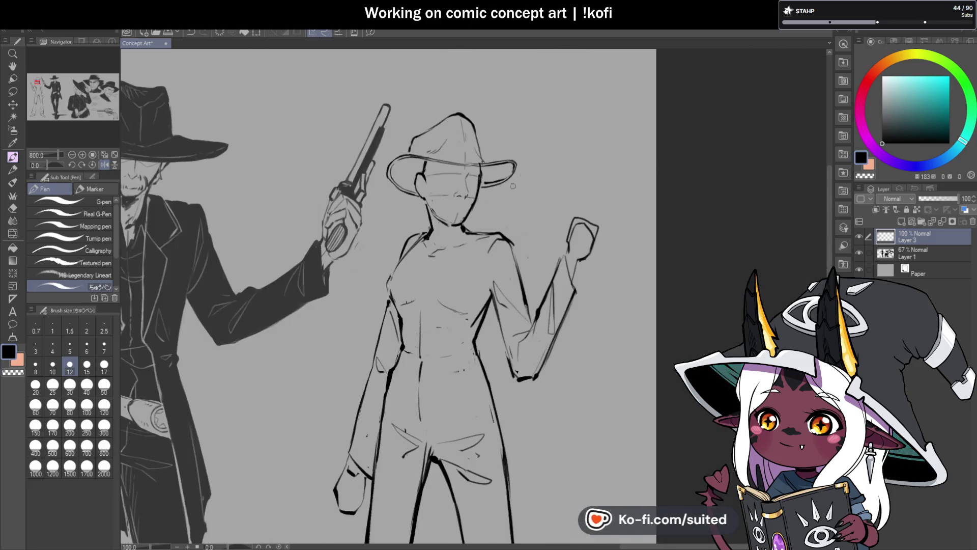
{"action": "scroll", "coordinate": [466, 204], "scroll_direction": "up", "scroll_amount": 5}
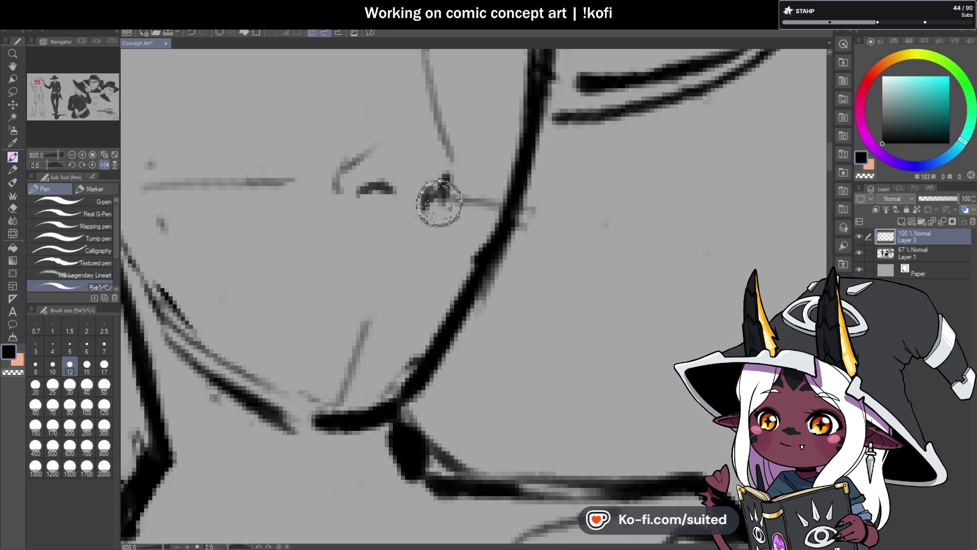
{"action": "mouse_move", "coordinate": [442, 190]}
{"action": "left_mouse_down"}
{"action": "mouse_move", "coordinate": [450, 176]}
{"action": "mouse_move", "coordinate": [437, 207]}
{"action": "left_mouse_up"}
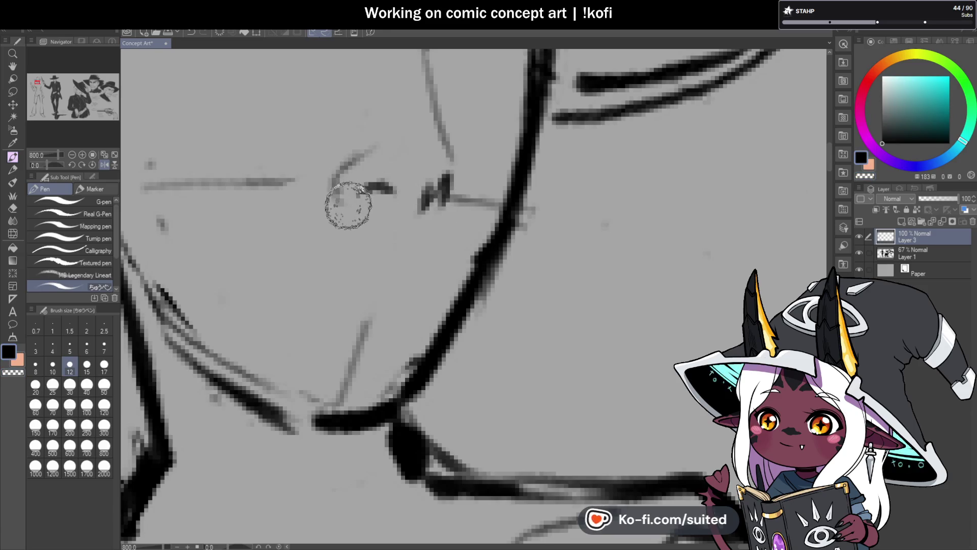
- Zoom around and mirror the canvas to check the face proportions
{"action": "scroll", "coordinate": [456, 227], "scroll_direction": "down", "scroll_amount": 5}
{"action": "scroll", "coordinate": [489, 223], "scroll_direction": "down", "scroll_amount": 2}
{"action": "scroll", "coordinate": [475, 228], "scroll_direction": "up", "scroll_amount": 5}
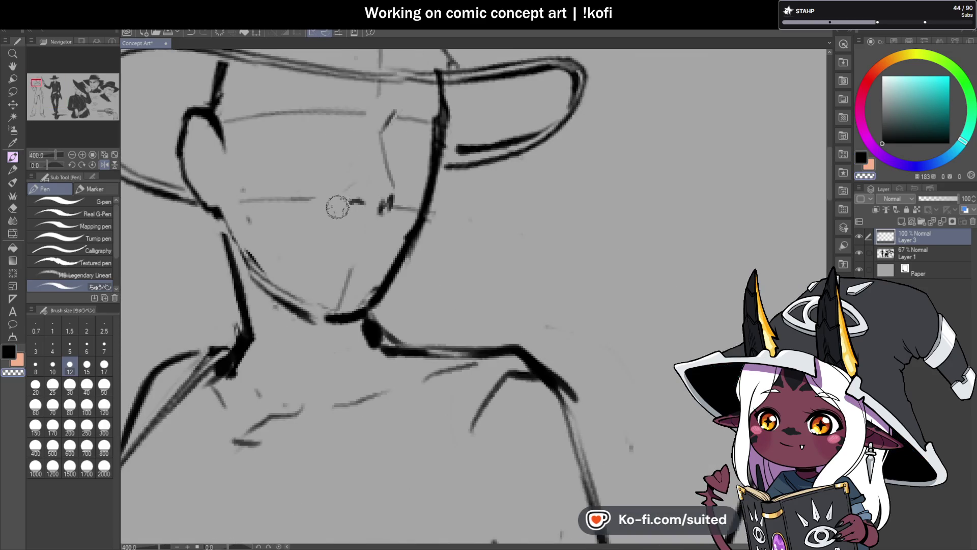
{"action": "scroll", "coordinate": [337, 207], "scroll_direction": "up", "scroll_amount": 2}
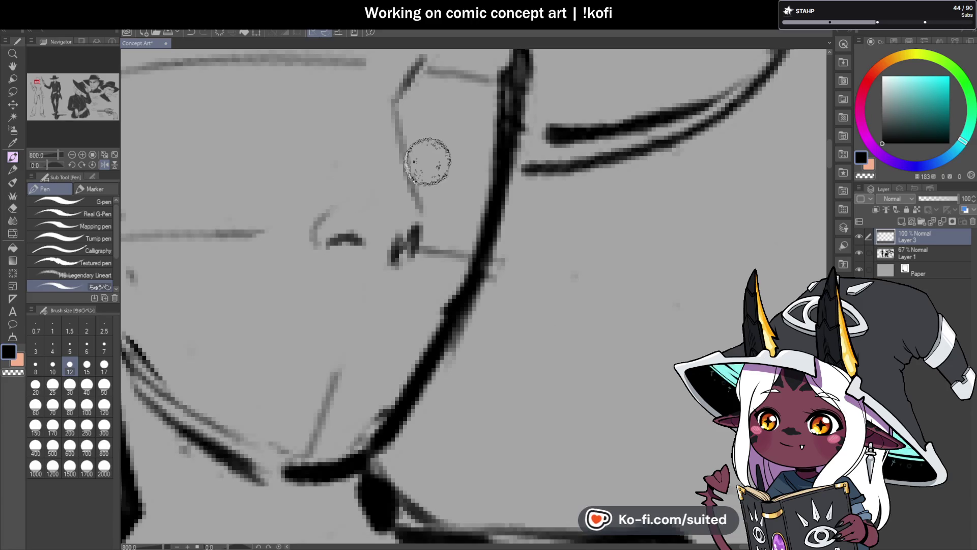
{"action": "scroll", "coordinate": [430, 163], "scroll_direction": "down", "scroll_amount": 6}
{"action": "scroll", "coordinate": [440, 171], "scroll_direction": "up", "scroll_amount": 4}
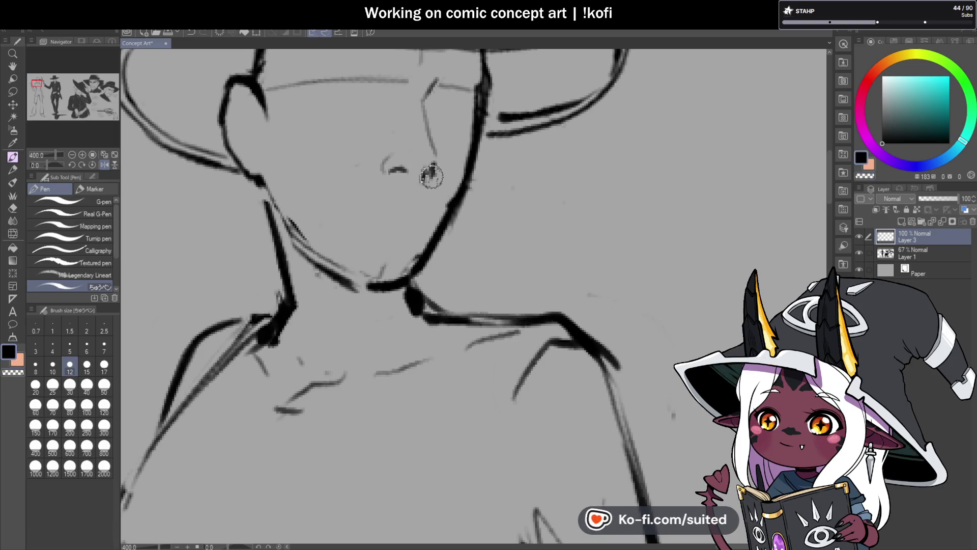
{"action": "scroll", "coordinate": [439, 157], "scroll_direction": "up", "scroll_amount": 2}
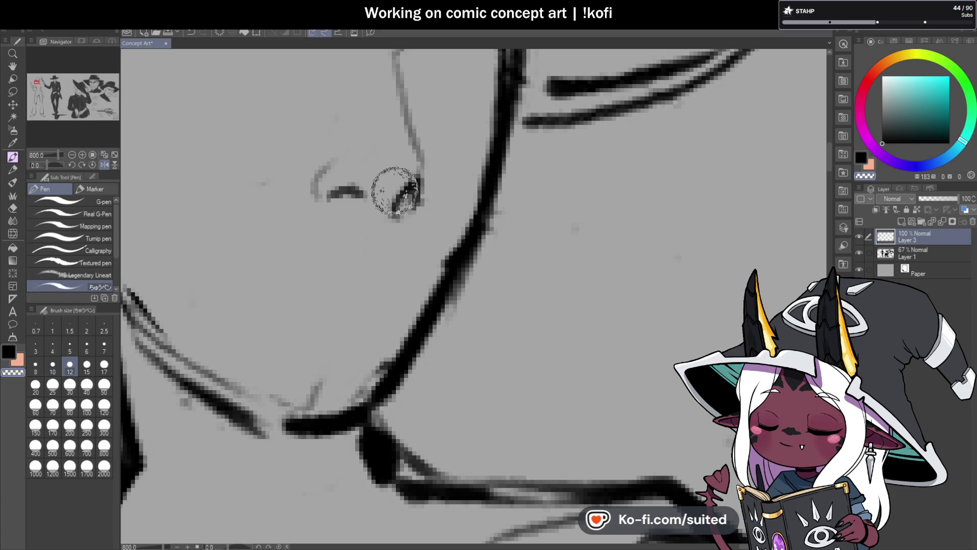
{"action": "scroll", "coordinate": [387, 219], "scroll_direction": "down", "scroll_amount": 2}
{"action": "scroll", "coordinate": [436, 211], "scroll_direction": "down", "scroll_amount": 4}
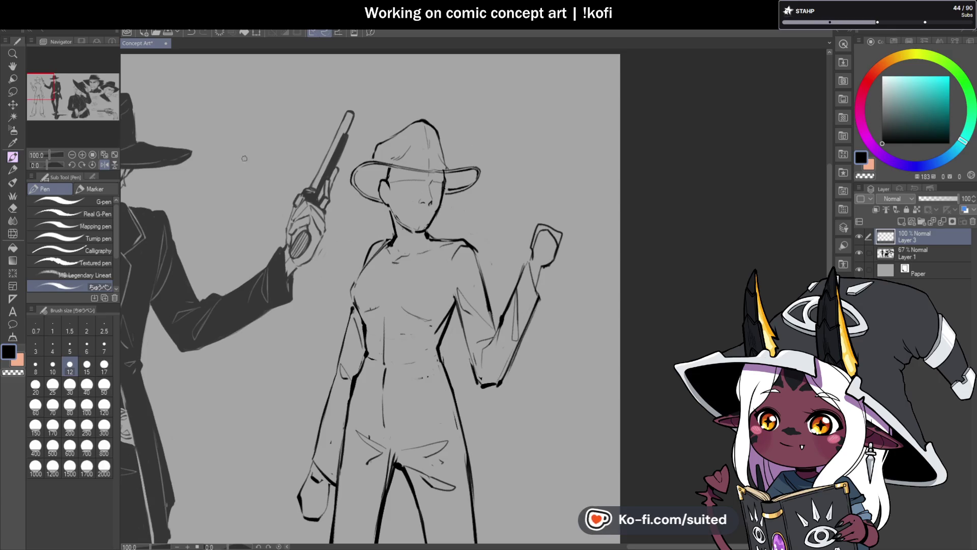
{"action": "left_click", "coordinate": [105, 164]}
{"action": "scroll", "coordinate": [564, 210], "scroll_direction": "up", "scroll_amount": 1}
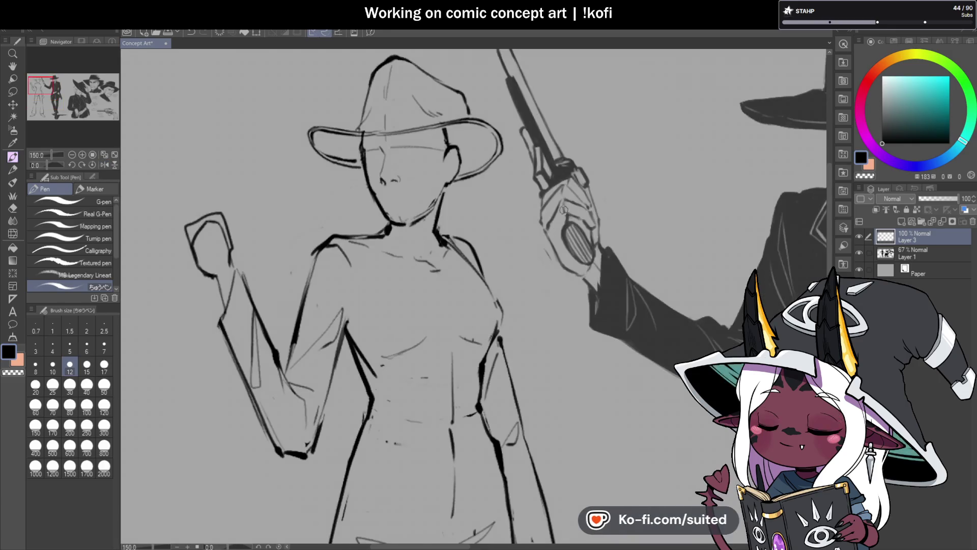
- Unflip the view, then undo the heavy jaw strokes beside the hat brim
{"action": "left_click", "coordinate": [105, 164]}
{"action": "scroll", "coordinate": [463, 85], "scroll_direction": "up", "scroll_amount": 5}
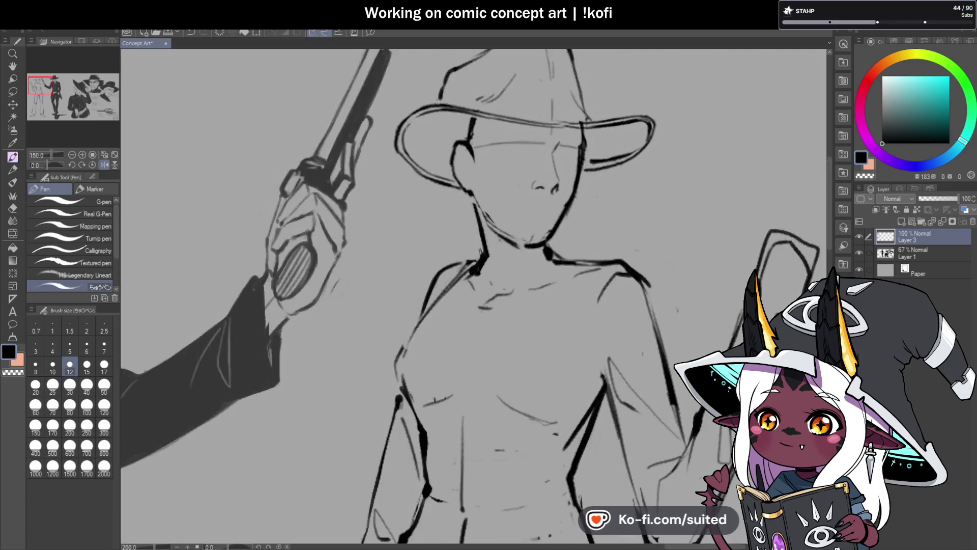
{"action": "scroll", "coordinate": [463, 85], "scroll_direction": "down", "scroll_amount": 2}
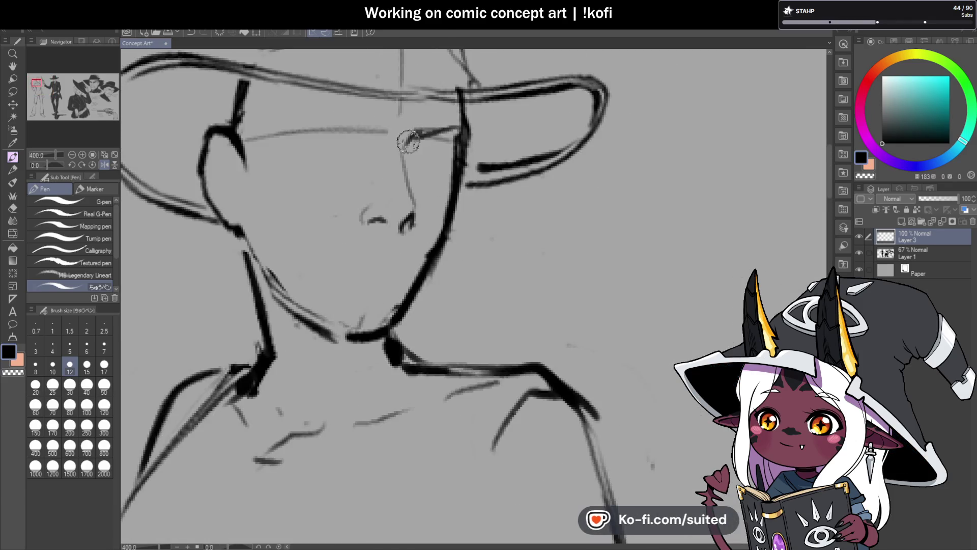
{"action": "left_click_drag", "start_coordinate": [462, 113], "coordinate": [460, 190]}
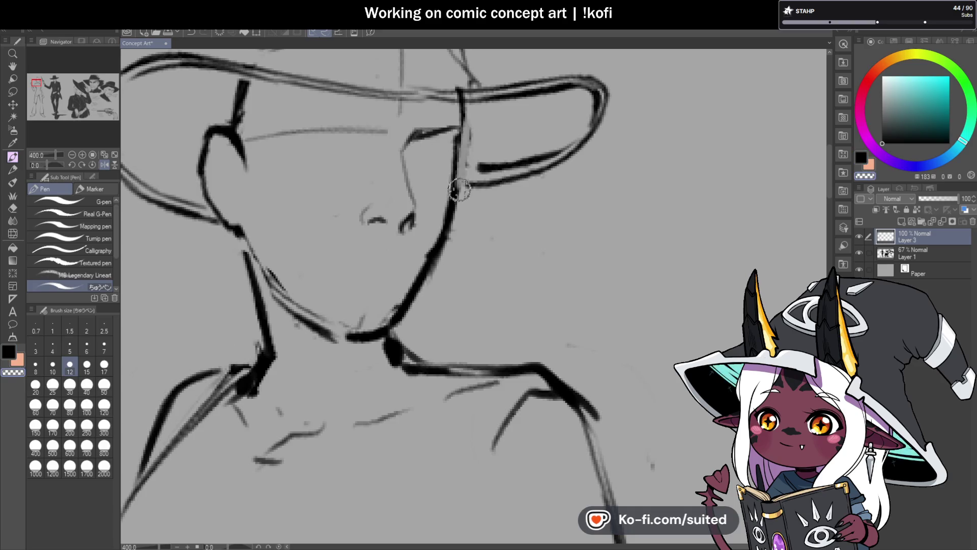
{"action": "key", "text": "ctrl+z"}
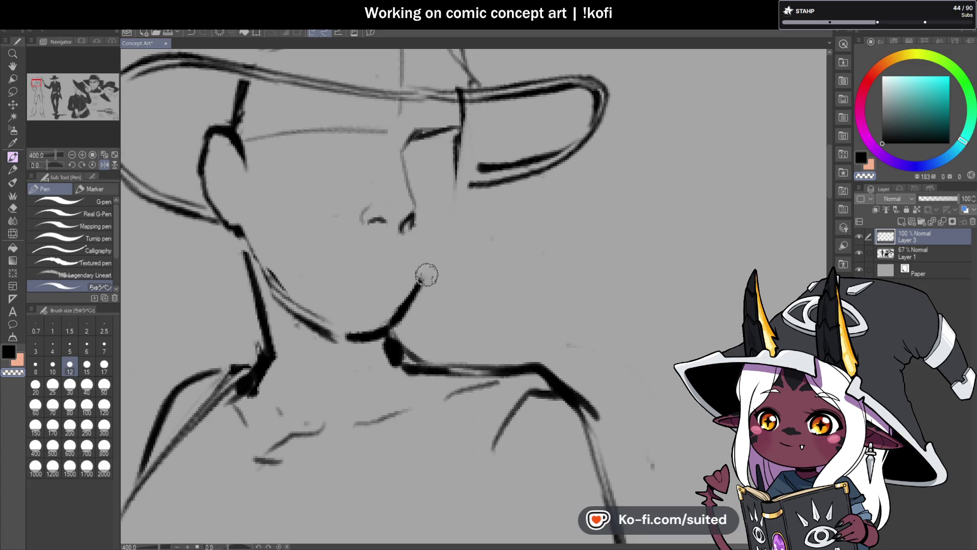
{"action": "key", "text": "ctrl+z"}
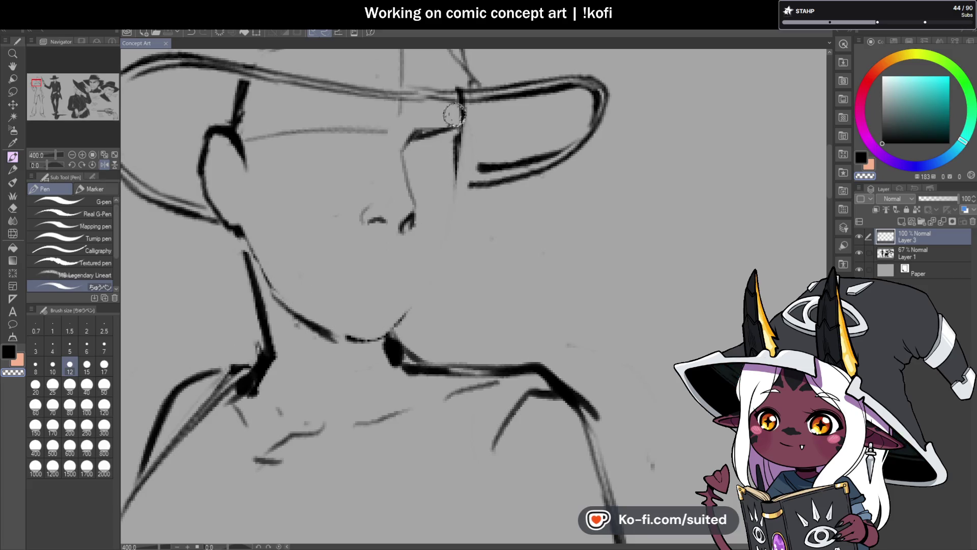
{"action": "key", "text": "ctrl+z"}
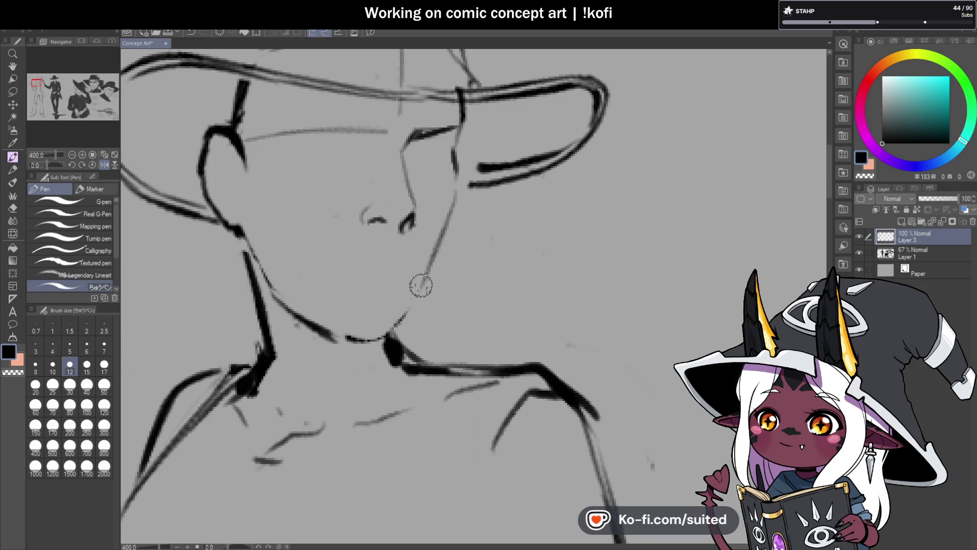
- Zoomed in to 800%, sketch the woman's narrow eye under the hat brim, extending its lower line
{"action": "scroll", "coordinate": [415, 152], "scroll_direction": "up", "scroll_amount": 3}
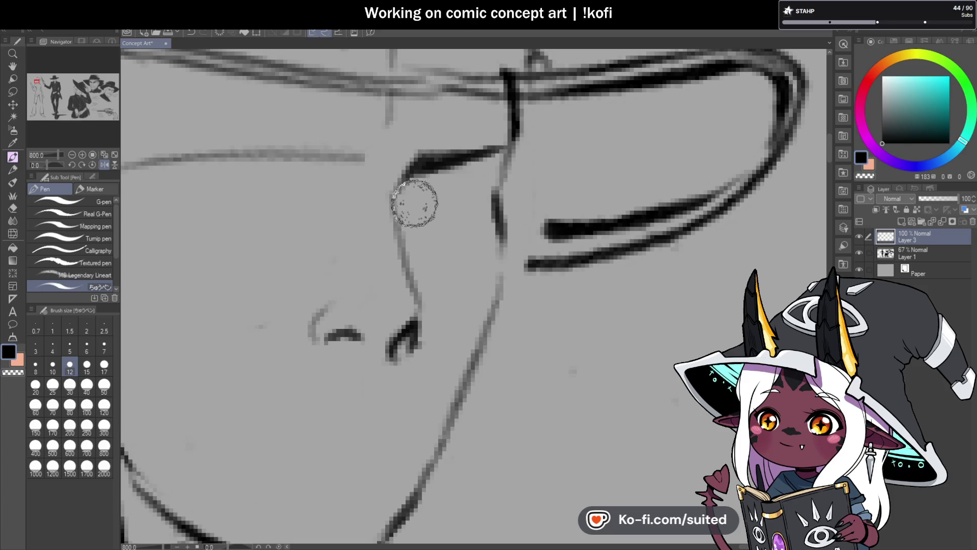
{"action": "mouse_move", "coordinate": [404, 184]}
{"action": "left_mouse_down"}
{"action": "mouse_move", "coordinate": [396, 232]}
{"action": "mouse_move", "coordinate": [452, 212]}
{"action": "left_mouse_up"}
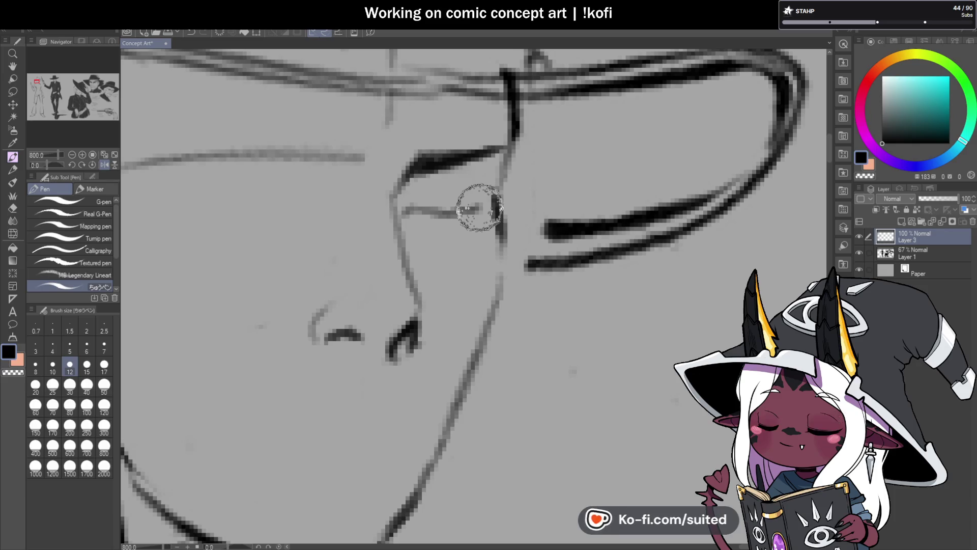
{"action": "scroll", "coordinate": [480, 188], "scroll_direction": "down", "scroll_amount": 3}
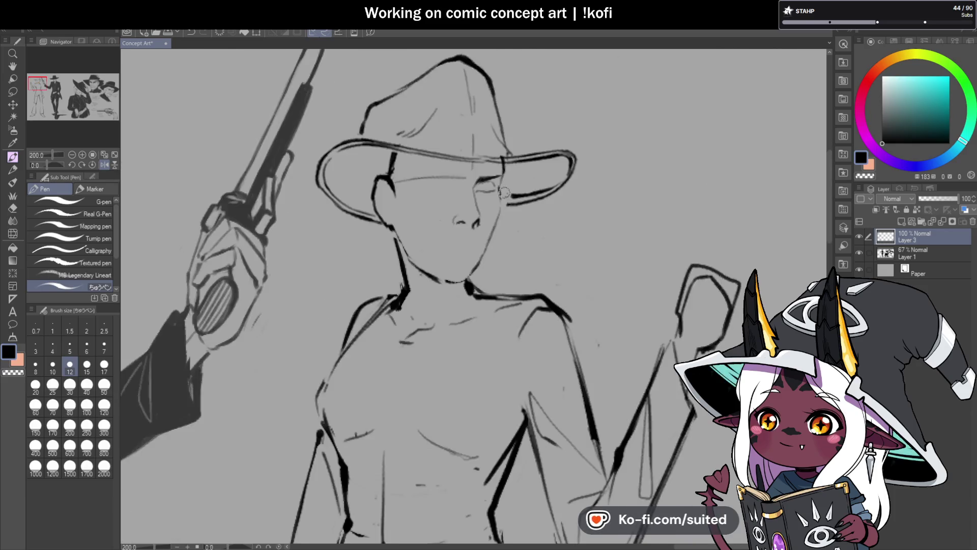
{"action": "scroll", "coordinate": [477, 193], "scroll_direction": "up", "scroll_amount": 3}
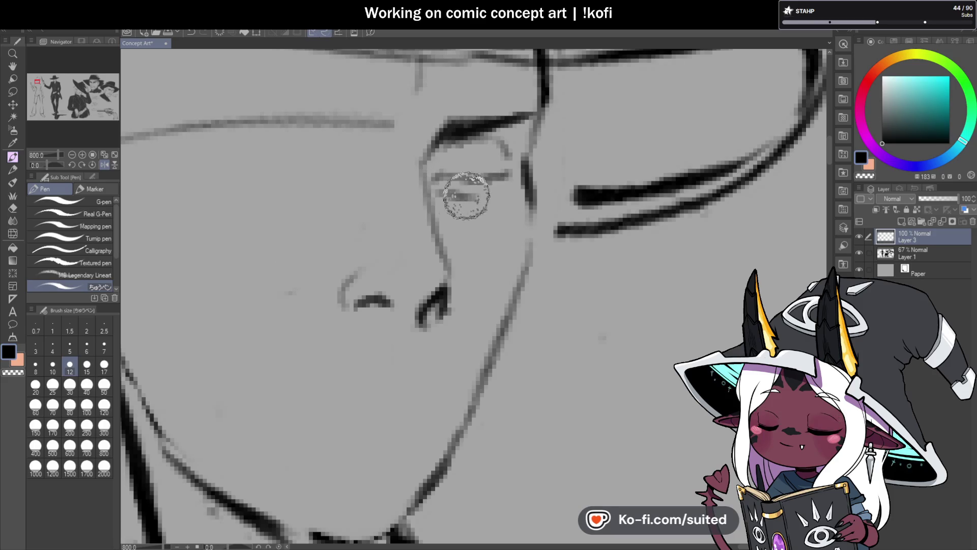
{"action": "left_click_drag", "start_coordinate": [489, 196], "coordinate": [442, 181]}
{"action": "scroll", "coordinate": [473, 196], "scroll_direction": "down", "scroll_amount": 5}
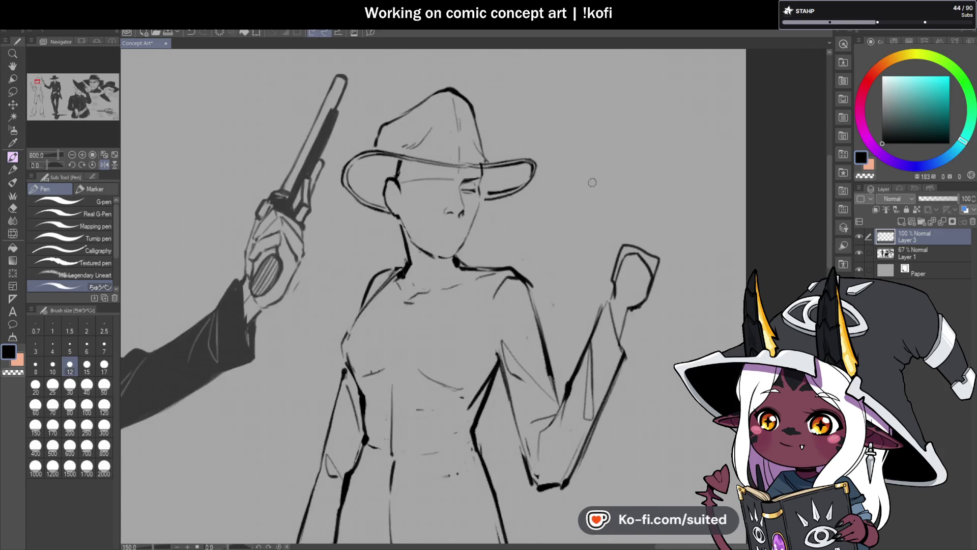
- Mirror the view to check the face, then darken and thicken the upper lash line
{"action": "left_click", "coordinate": [105, 164]}
{"action": "left_click", "coordinate": [104, 163]}
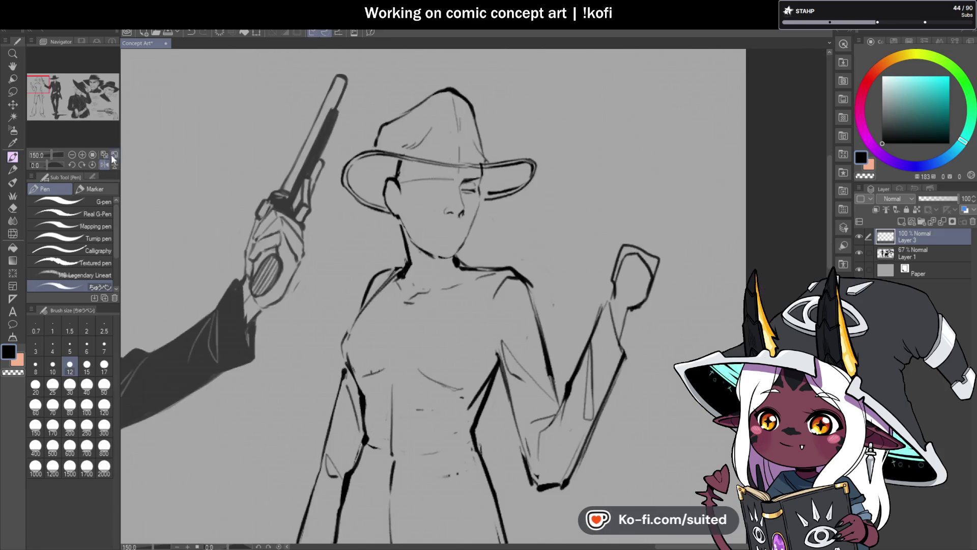
{"action": "scroll", "coordinate": [464, 180], "scroll_direction": "up", "scroll_amount": 5}
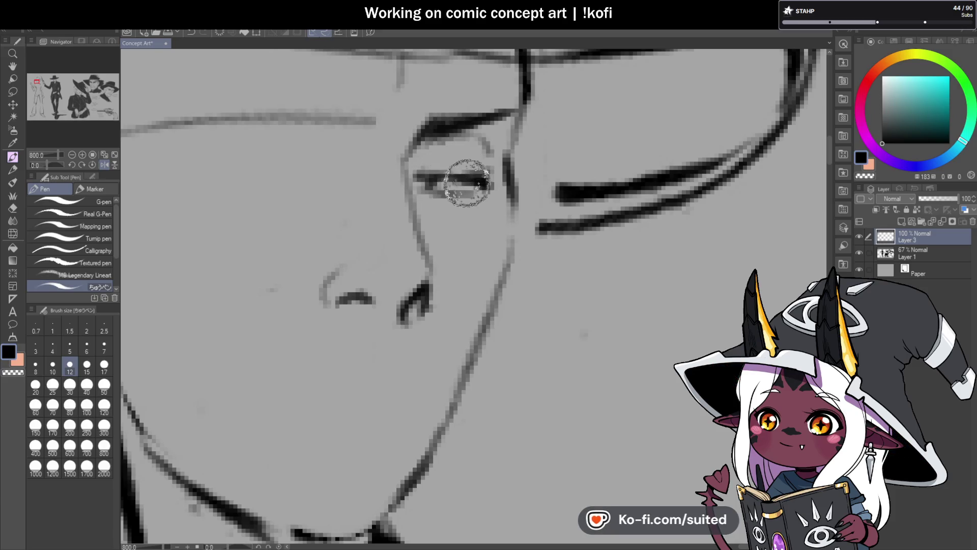
{"action": "left_click_drag", "start_coordinate": [437, 181], "coordinate": [455, 182]}
{"action": "scroll", "coordinate": [455, 183], "scroll_direction": "down", "scroll_amount": 9}
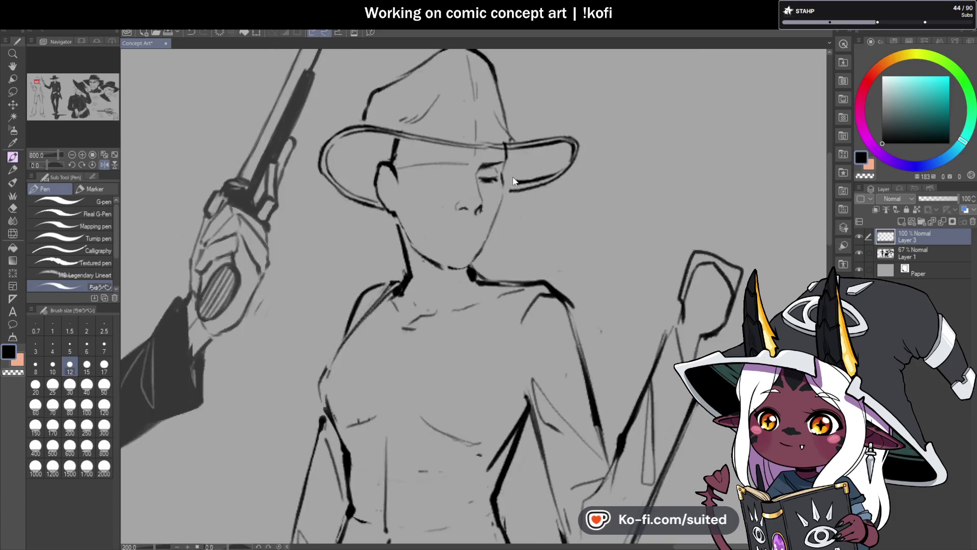
{"action": "scroll", "coordinate": [625, 258], "scroll_direction": "up", "scroll_amount": 6}
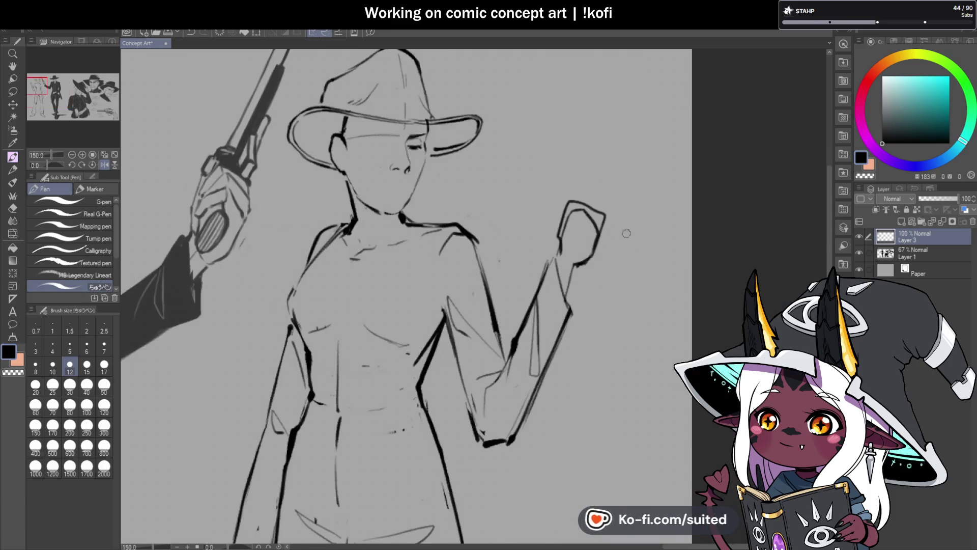
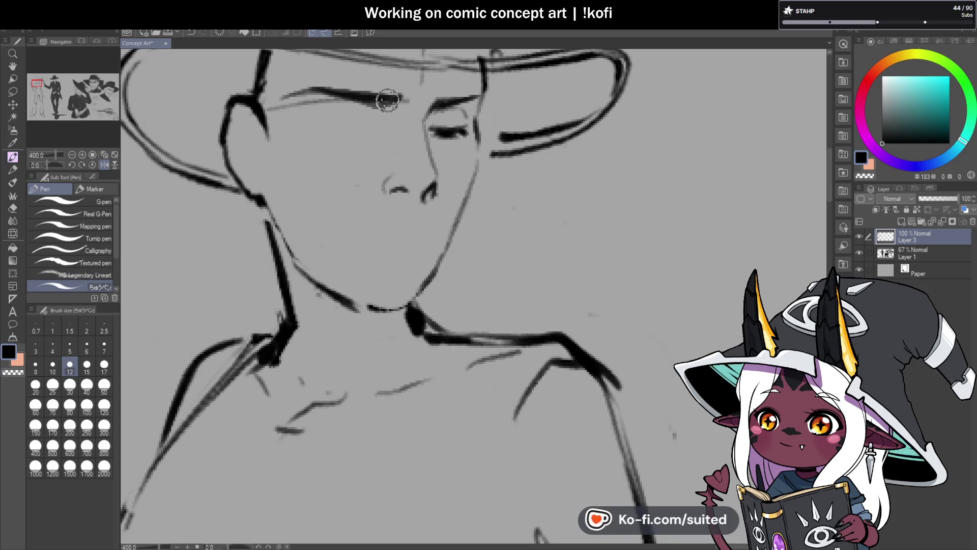
- Darken and extend the cowboy's eyebrow line with the Pen
{"action": "scroll", "coordinate": [388, 101], "scroll_direction": "down", "scroll_amount": 4}
{"action": "scroll", "coordinate": [326, 138], "scroll_direction": "up", "scroll_amount": 4}
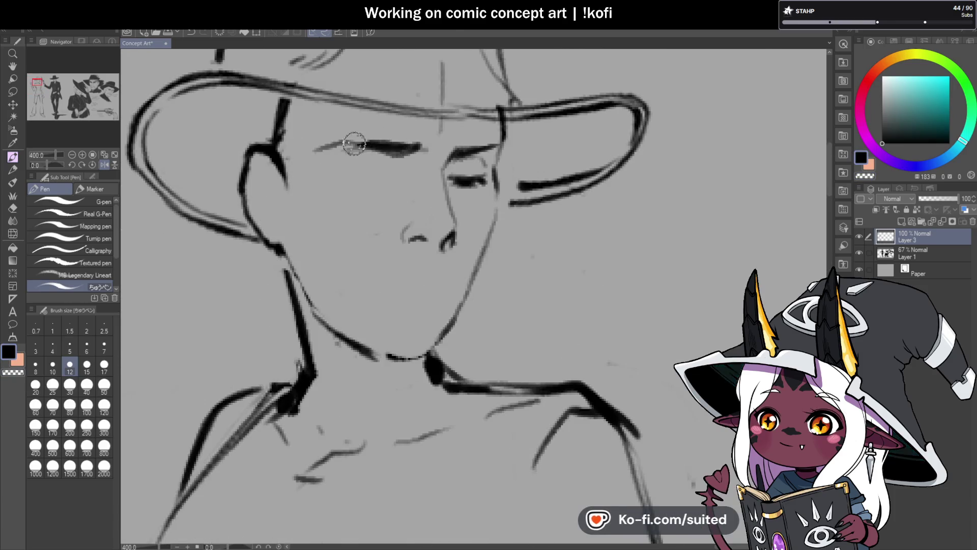
{"action": "left_click_drag", "start_coordinate": [348, 150], "coordinate": [401, 151]}
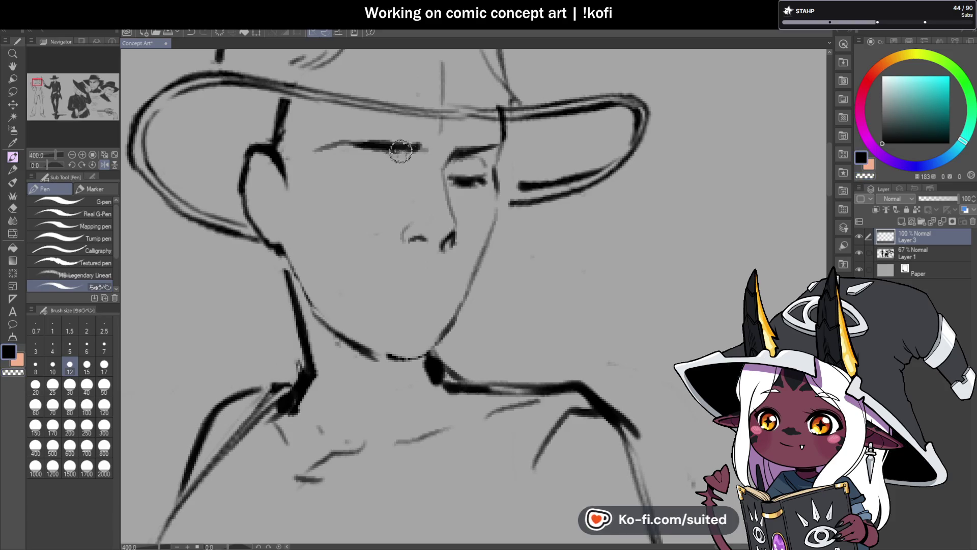
{"action": "scroll", "coordinate": [491, 143], "scroll_direction": "down", "scroll_amount": 4}
{"action": "scroll", "coordinate": [464, 107], "scroll_direction": "up", "scroll_amount": 4}
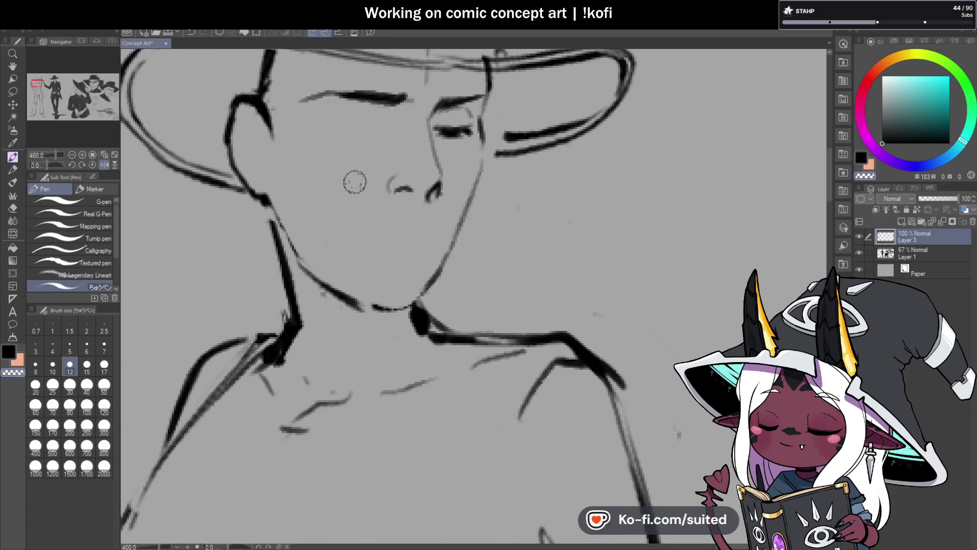
{"action": "scroll", "coordinate": [513, 230], "scroll_direction": "down", "scroll_amount": 4}
{"action": "scroll", "coordinate": [504, 230], "scroll_direction": "up", "scroll_amount": 4}
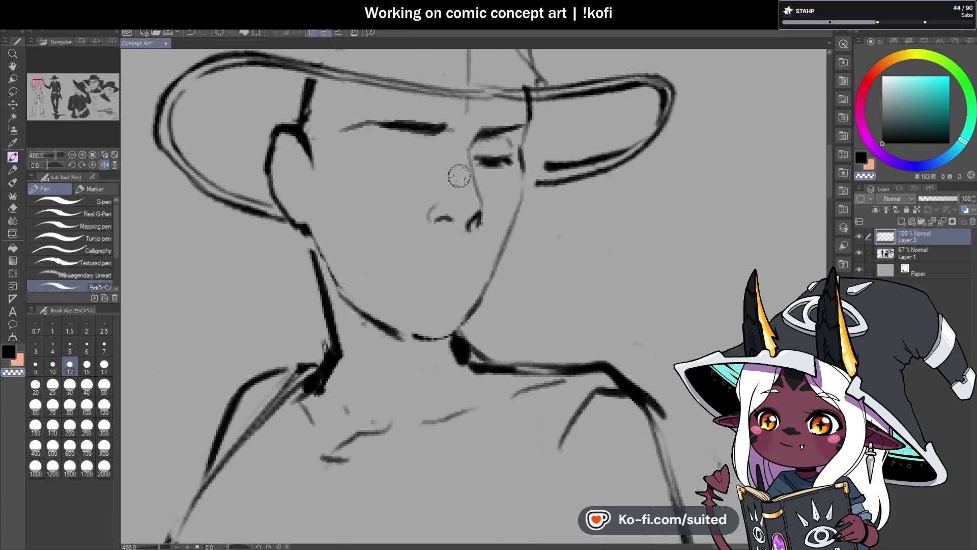
- Lasso the nose and transform it into a better position, then deselect and return to the Pen
{"action": "key", "text": "m"}
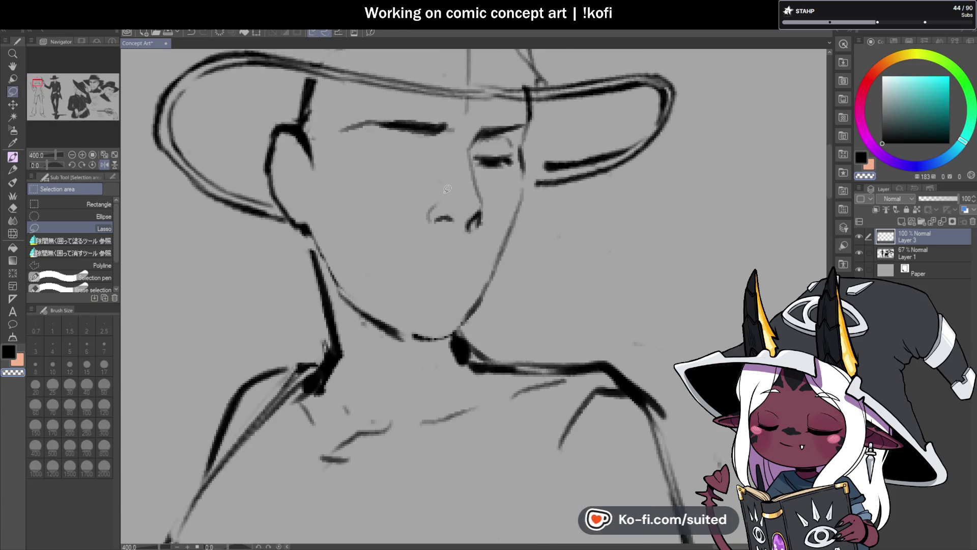
{"action": "key", "text": "ctrl+t"}
{"action": "left_click_drag", "start_coordinate": [436, 216], "coordinate": [433, 205]}
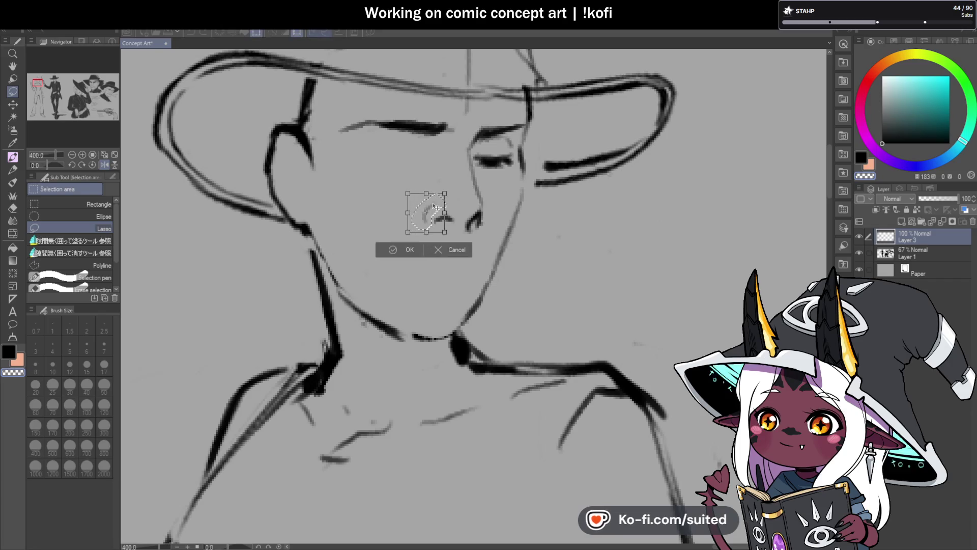
{"action": "key", "text": "Return"}
{"action": "key", "text": "ctrl+d"}
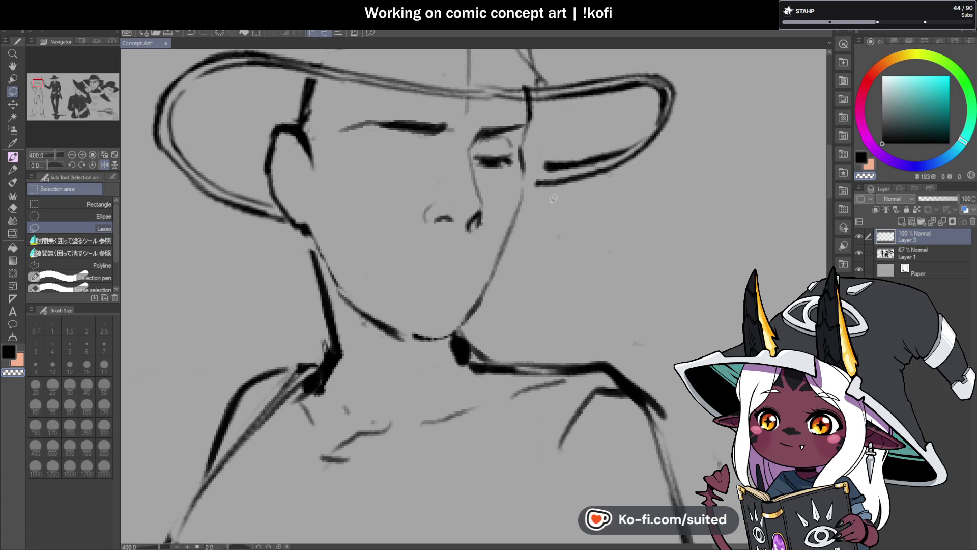
{"action": "key", "text": "p"}
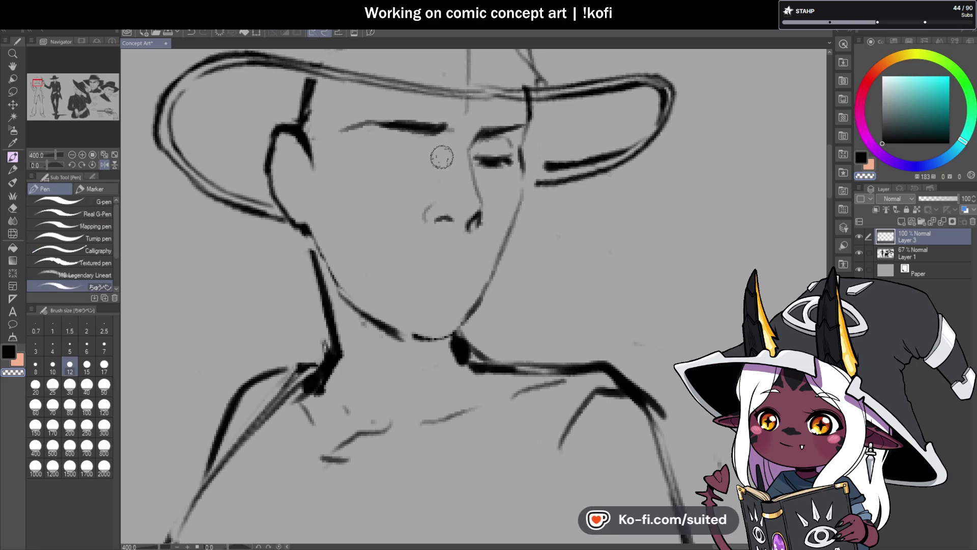
{"action": "scroll", "coordinate": [443, 127], "scroll_direction": "up", "scroll_amount": 2}
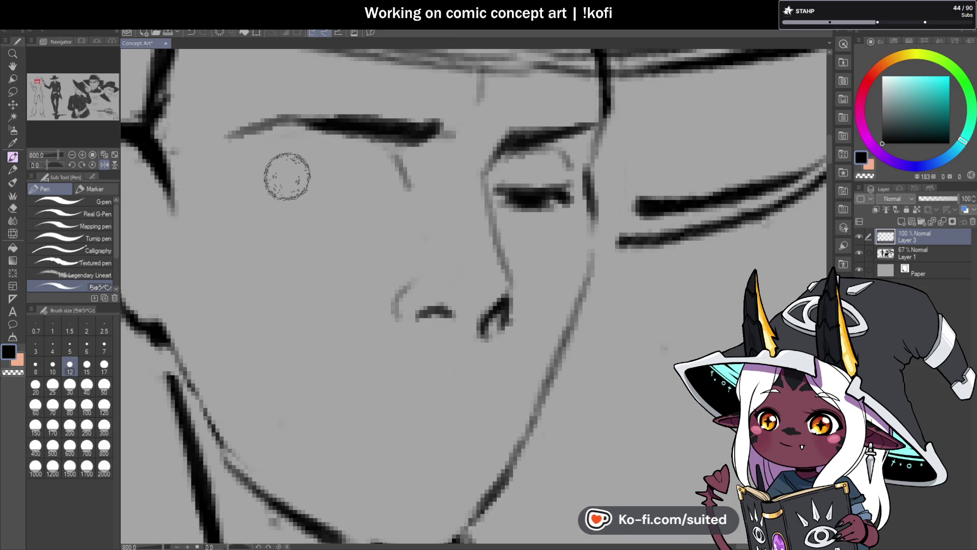
{"action": "left_click_drag", "start_coordinate": [408, 185], "coordinate": [309, 183]}
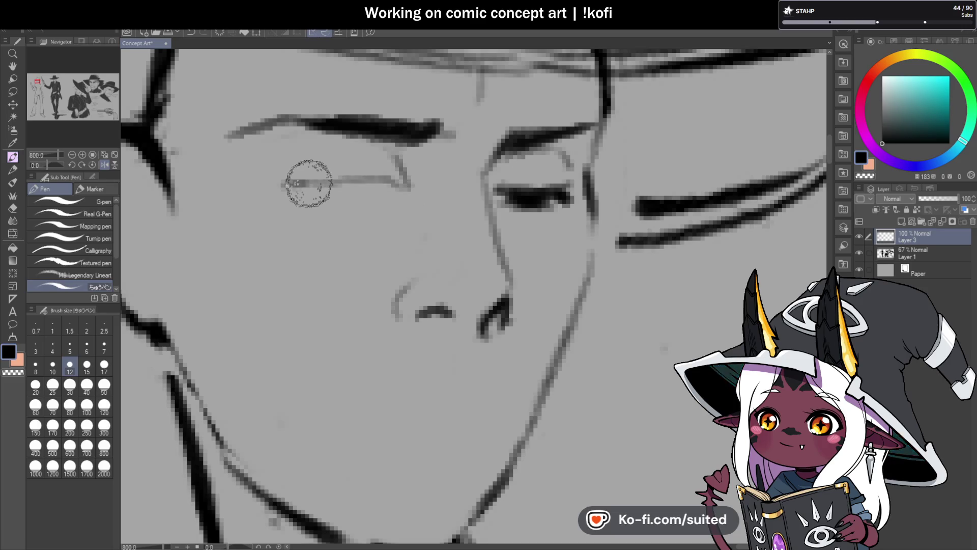
{"action": "scroll", "coordinate": [471, 203], "scroll_direction": "down", "scroll_amount": 5}
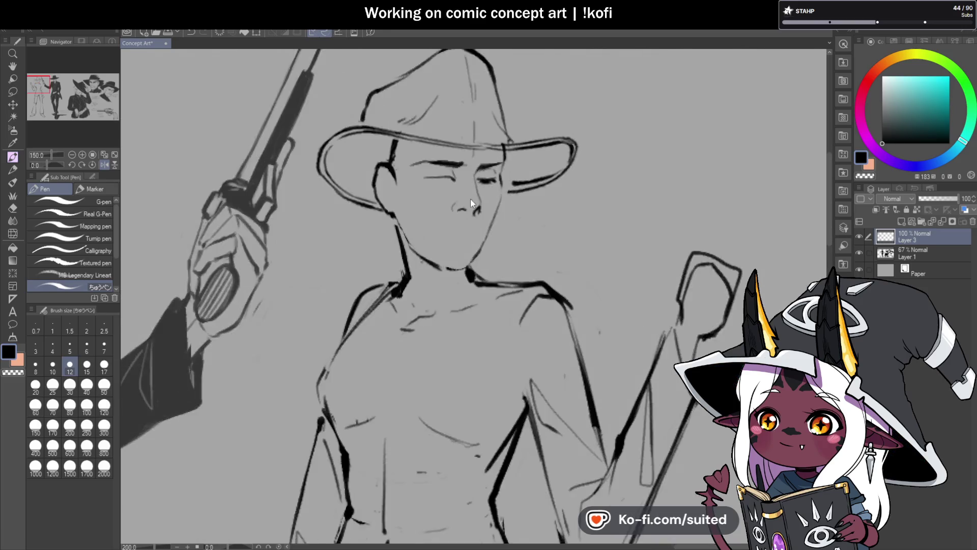
{"action": "scroll", "coordinate": [471, 203], "scroll_direction": "up", "scroll_amount": 5}
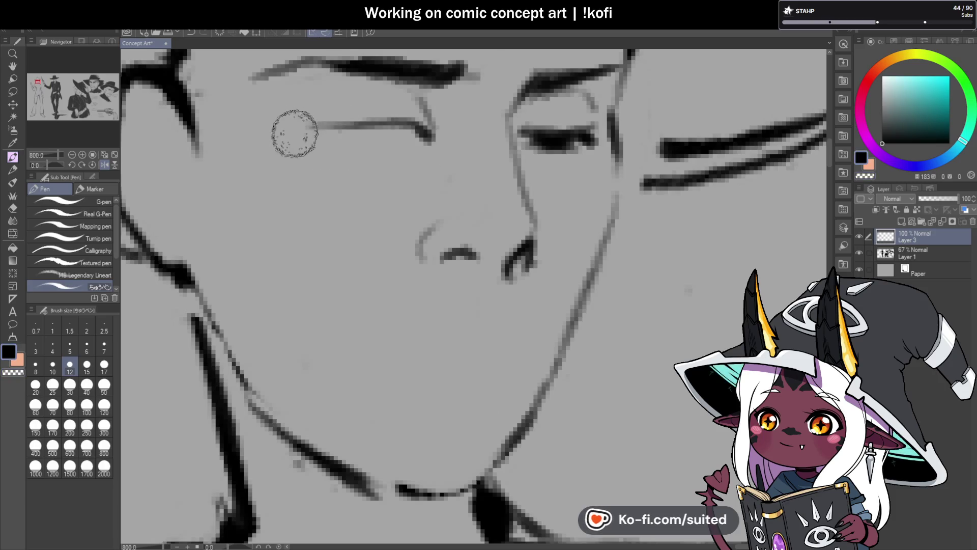
{"action": "left_click_drag", "start_coordinate": [297, 134], "coordinate": [340, 130]}
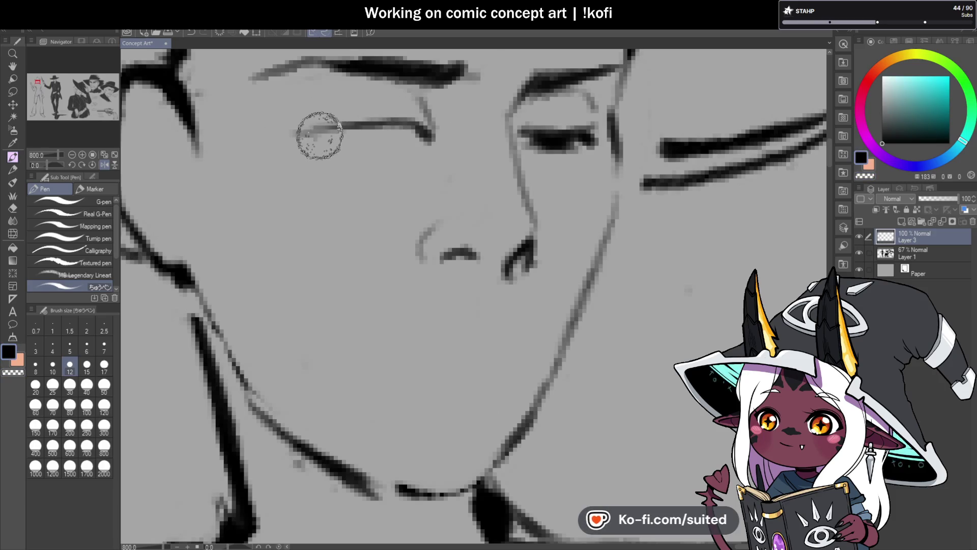
{"action": "scroll", "coordinate": [421, 148], "scroll_direction": "down", "scroll_amount": 5}
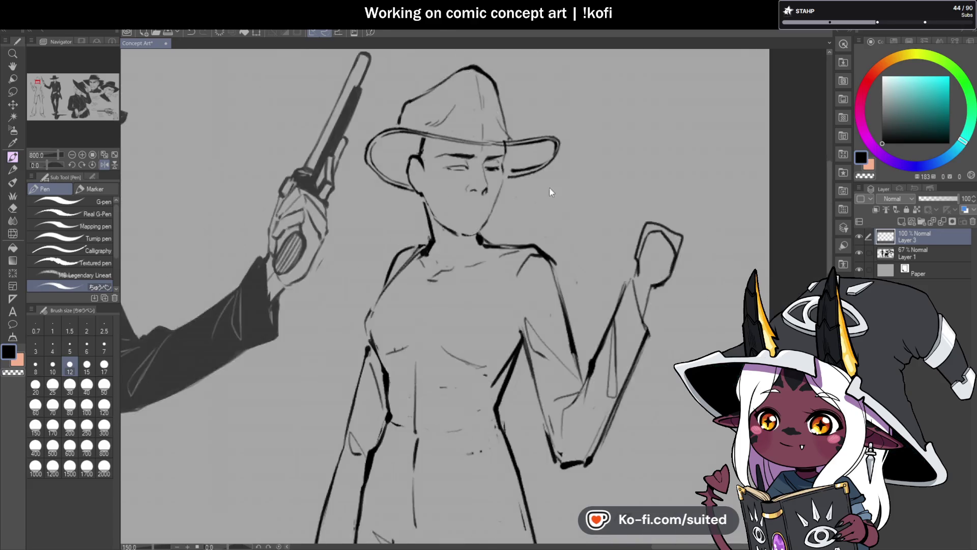
{"action": "scroll", "coordinate": [549, 192], "scroll_direction": "down", "scroll_amount": 1}
{"action": "left_click", "coordinate": [104, 165]}
{"action": "scroll", "coordinate": [433, 153], "scroll_direction": "up", "scroll_amount": 6}
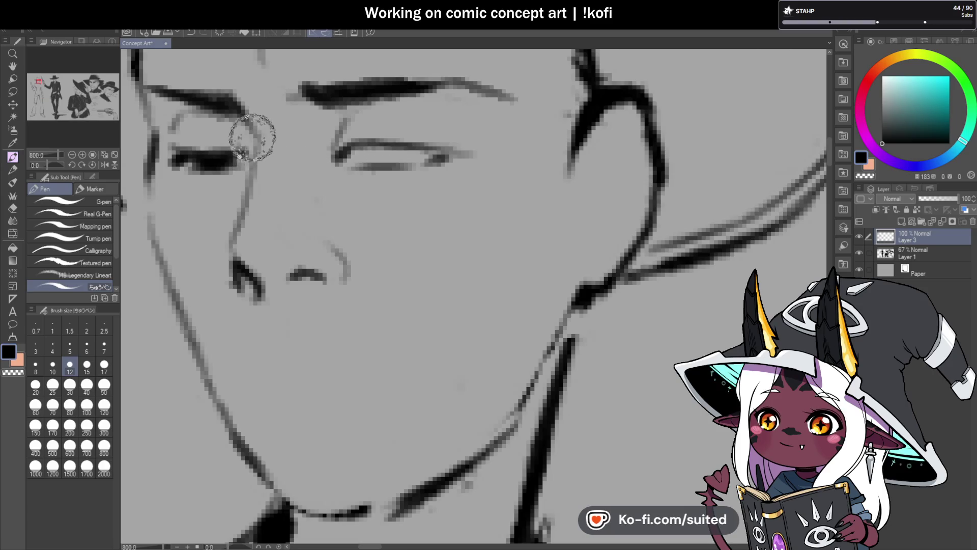
{"action": "scroll", "coordinate": [256, 136], "scroll_direction": "down", "scroll_amount": 5}
{"action": "left_click", "coordinate": [104, 166]}
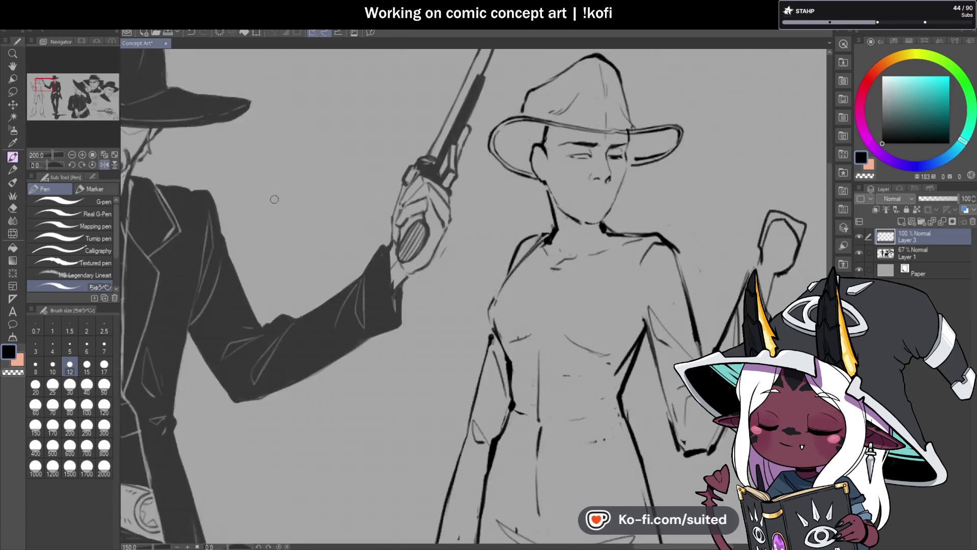
{"action": "scroll", "coordinate": [527, 184], "scroll_direction": "up", "scroll_amount": 3}
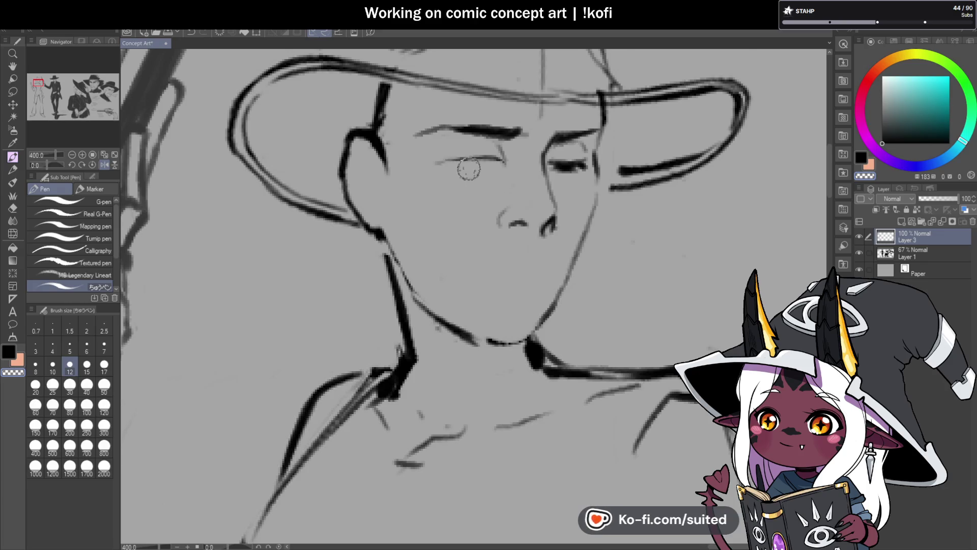
{"action": "scroll", "coordinate": [469, 169], "scroll_direction": "up", "scroll_amount": 2}
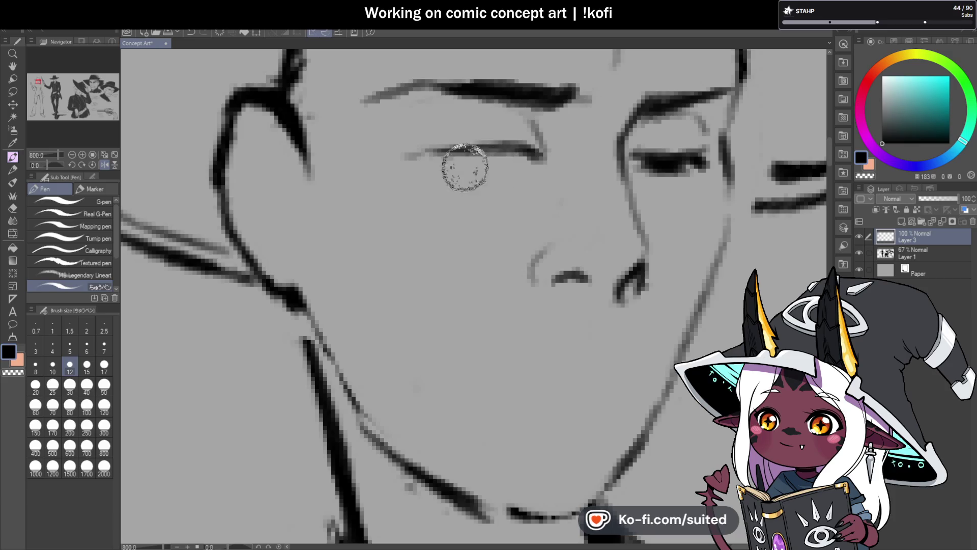
{"action": "mouse_move", "coordinate": [447, 167]}
{"action": "left_mouse_down"}
{"action": "mouse_move", "coordinate": [476, 169]}
{"action": "mouse_move", "coordinate": [469, 155]}
{"action": "mouse_move", "coordinate": [488, 157]}
{"action": "mouse_move", "coordinate": [415, 155]}
{"action": "mouse_move", "coordinate": [467, 153]}
{"action": "left_mouse_up"}
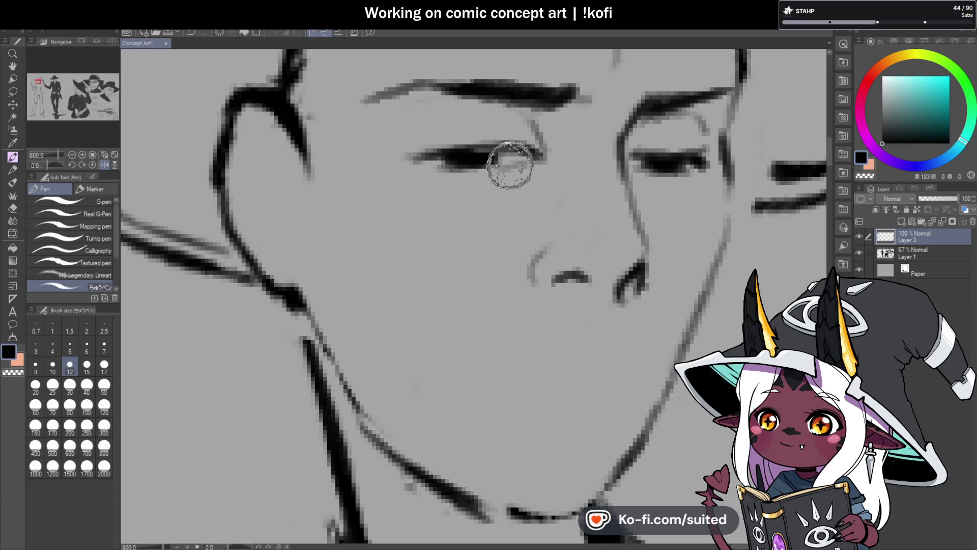
{"action": "key", "text": "ctrl+minus"}
{"action": "key", "text": "ctrl+minus"}
{"action": "key", "text": "ctrl+minus"}
{"action": "scroll", "coordinate": [502, 196], "scroll_direction": "up", "scroll_amount": 7}
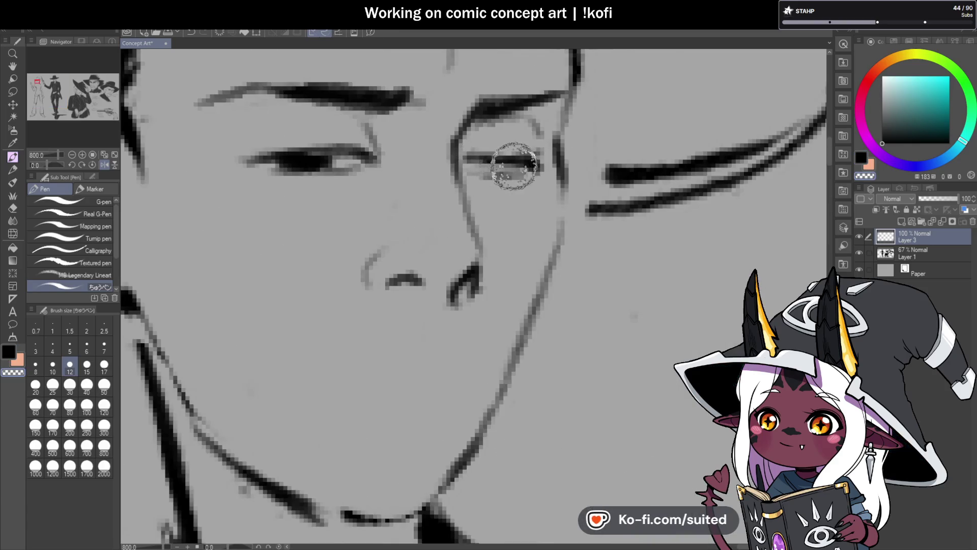
{"action": "left_click_drag", "start_coordinate": [480, 168], "coordinate": [492, 168]}
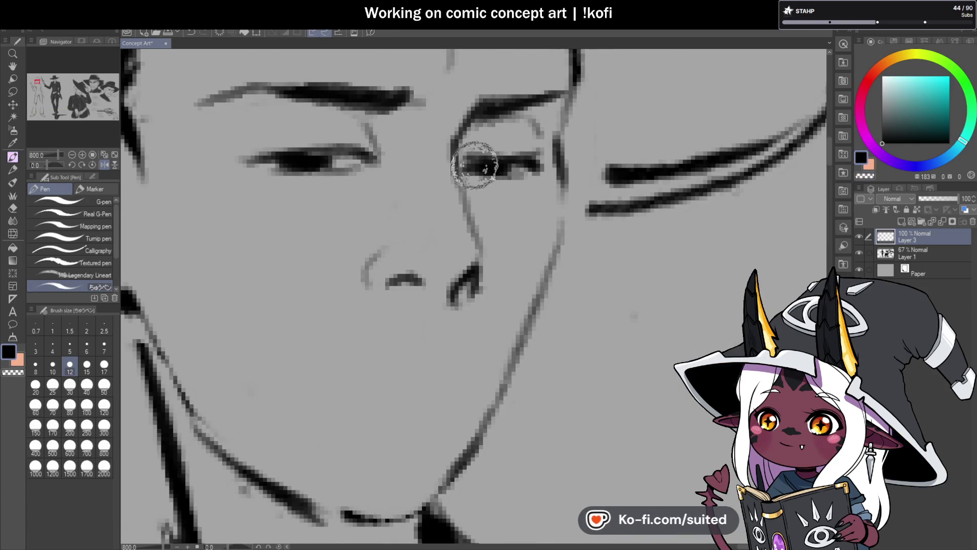
{"action": "scroll", "coordinate": [550, 163], "scroll_direction": "down", "scroll_amount": 5}
{"action": "scroll", "coordinate": [563, 177], "scroll_direction": "down", "scroll_amount": 2}
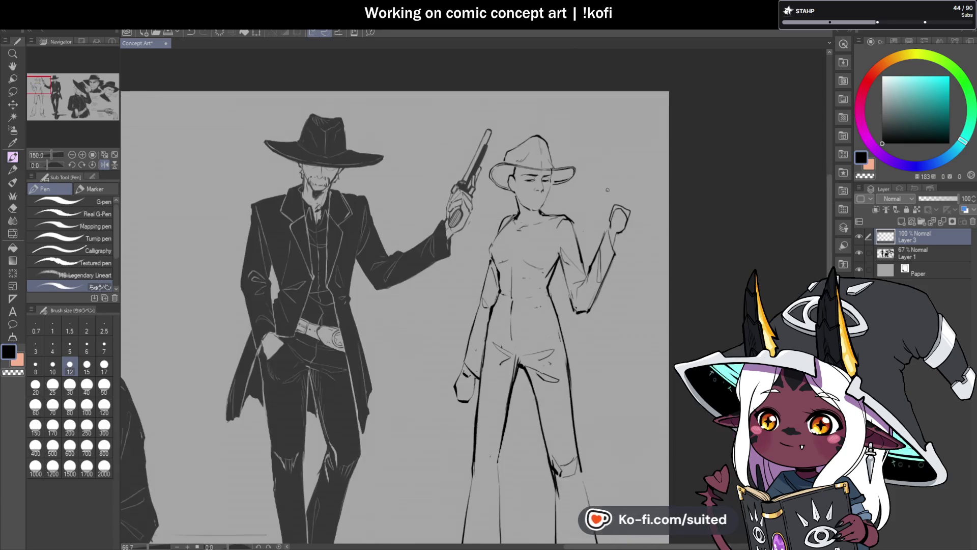
{"action": "scroll", "coordinate": [578, 188], "scroll_direction": "up", "scroll_amount": 2}
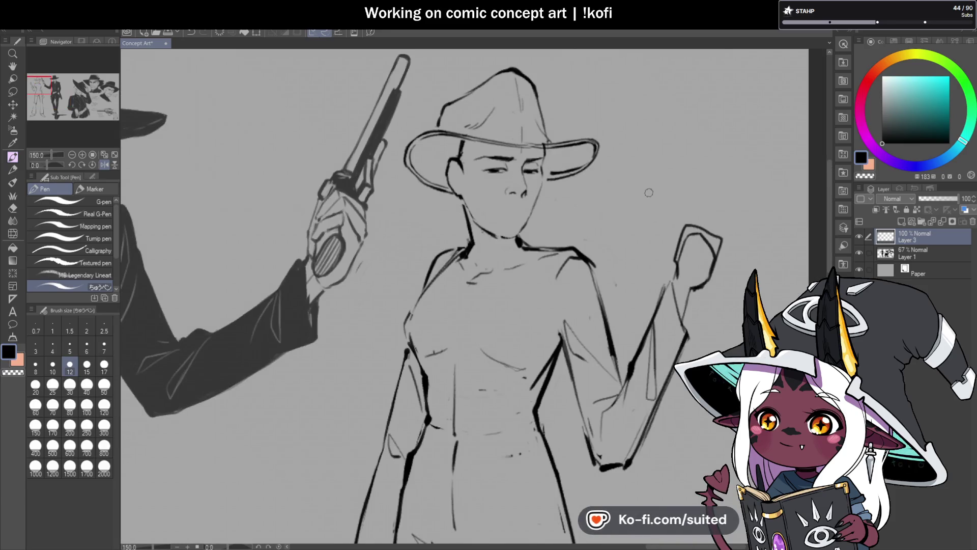
{"action": "scroll", "coordinate": [487, 170], "scroll_direction": "up", "scroll_amount": 3}
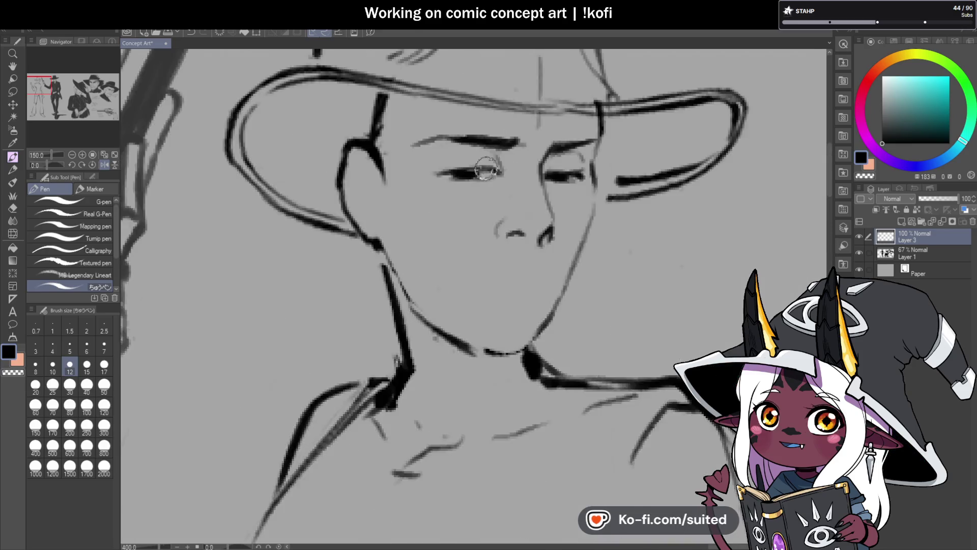
{"action": "scroll", "coordinate": [486, 168], "scroll_direction": "up", "scroll_amount": 1}
{"action": "scroll", "coordinate": [338, 197], "scroll_direction": "down", "scroll_amount": 1}
{"action": "scroll", "coordinate": [559, 175], "scroll_direction": "down", "scroll_amount": 2}
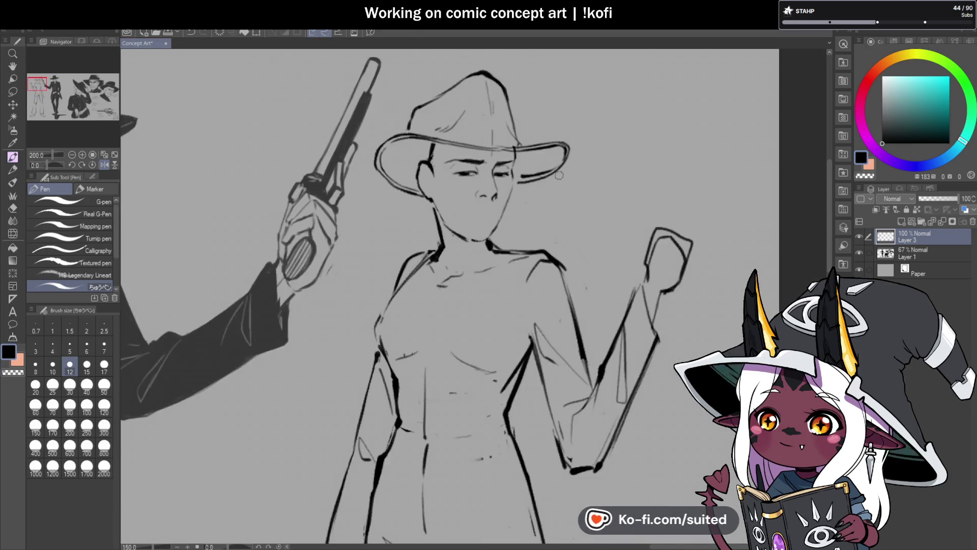
{"action": "scroll", "coordinate": [460, 179], "scroll_direction": "up", "scroll_amount": 3}
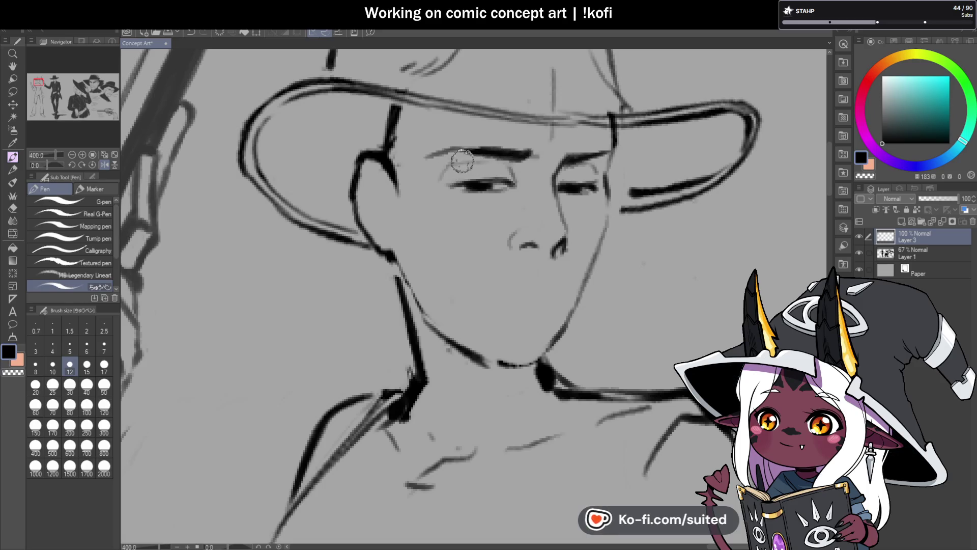
{"action": "scroll", "coordinate": [461, 161], "scroll_direction": "down", "scroll_amount": 5}
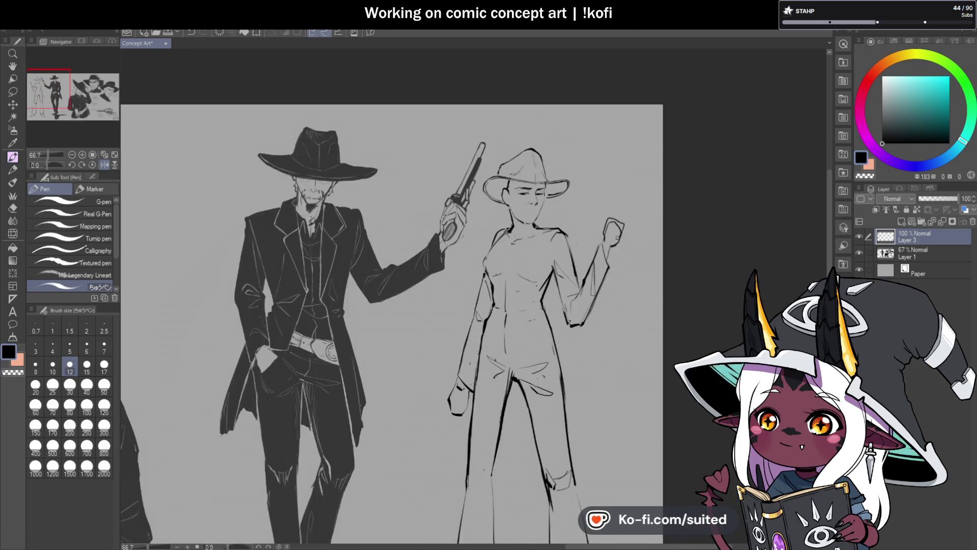
{"action": "scroll", "coordinate": [426, 175], "scroll_direction": "up", "scroll_amount": 4}
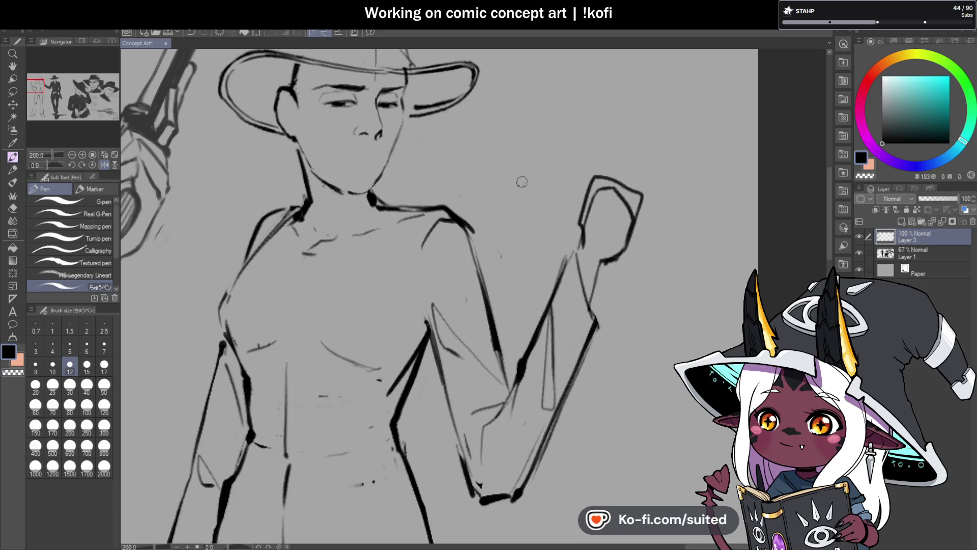
{"action": "scroll", "coordinate": [484, 158], "scroll_direction": "down", "scroll_amount": 1}
{"action": "scroll", "coordinate": [415, 135], "scroll_direction": "up", "scroll_amount": 3}
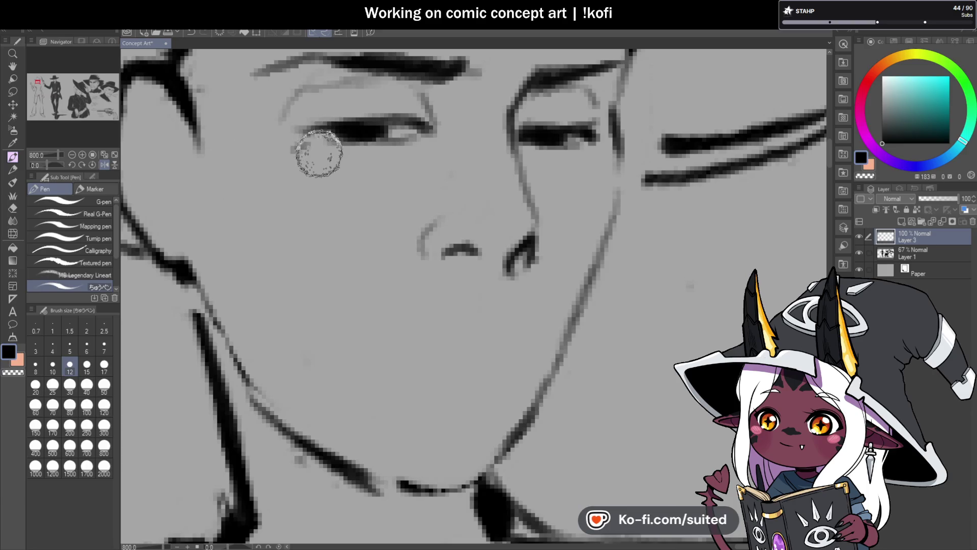
{"action": "scroll", "coordinate": [404, 142], "scroll_direction": "down", "scroll_amount": 4}
{"action": "scroll", "coordinate": [474, 188], "scroll_direction": "up", "scroll_amount": 4}
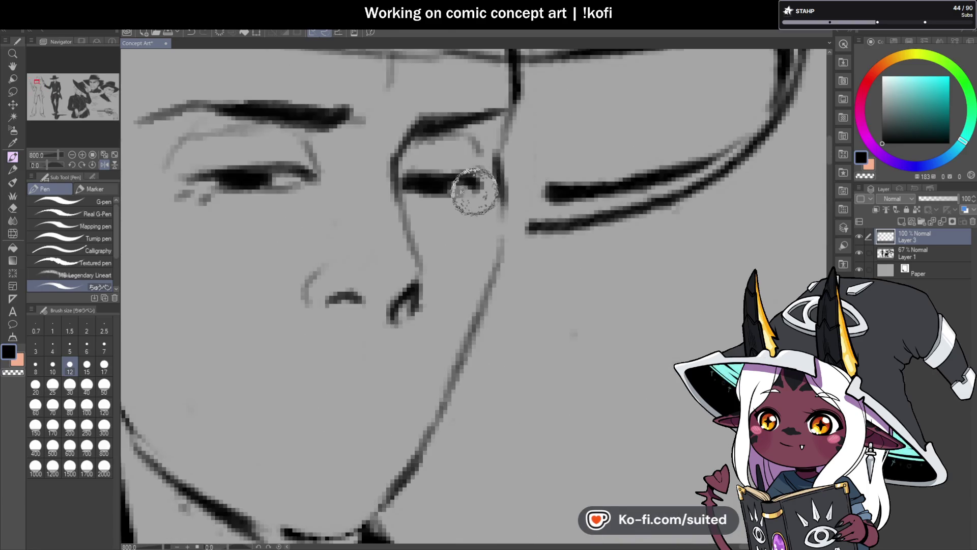
{"action": "scroll", "coordinate": [474, 190], "scroll_direction": "down", "scroll_amount": 8}
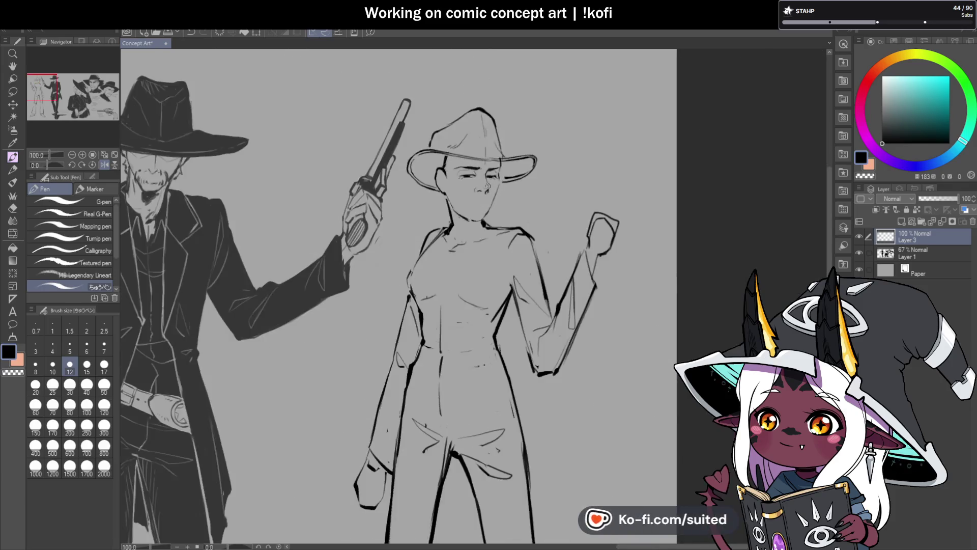
{"action": "scroll", "coordinate": [483, 184], "scroll_direction": "up", "scroll_amount": 4}
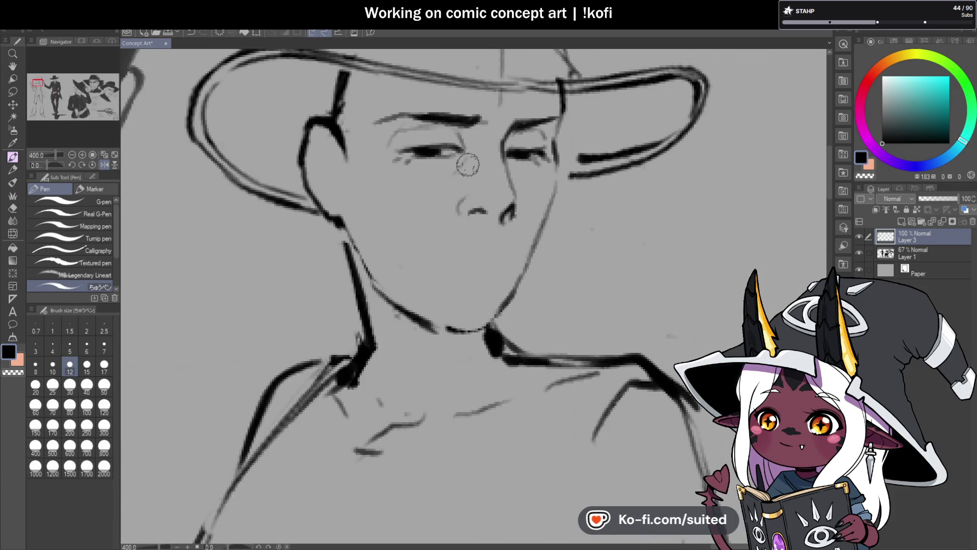
{"action": "key", "text": "ctrl+minus"}
{"action": "key", "text": "ctrl+minus"}
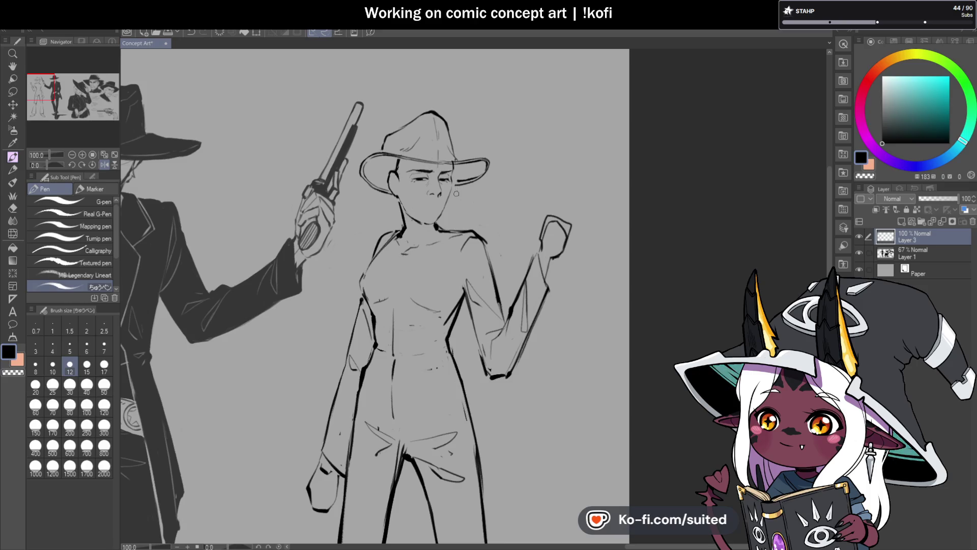
{"action": "scroll", "coordinate": [447, 227], "scroll_direction": "up", "scroll_amount": 2}
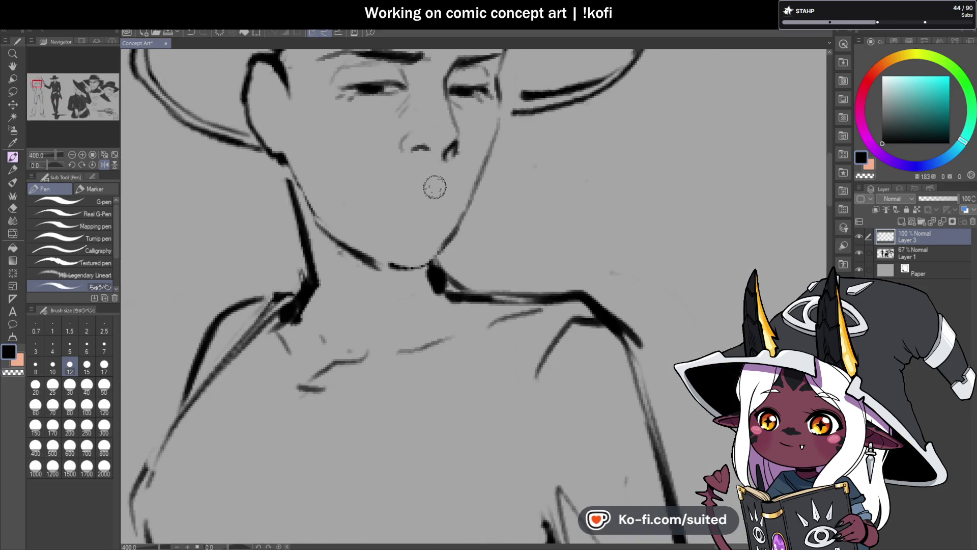
- Undo the stray chin and mouth strokes, then sketch the lower lip, upper lip and right mouth corner
{"action": "left_click_drag", "start_coordinate": [434, 187], "coordinate": [429, 237]}
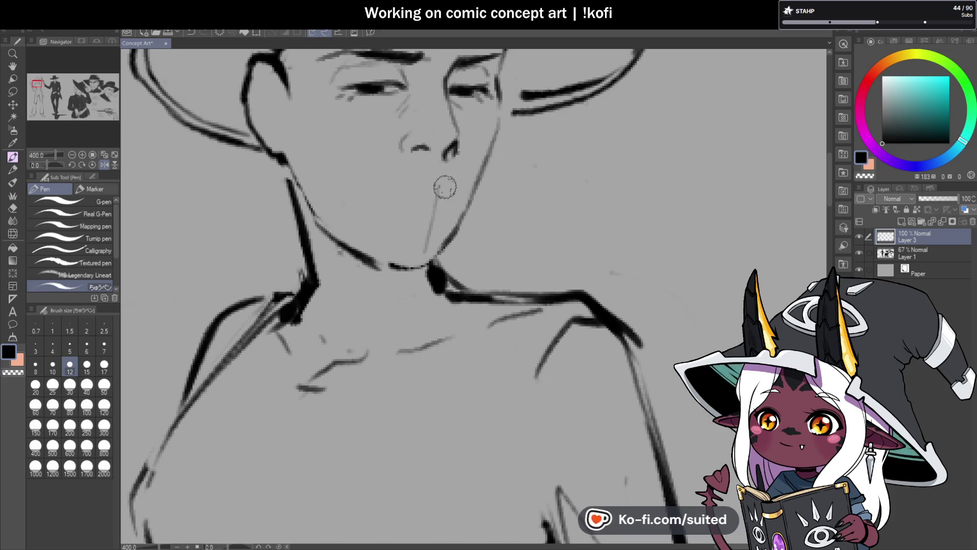
{"action": "key", "text": "ctrl+z"}
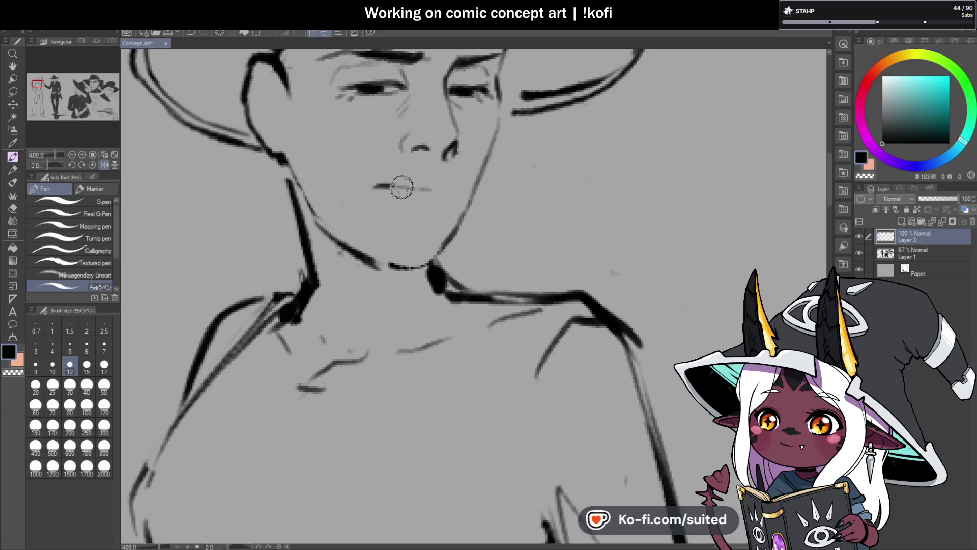
{"action": "key", "text": "ctrl+z"}
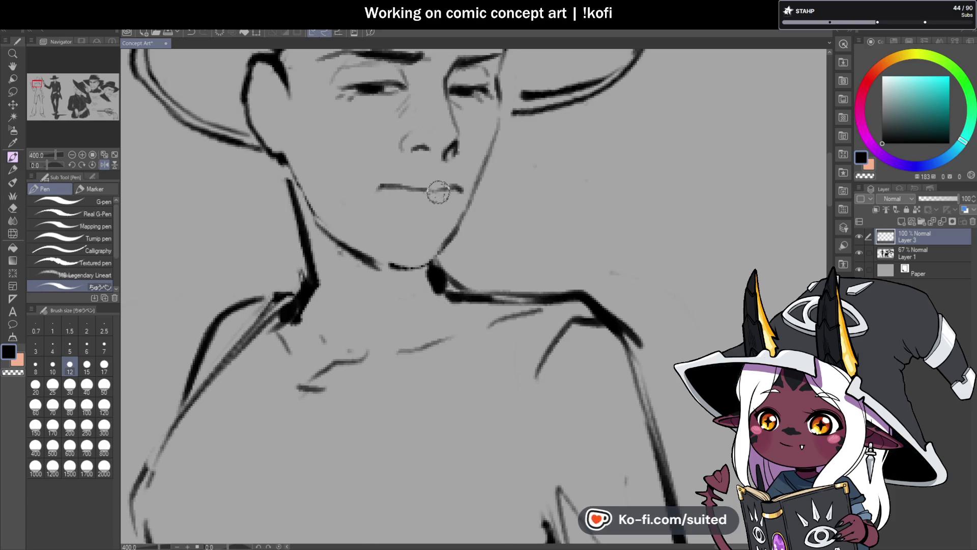
{"action": "scroll", "coordinate": [517, 197], "scroll_direction": "down", "scroll_amount": 4}
{"action": "scroll", "coordinate": [491, 219], "scroll_direction": "up", "scroll_amount": 4}
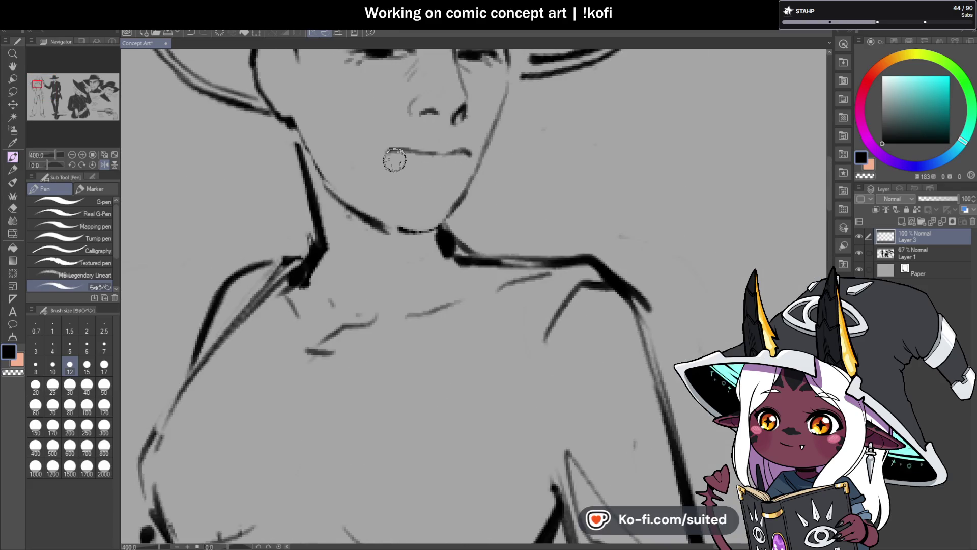
{"action": "left_click_drag", "start_coordinate": [394, 161], "coordinate": [416, 169]}
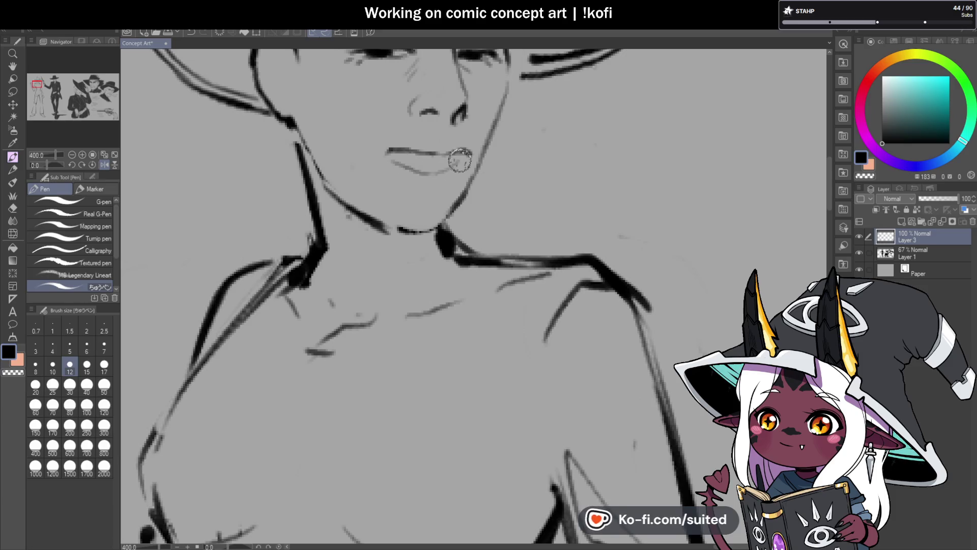
{"action": "scroll", "coordinate": [439, 153], "scroll_direction": "up", "scroll_amount": 2}
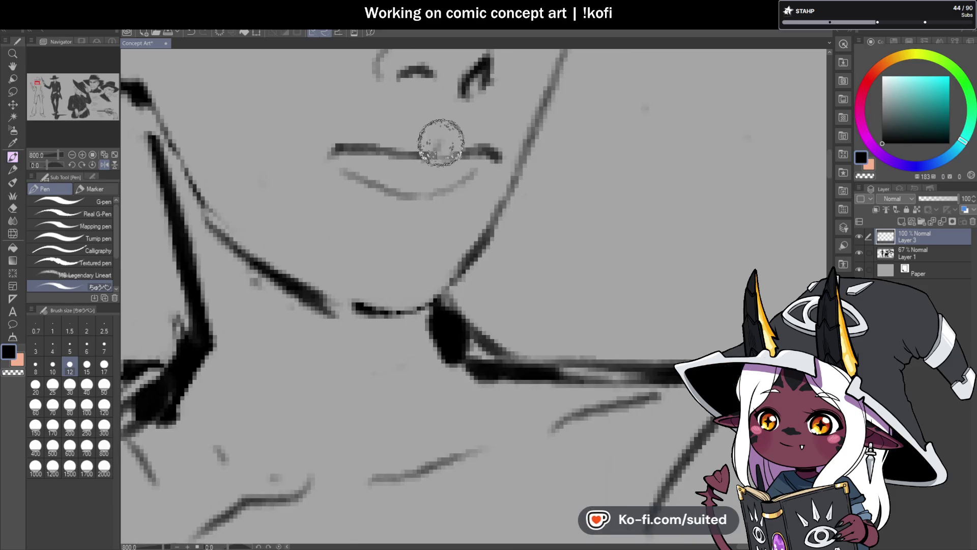
{"action": "left_click_drag", "start_coordinate": [439, 144], "coordinate": [346, 137]}
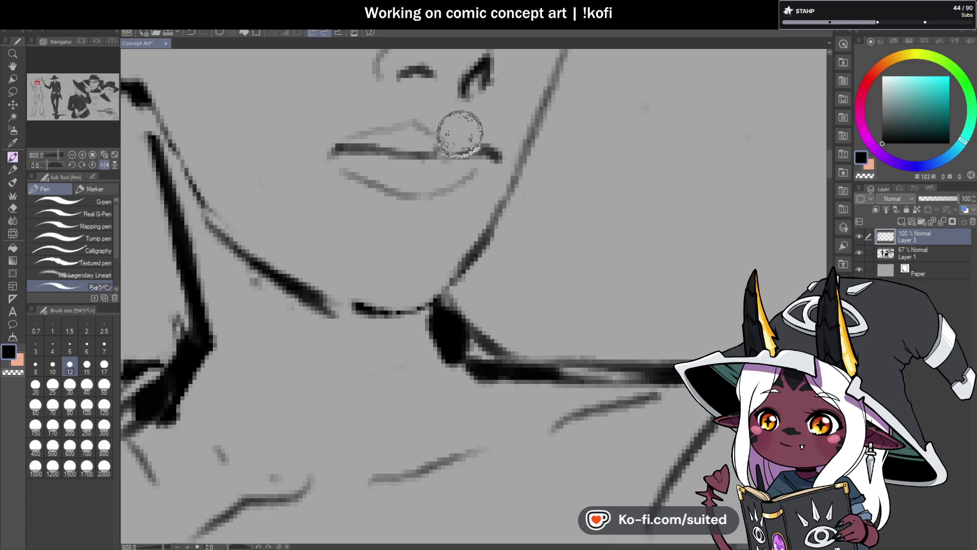
{"action": "left_click_drag", "start_coordinate": [434, 152], "coordinate": [460, 130]}
- With the view mirrored, darken the upper lip and redraw the line between the lips, then flip back
{"action": "scroll", "coordinate": [478, 127], "scroll_direction": "down", "scroll_amount": 8}
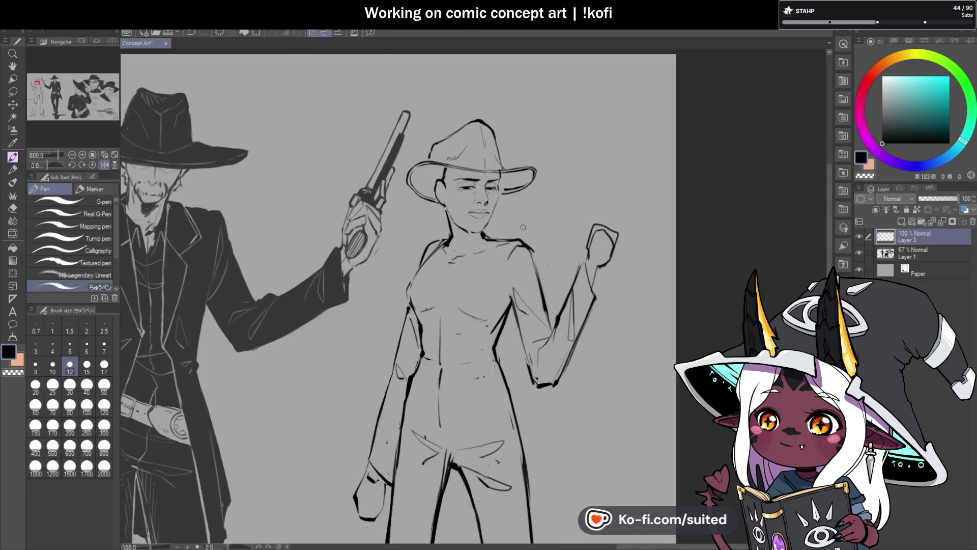
{"action": "key", "text": "h"}
{"action": "scroll", "coordinate": [469, 214], "scroll_direction": "up", "scroll_amount": 7}
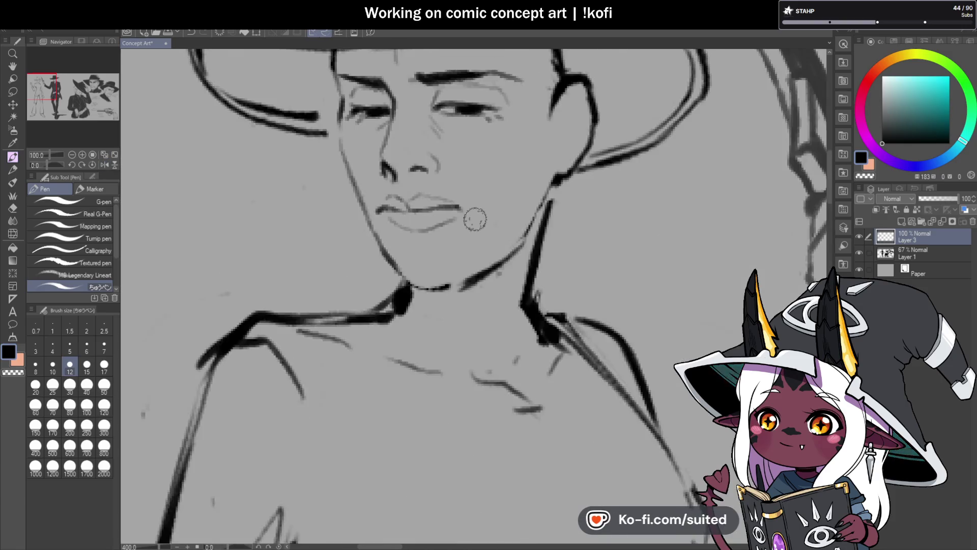
{"action": "left_click_drag", "start_coordinate": [294, 182], "coordinate": [362, 173]}
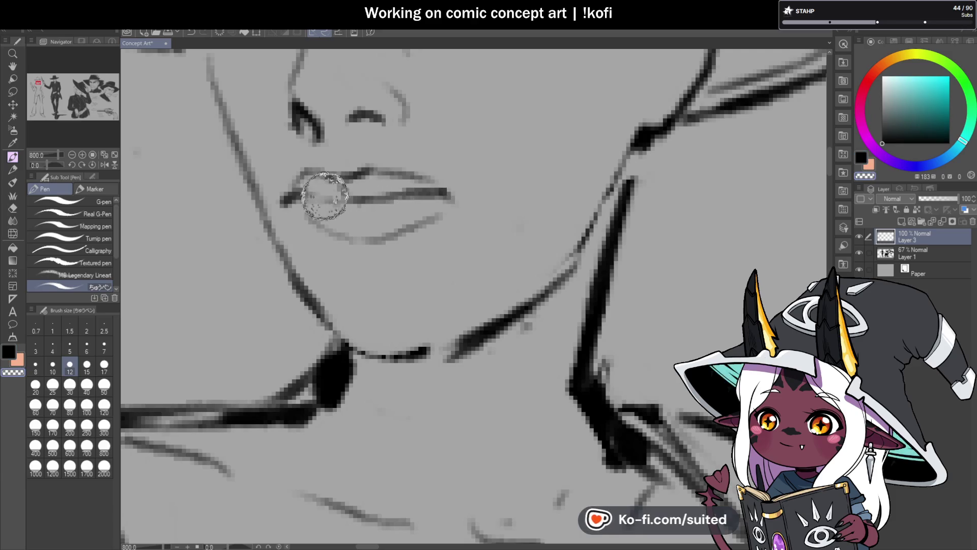
{"action": "key", "text": "ctrl+z"}
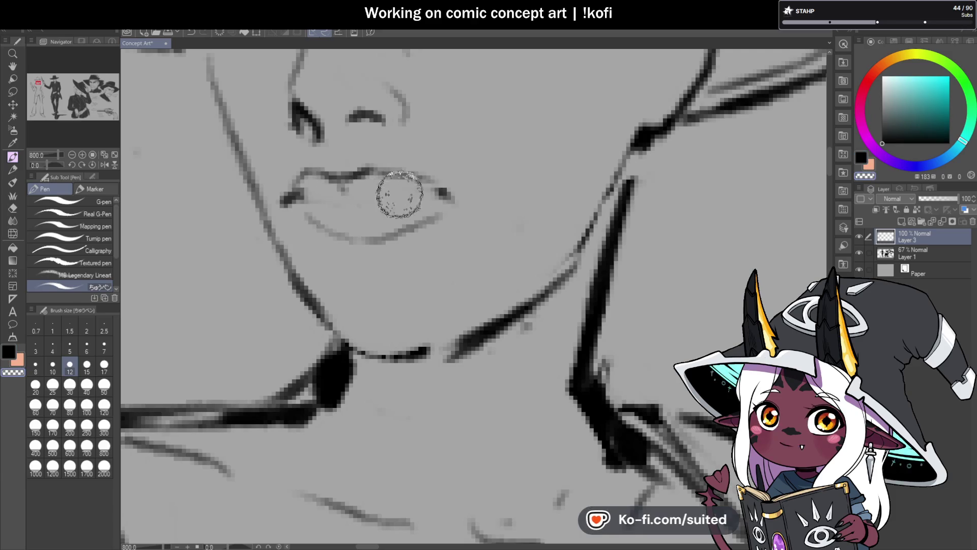
{"action": "left_click_drag", "start_coordinate": [284, 201], "coordinate": [447, 191]}
{"action": "scroll", "coordinate": [448, 191], "scroll_direction": "down", "scroll_amount": 7}
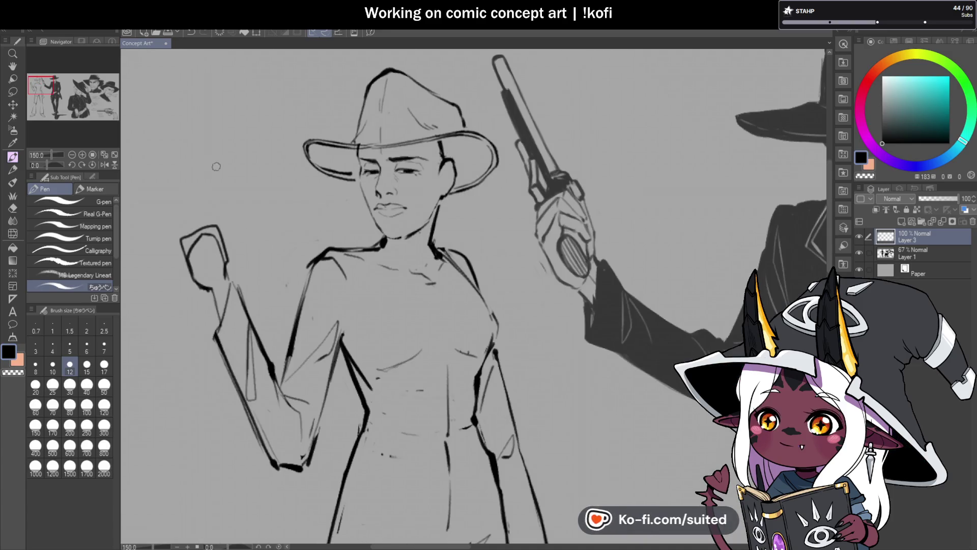
{"action": "left_click", "coordinate": [105, 164]}
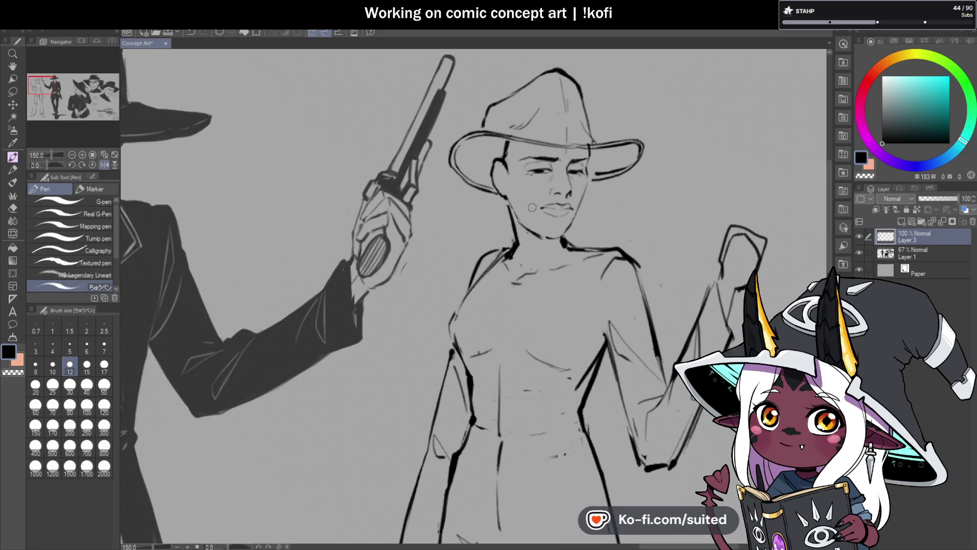
- Lasso-select the cowboy's left eyebrow
{"action": "scroll", "coordinate": [532, 207], "scroll_direction": "up", "scroll_amount": 4}
{"action": "scroll", "coordinate": [560, 234], "scroll_direction": "down", "scroll_amount": 2}
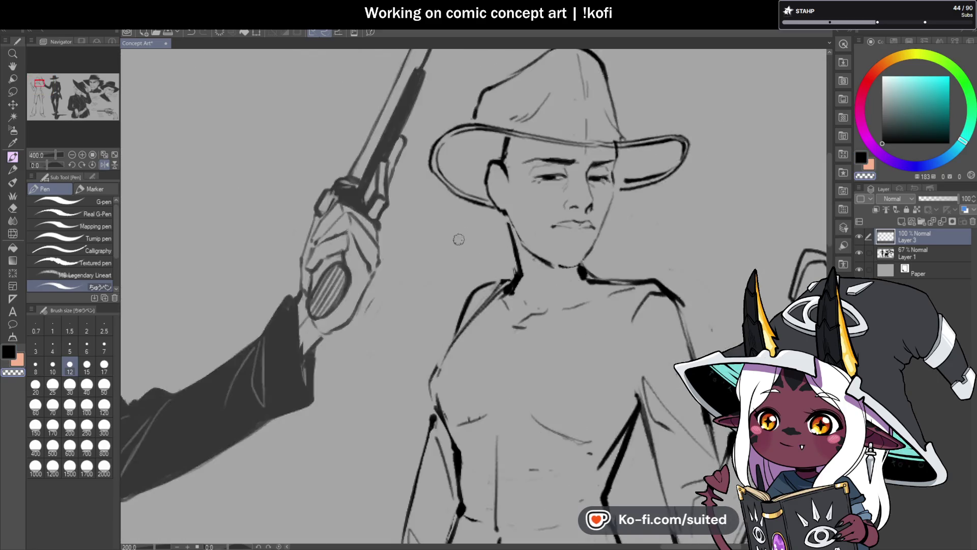
{"action": "scroll", "coordinate": [459, 239], "scroll_direction": "up", "scroll_amount": 3}
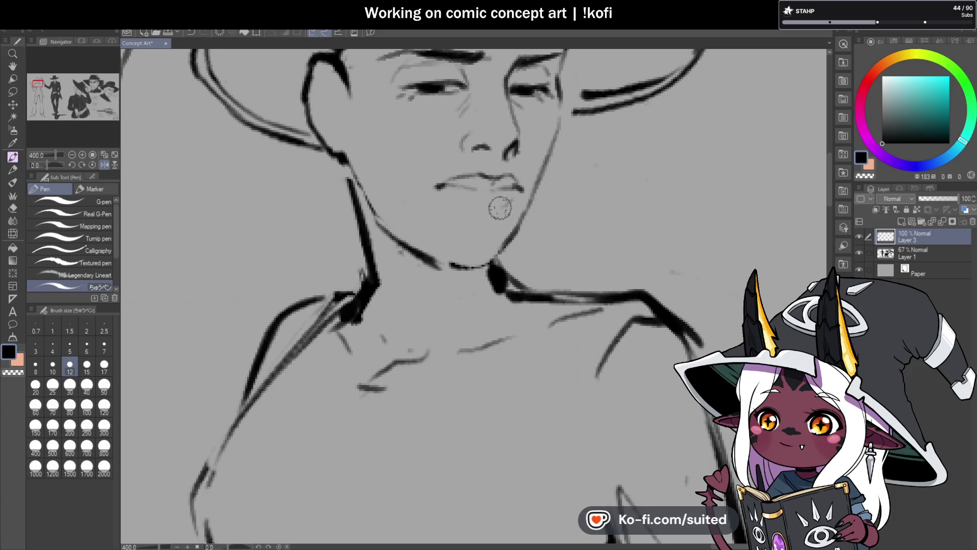
{"action": "scroll", "coordinate": [404, 218], "scroll_direction": "down", "scroll_amount": 6}
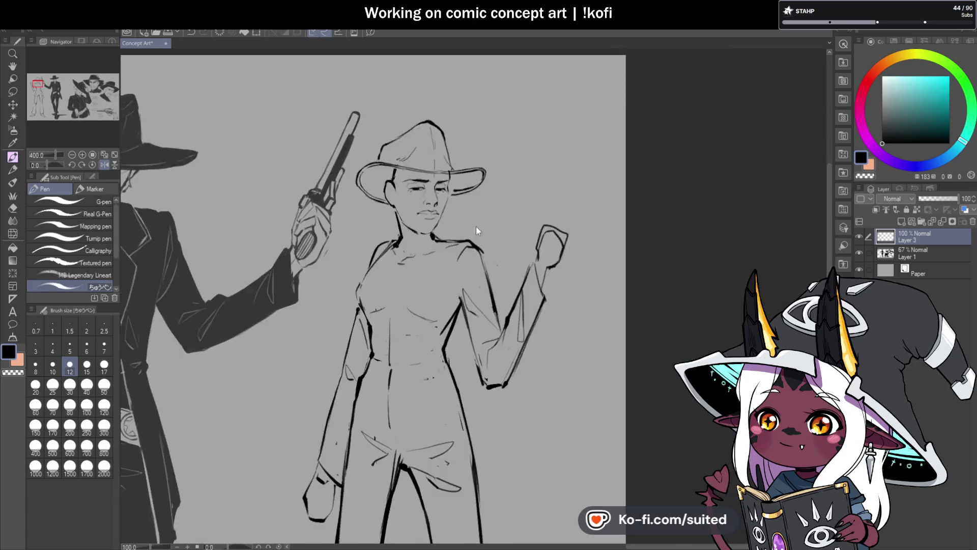
{"action": "scroll", "coordinate": [475, 268], "scroll_direction": "up", "scroll_amount": 4}
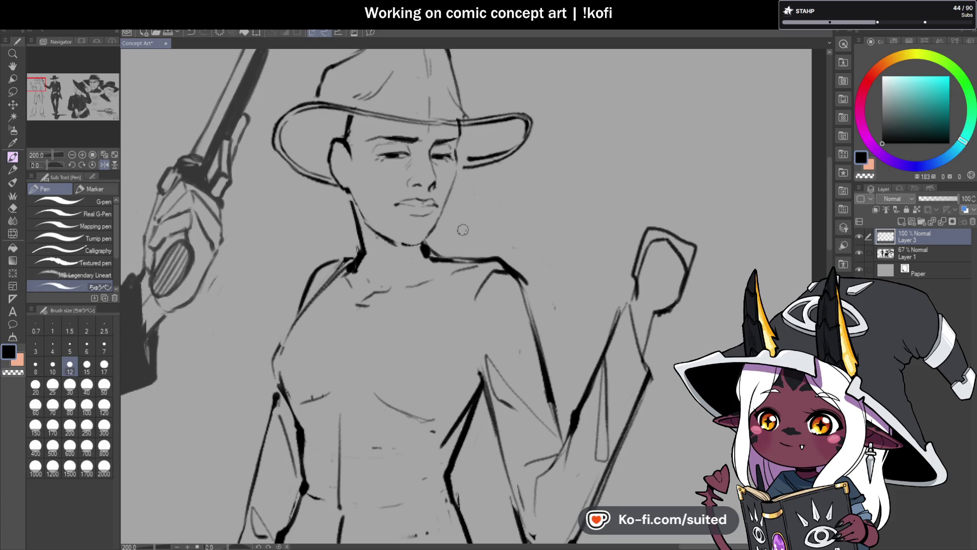
{"action": "scroll", "coordinate": [427, 130], "scroll_direction": "up", "scroll_amount": 2}
{"action": "key", "text": "m"}
{"action": "mouse_move", "coordinate": [302, 128]}
{"action": "left_mouse_down"}
{"action": "mouse_move", "coordinate": [377, 121]}
{"action": "mouse_move", "coordinate": [417, 148]}
{"action": "mouse_move", "coordinate": [290, 160]}
{"action": "left_mouse_up"}
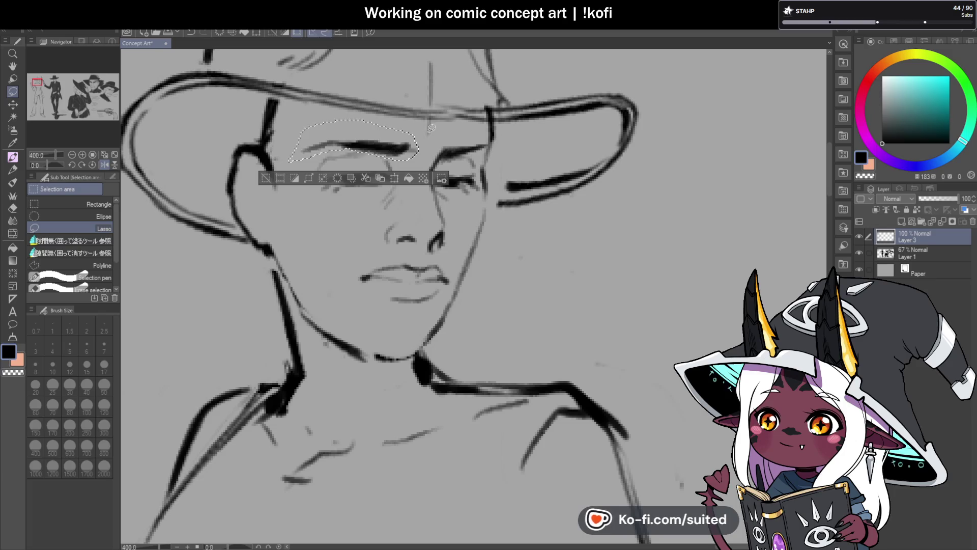
- Transform the selected left eyebrow, then reselect and delete the old eyebrow stroke
{"action": "key", "text": "ctrl+t"}
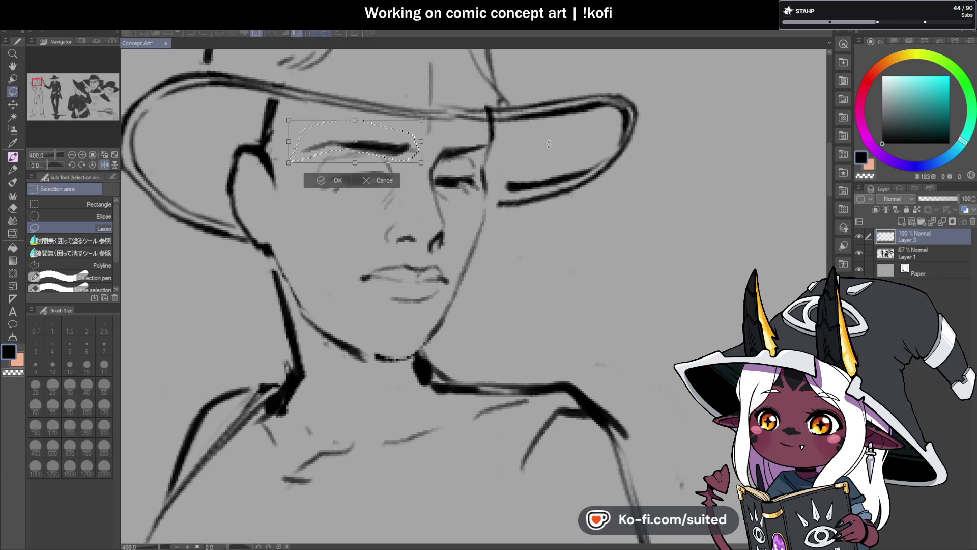
{"action": "left_click", "coordinate": [336, 182]}
{"action": "key", "text": "ctrl+d"}
{"action": "mouse_move", "coordinate": [419, 136]}
{"action": "left_mouse_down"}
{"action": "mouse_move", "coordinate": [403, 159]}
{"action": "mouse_move", "coordinate": [366, 131]}
{"action": "left_mouse_up"}
{"action": "key", "text": "Delete"}
{"action": "key", "text": "ctrl+d"}
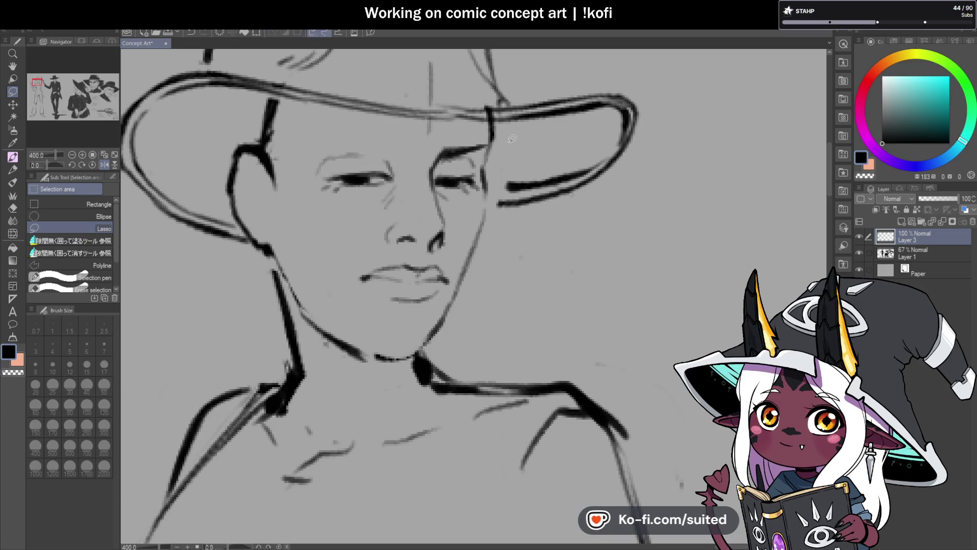
- Redraw a darker, thicker brow over the cowboy's left eye with the Pen
{"action": "key", "text": "p"}
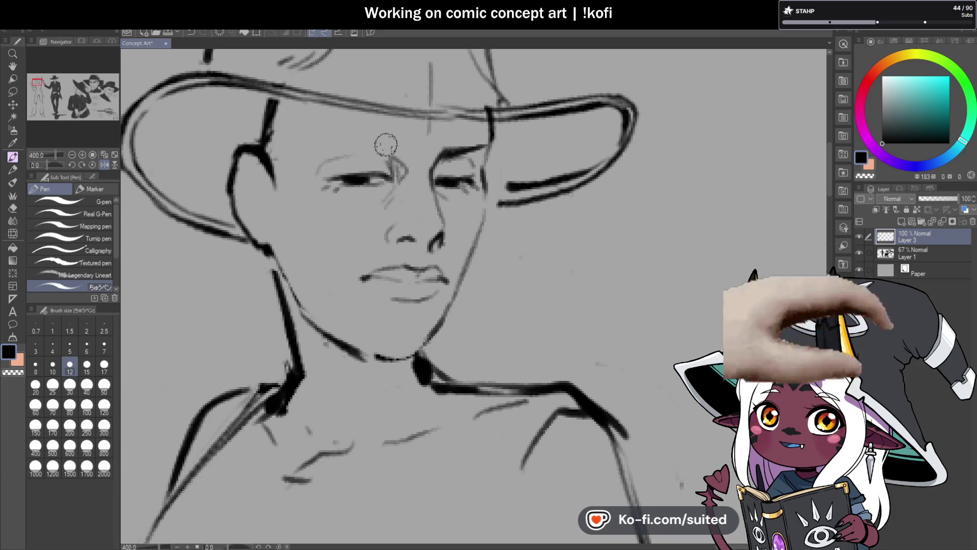
{"action": "mouse_move", "coordinate": [388, 148]}
{"action": "left_mouse_down"}
{"action": "mouse_move", "coordinate": [345, 135]}
{"action": "mouse_move", "coordinate": [316, 142]}
{"action": "left_mouse_up"}
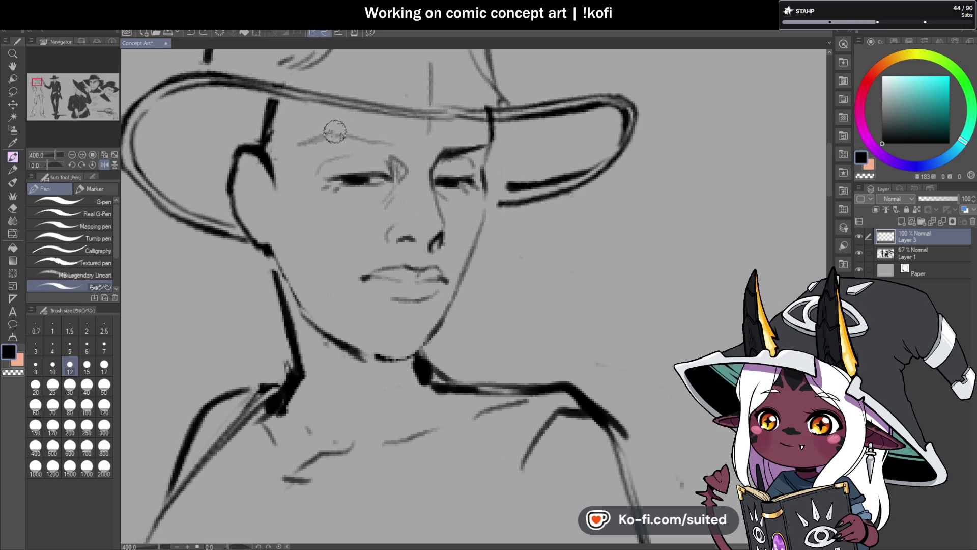
{"action": "mouse_move", "coordinate": [391, 147]}
{"action": "left_mouse_down"}
{"action": "mouse_move", "coordinate": [339, 133]}
{"action": "mouse_move", "coordinate": [399, 143]}
{"action": "left_mouse_up"}
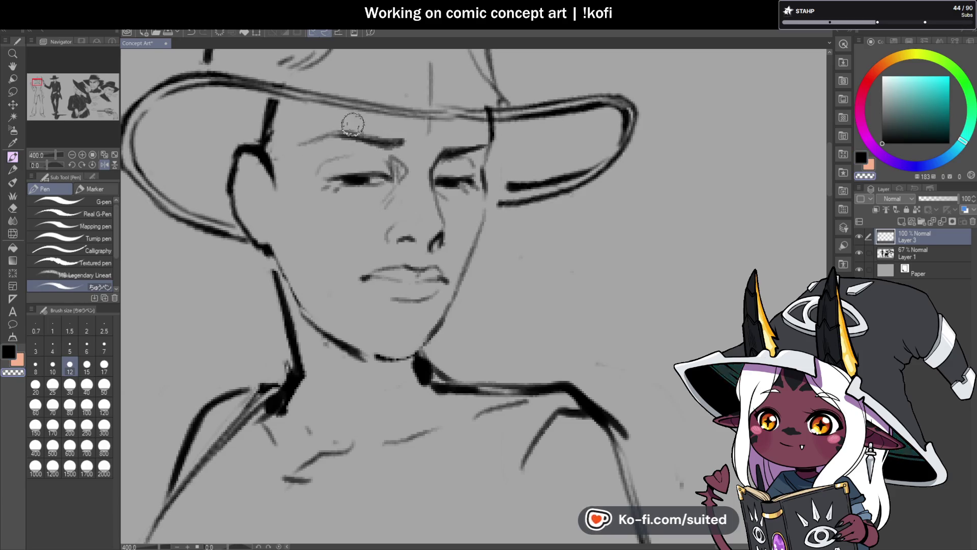
{"action": "left_click_drag", "start_coordinate": [332, 134], "coordinate": [401, 144]}
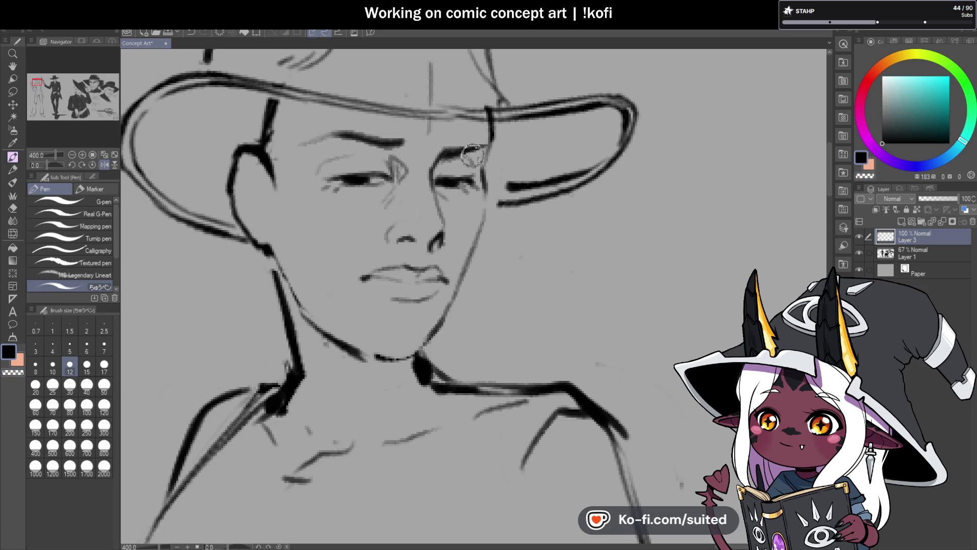
{"action": "scroll", "coordinate": [471, 156], "scroll_direction": "down", "scroll_amount": 5}
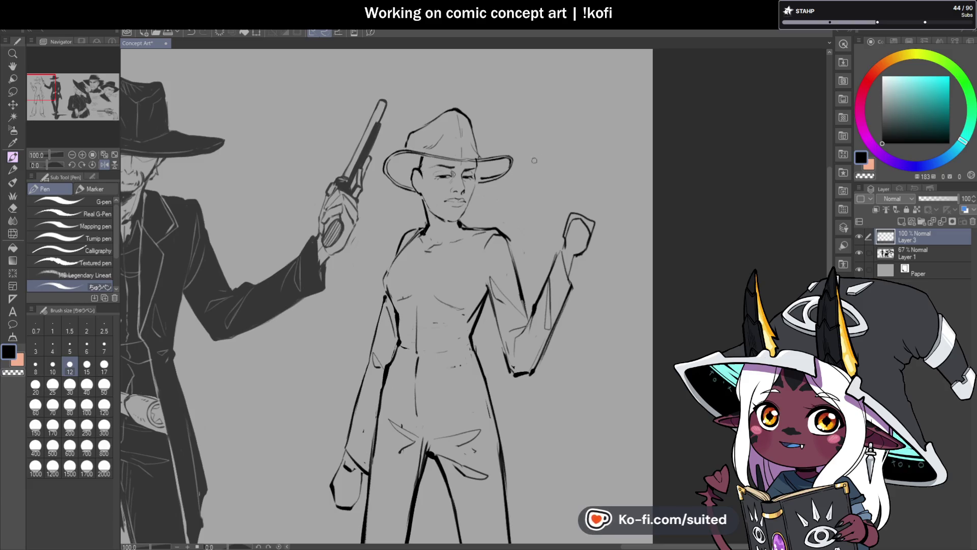
{"action": "scroll", "coordinate": [497, 202], "scroll_direction": "up", "scroll_amount": 5}
{"action": "scroll", "coordinate": [423, 230], "scroll_direction": "down", "scroll_amount": 2}
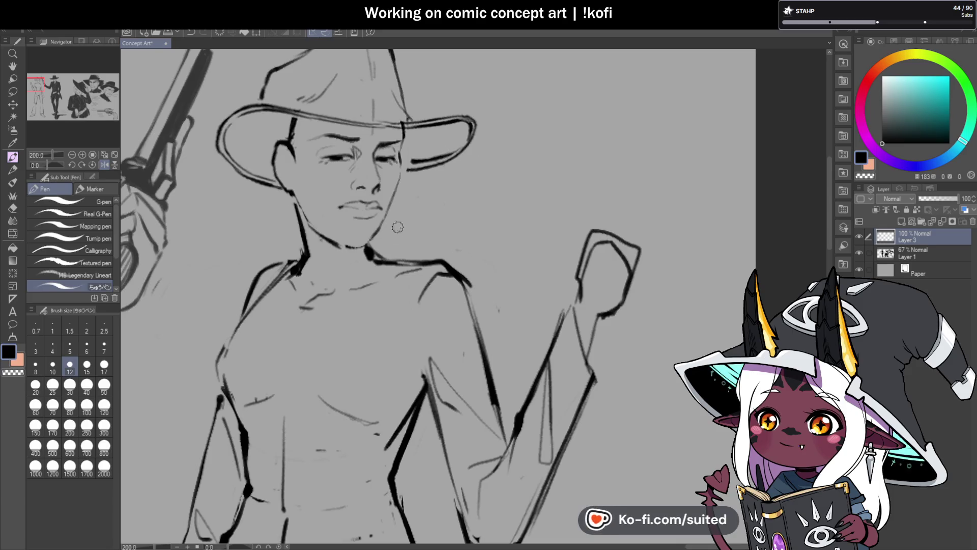
{"action": "scroll", "coordinate": [397, 227], "scroll_direction": "up", "scroll_amount": 4}
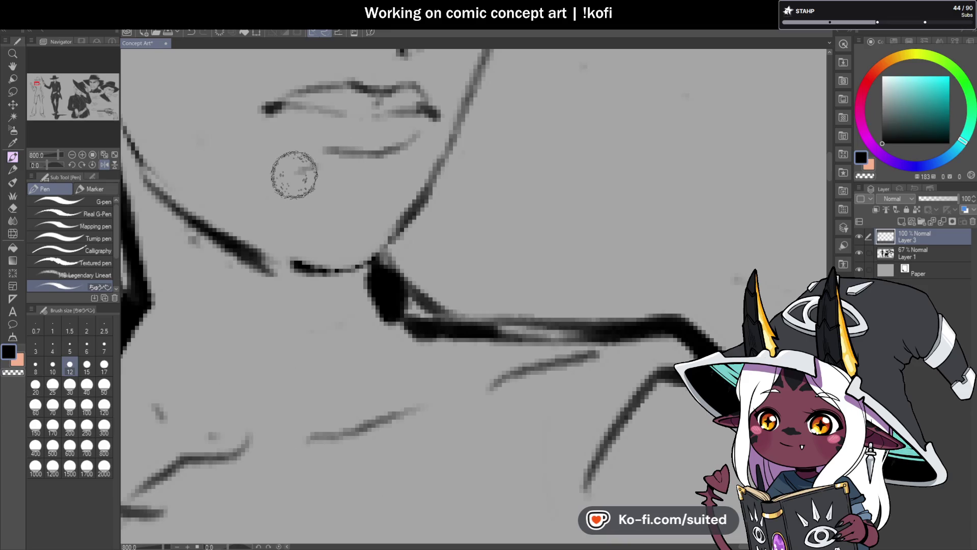
{"action": "scroll", "coordinate": [341, 203], "scroll_direction": "down", "scroll_amount": 4}
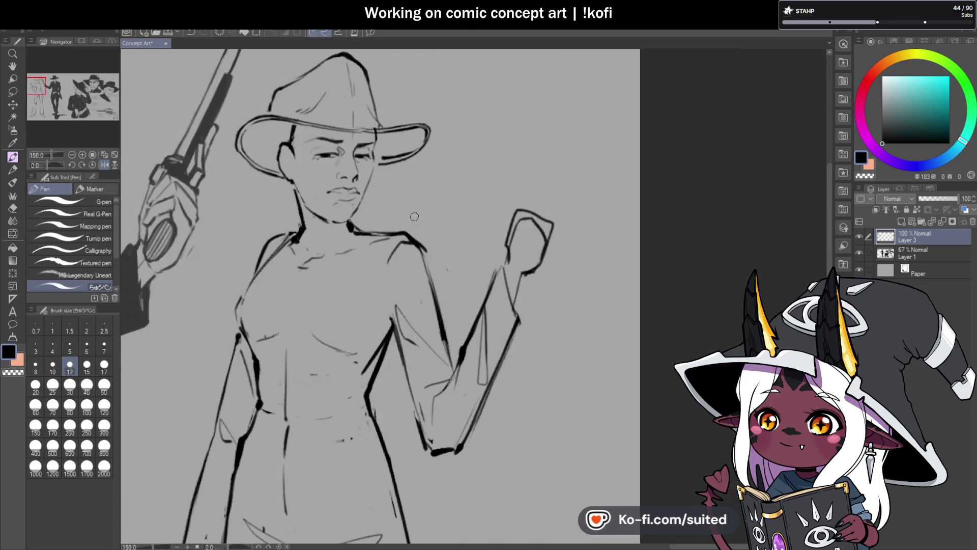
{"action": "scroll", "coordinate": [342, 206], "scroll_direction": "up", "scroll_amount": 3}
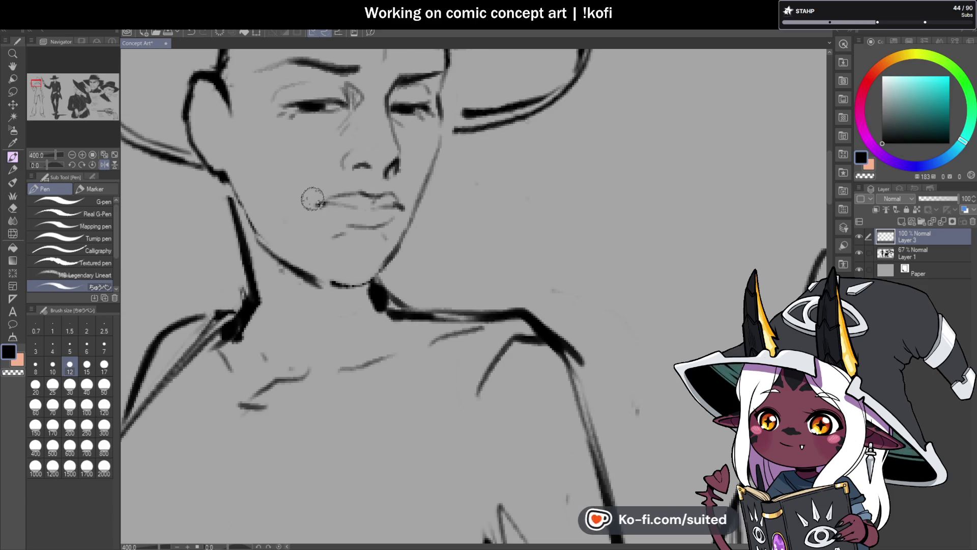
{"action": "scroll", "coordinate": [307, 249], "scroll_direction": "down", "scroll_amount": 3}
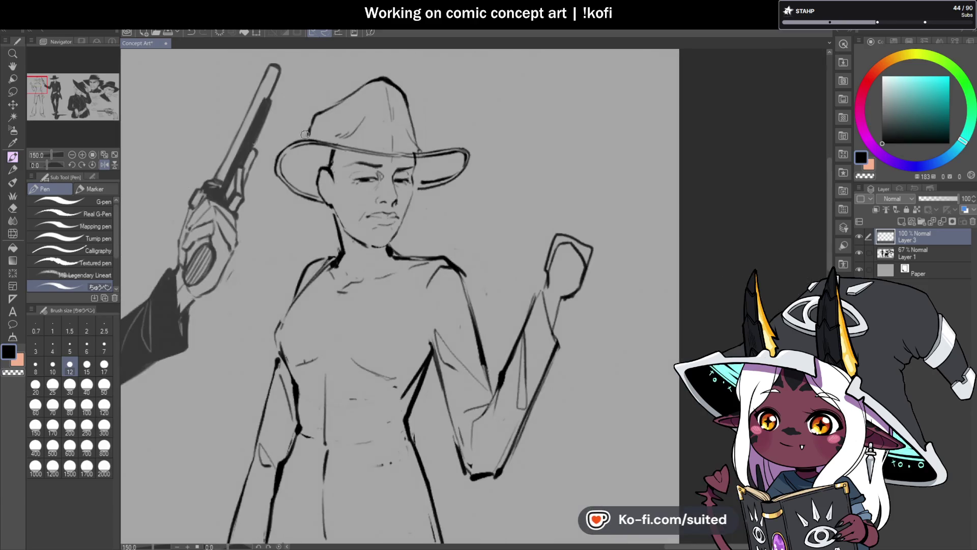
- Restore the normal view orientation and erase the stray hair and jaw strokes beside the ear
{"action": "left_click", "coordinate": [105, 164]}
{"action": "scroll", "coordinate": [498, 198], "scroll_direction": "up", "scroll_amount": 5}
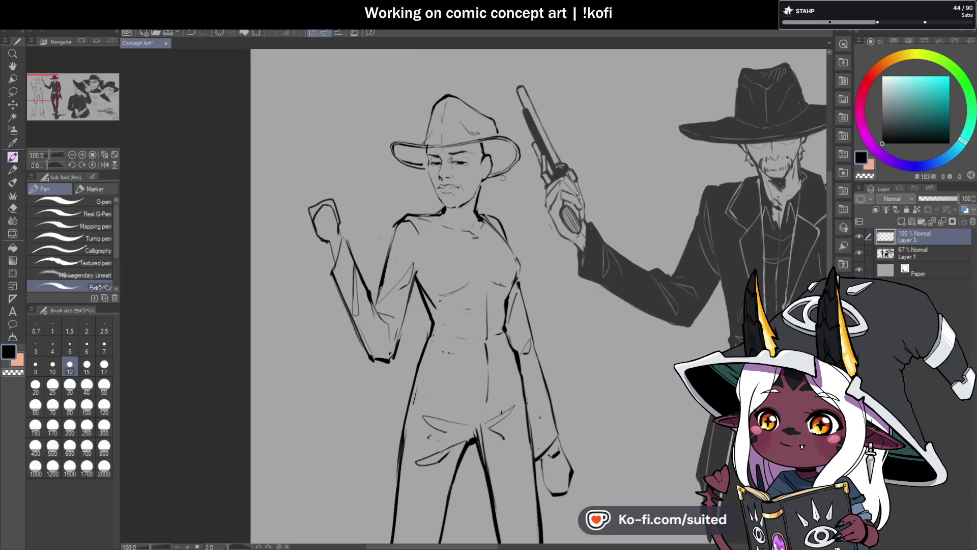
{"action": "mouse_move", "coordinate": [410, 145]}
{"action": "left_mouse_down"}
{"action": "mouse_move", "coordinate": [410, 104]}
{"action": "mouse_move", "coordinate": [426, 69]}
{"action": "left_mouse_up"}
{"action": "left_click_drag", "start_coordinate": [434, 141], "coordinate": [433, 204]}
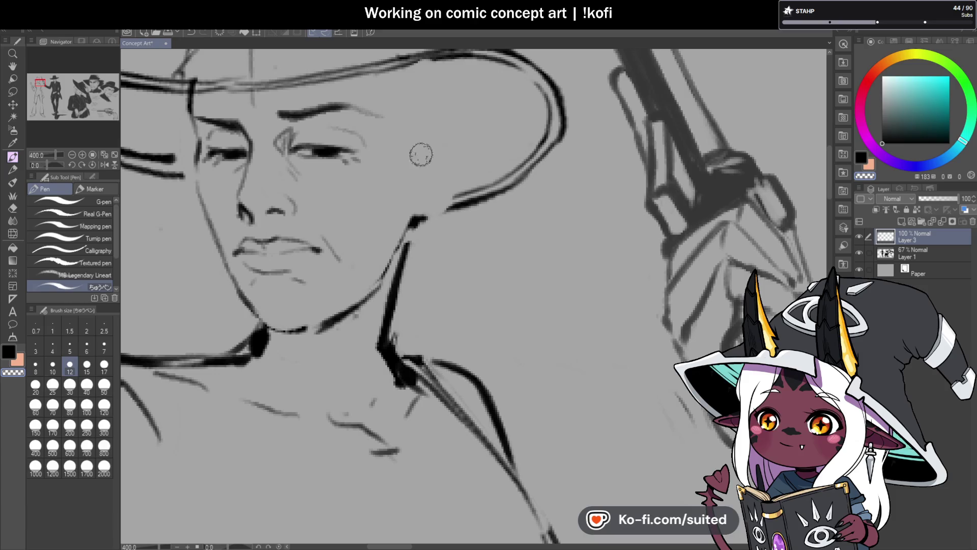
{"action": "scroll", "coordinate": [343, 148], "scroll_direction": "down", "scroll_amount": 4}
{"action": "scroll", "coordinate": [481, 201], "scroll_direction": "up", "scroll_amount": 2}
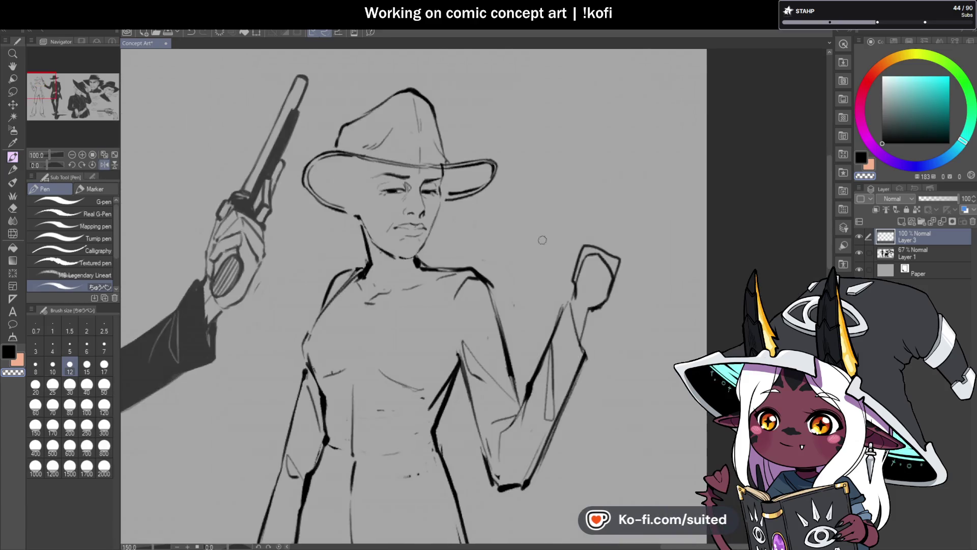
- Lasso the cowboy's head, rotate it slightly and nudge it right, then deselect
{"action": "key", "text": "m"}
{"action": "mouse_move", "coordinate": [479, 56]}
{"action": "left_mouse_down"}
{"action": "mouse_move", "coordinate": [521, 152]}
{"action": "mouse_move", "coordinate": [398, 263]}
{"action": "left_mouse_up"}
{"action": "mouse_move", "coordinate": [240, 181]}
{"action": "left_mouse_down"}
{"action": "mouse_move", "coordinate": [326, 51]}
{"action": "mouse_move", "coordinate": [495, 70]}
{"action": "left_mouse_up"}
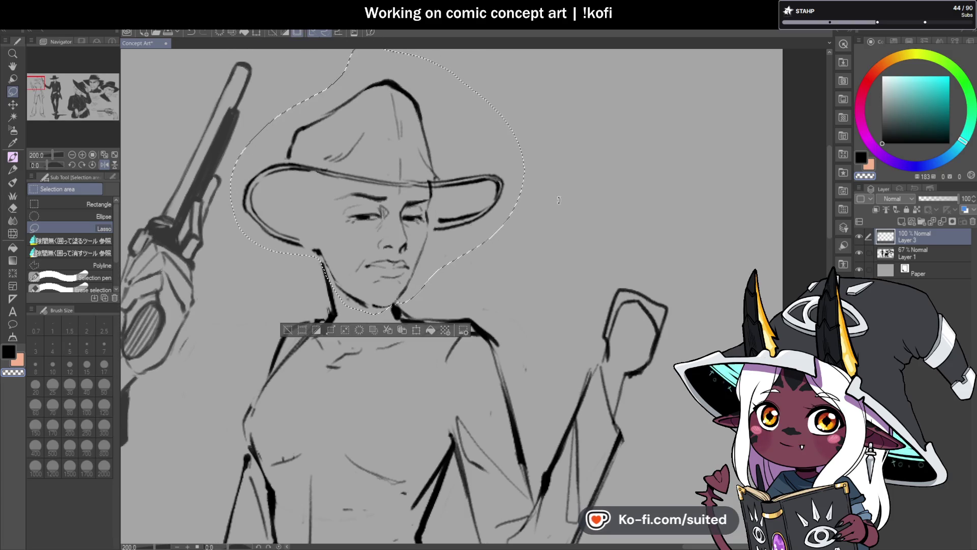
{"action": "key", "text": "ctrl+t"}
{"action": "left_click_drag", "start_coordinate": [547, 148], "coordinate": [538, 118]}
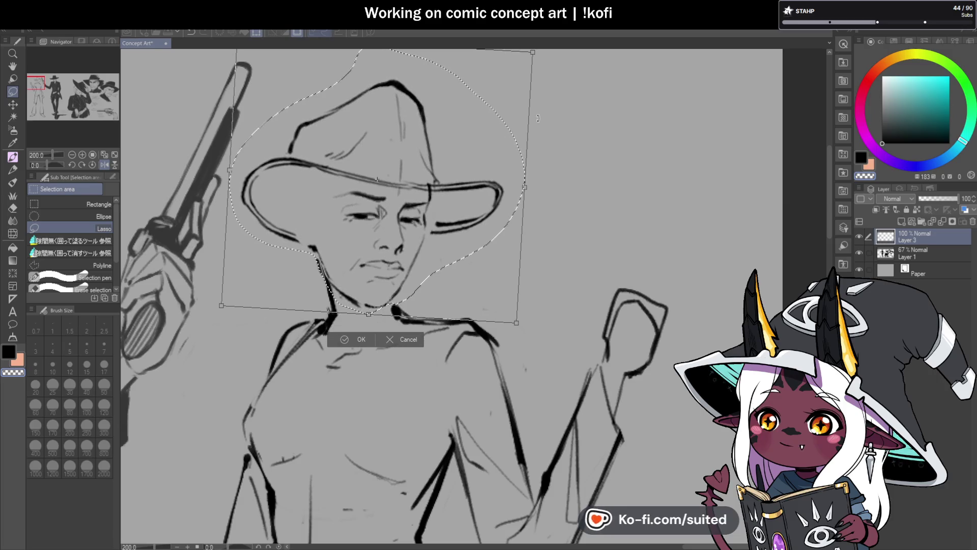
{"action": "left_click_drag", "start_coordinate": [380, 317], "coordinate": [383, 316]}
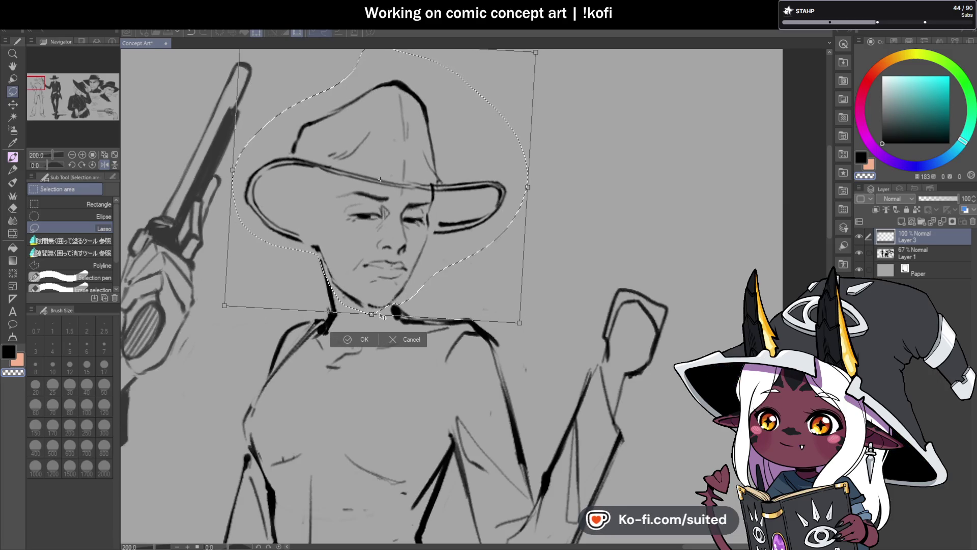
{"action": "key", "text": "Return"}
{"action": "key", "text": "ctrl+d"}
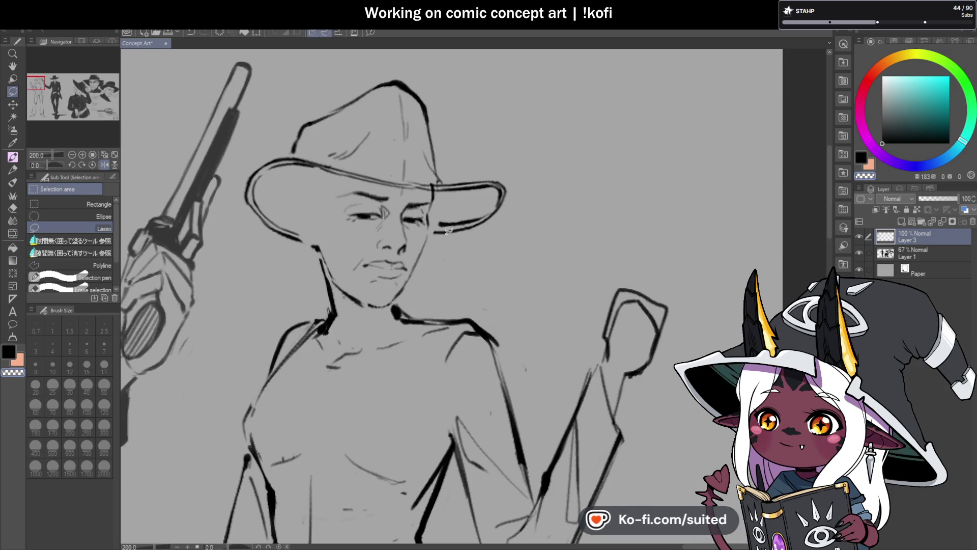
{"action": "key", "text": "p"}
- Redraw the right jawline and extend the left jaw into a thicker neck
{"action": "scroll", "coordinate": [387, 285], "scroll_direction": "down", "scroll_amount": 2}
{"action": "scroll", "coordinate": [367, 331], "scroll_direction": "up", "scroll_amount": 4}
{"action": "left_click_drag", "start_coordinate": [311, 234], "coordinate": [369, 274]}
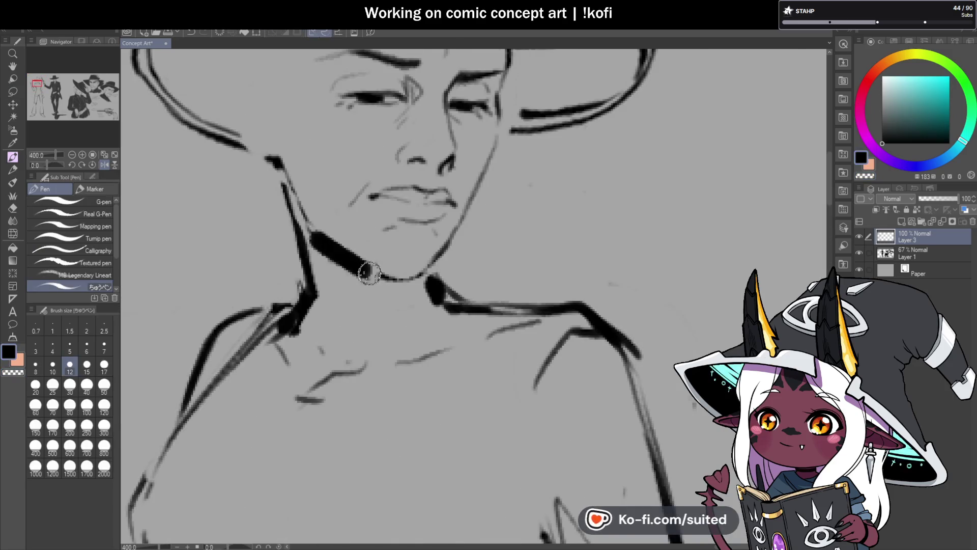
{"action": "key", "text": "ctrl+z"}
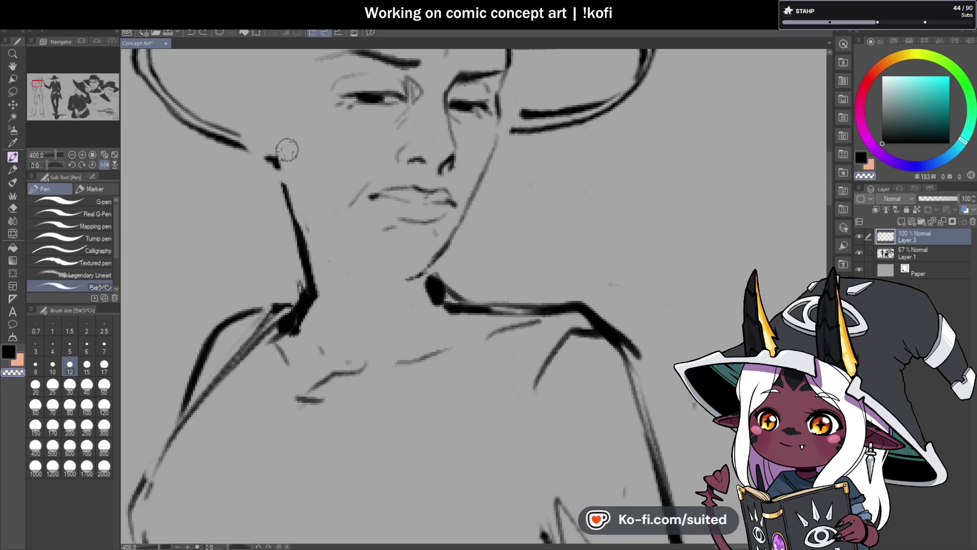
{"action": "left_click_drag", "start_coordinate": [407, 279], "coordinate": [447, 248]}
{"action": "left_click_drag", "start_coordinate": [465, 192], "coordinate": [432, 256]}
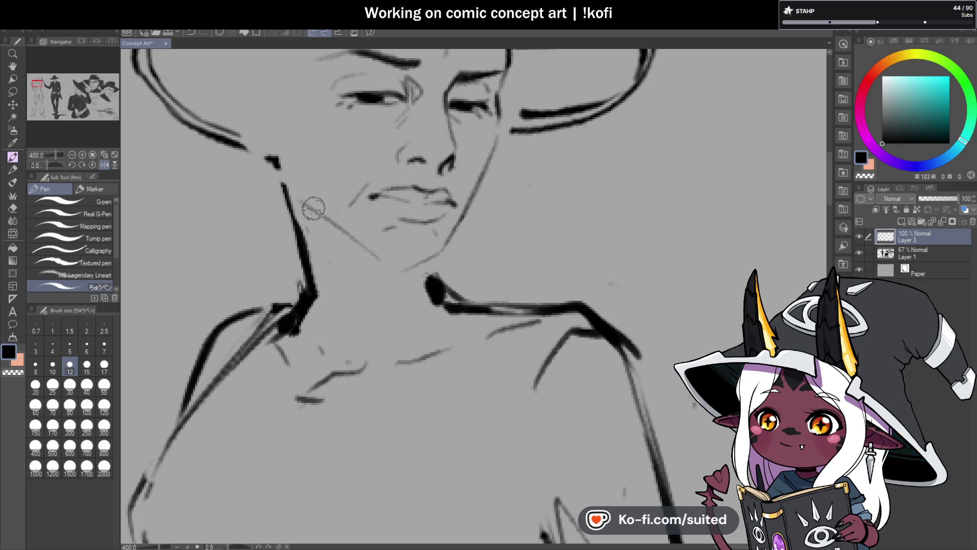
{"action": "mouse_move", "coordinate": [371, 262]}
{"action": "left_mouse_down"}
{"action": "mouse_move", "coordinate": [295, 211]}
{"action": "mouse_move", "coordinate": [279, 174]}
{"action": "left_mouse_up"}
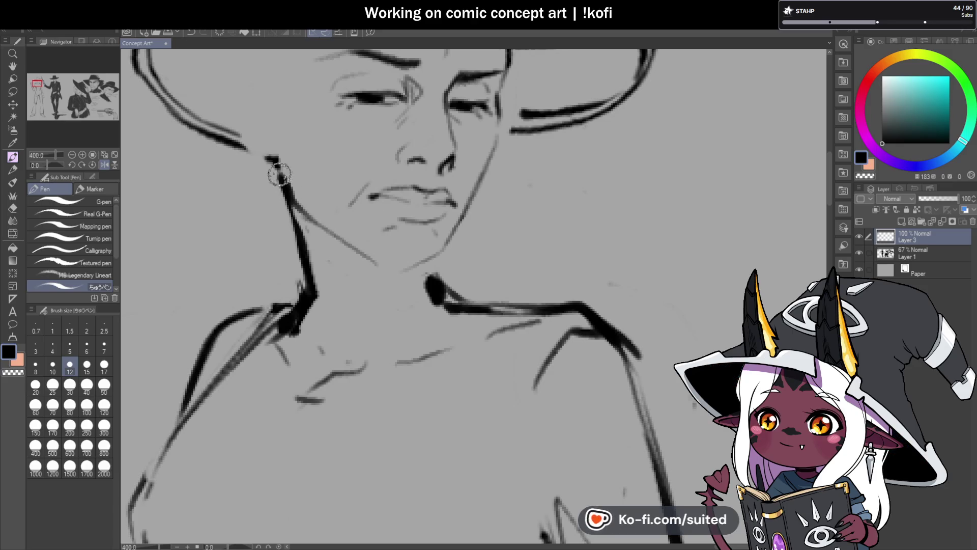
{"action": "scroll", "coordinate": [279, 174], "scroll_direction": "down", "scroll_amount": 5}
{"action": "scroll", "coordinate": [390, 241], "scroll_direction": "up", "scroll_amount": 5}
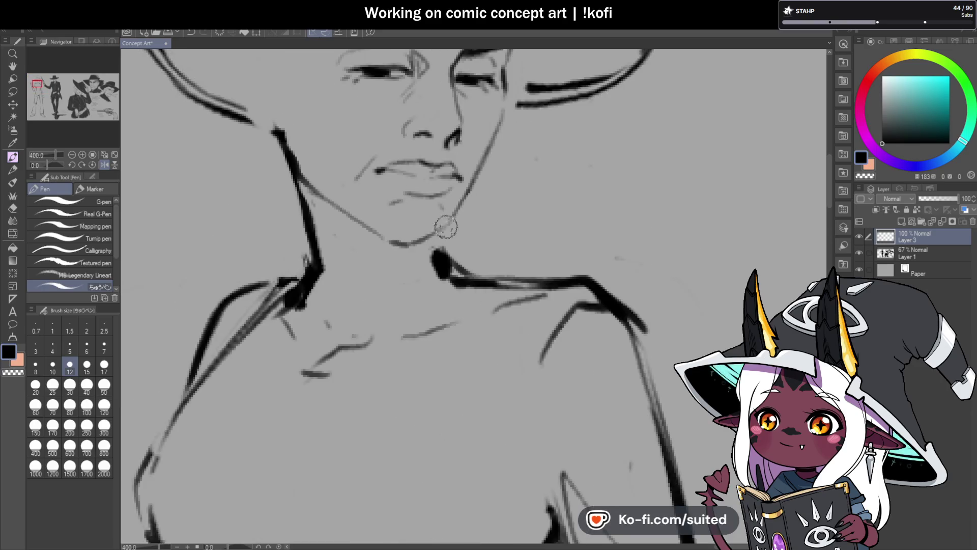
{"action": "mouse_move", "coordinate": [446, 227]}
{"action": "left_mouse_down"}
{"action": "mouse_move", "coordinate": [395, 236]}
{"action": "mouse_move", "coordinate": [405, 240]}
{"action": "left_mouse_up"}
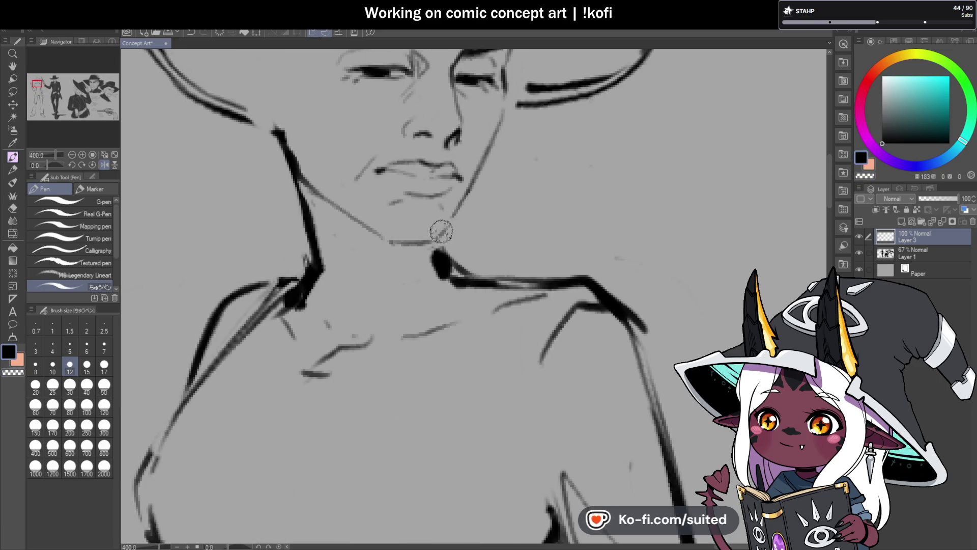
- Undo the old neck strokes and ink a new neck line downward
{"action": "scroll", "coordinate": [439, 229], "scroll_direction": "down", "scroll_amount": 4}
{"action": "scroll", "coordinate": [392, 203], "scroll_direction": "up", "scroll_amount": 1}
{"action": "scroll", "coordinate": [391, 202], "scroll_direction": "up", "scroll_amount": 3}
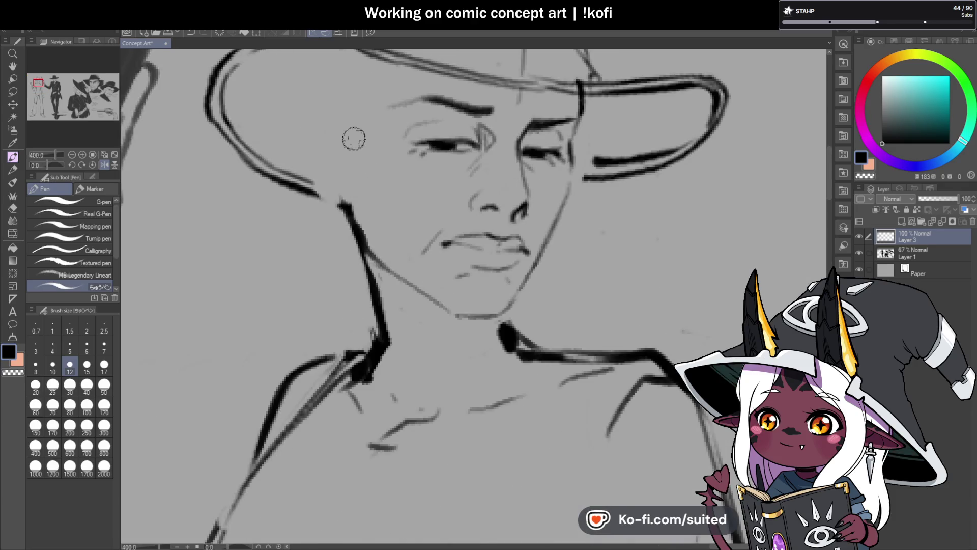
{"action": "scroll", "coordinate": [320, 161], "scroll_direction": "down", "scroll_amount": 5}
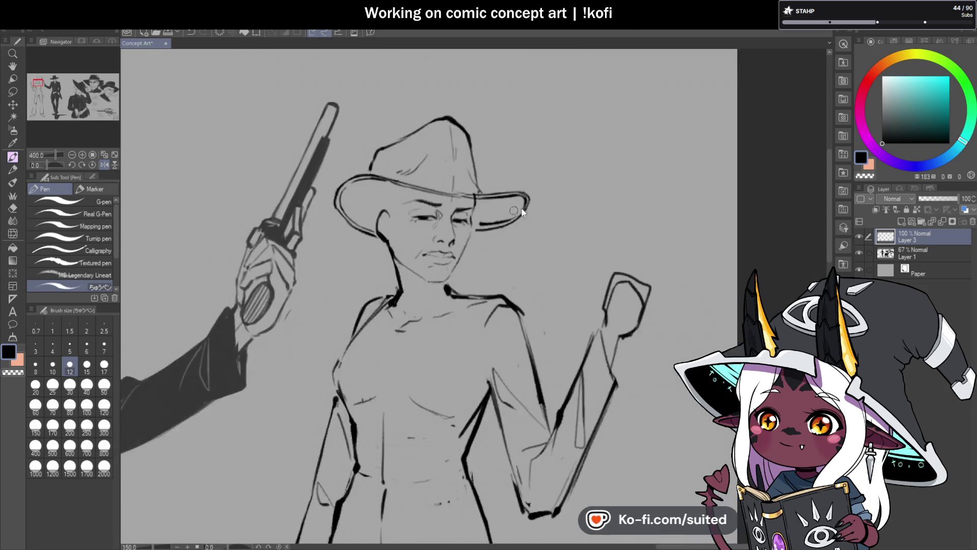
{"action": "scroll", "coordinate": [542, 264], "scroll_direction": "up", "scroll_amount": 3}
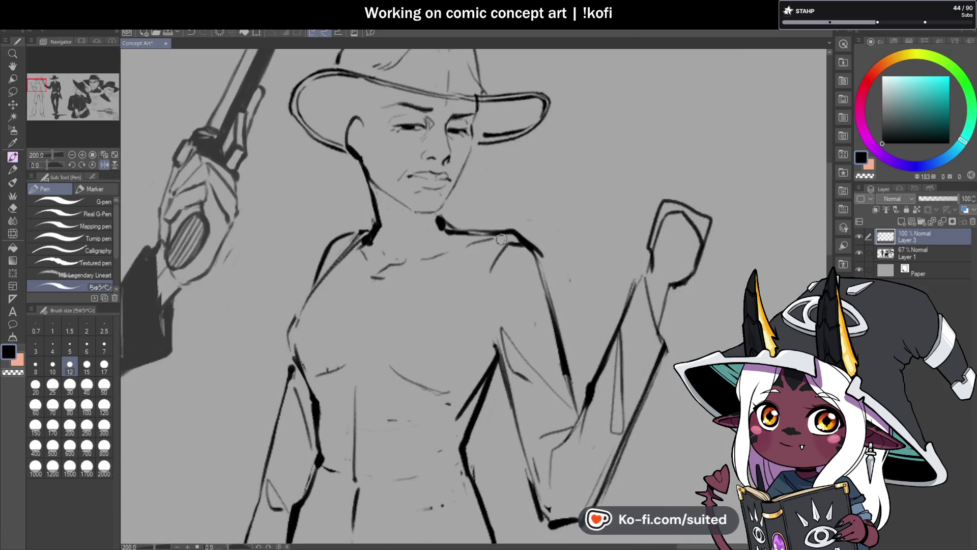
{"action": "scroll", "coordinate": [491, 170], "scroll_direction": "up", "scroll_amount": 2}
{"action": "key", "text": "ctrl+z"}
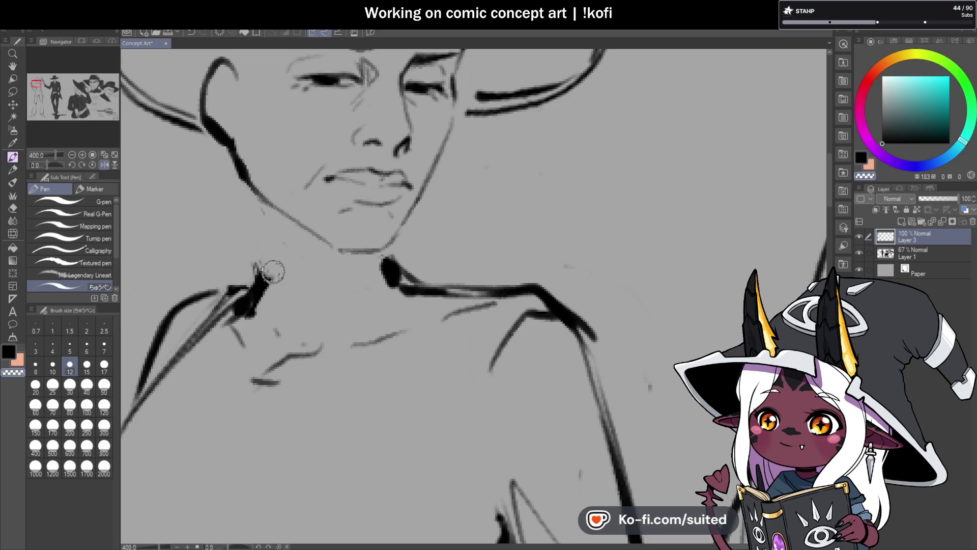
{"action": "key", "text": "ctrl+z"}
{"action": "left_click_drag", "start_coordinate": [247, 189], "coordinate": [256, 298]}
- Mirror the view to check the face and darken the jaw from chin toward cheek
{"action": "scroll", "coordinate": [402, 233], "scroll_direction": "down", "scroll_amount": 4}
{"action": "scroll", "coordinate": [402, 234], "scroll_direction": "up", "scroll_amount": 2}
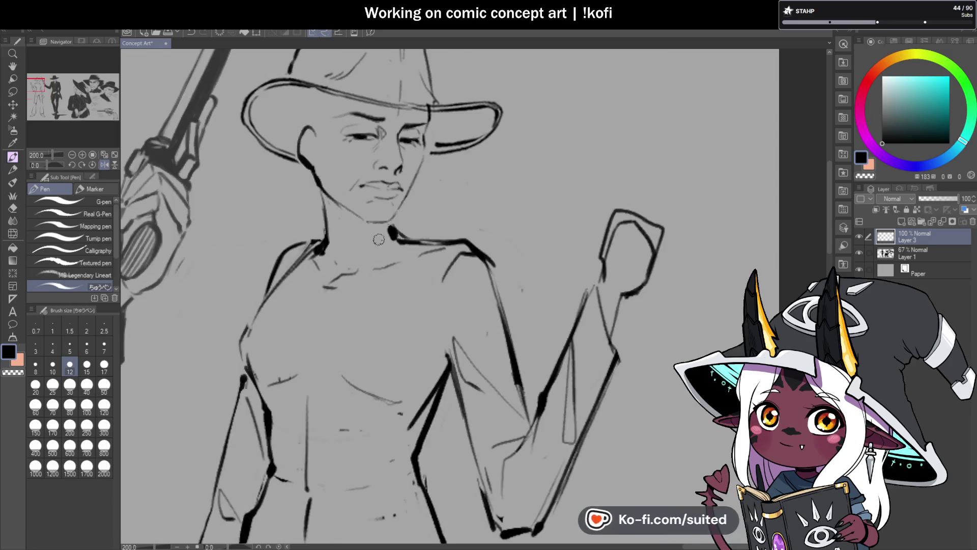
{"action": "scroll", "coordinate": [386, 209], "scroll_direction": "up", "scroll_amount": 2}
{"action": "scroll", "coordinate": [350, 268], "scroll_direction": "down", "scroll_amount": 4}
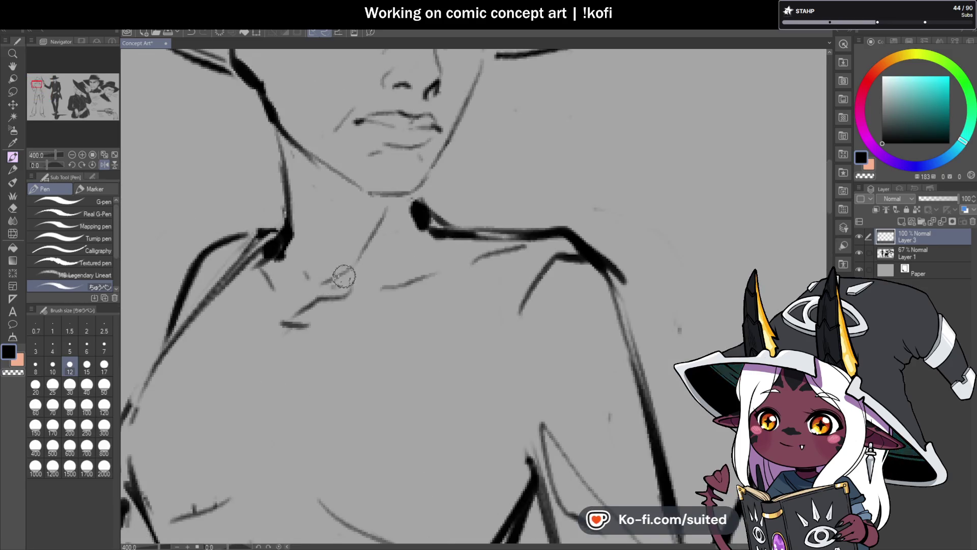
{"action": "key", "text": "h"}
{"action": "key", "text": "ctrl+minus"}
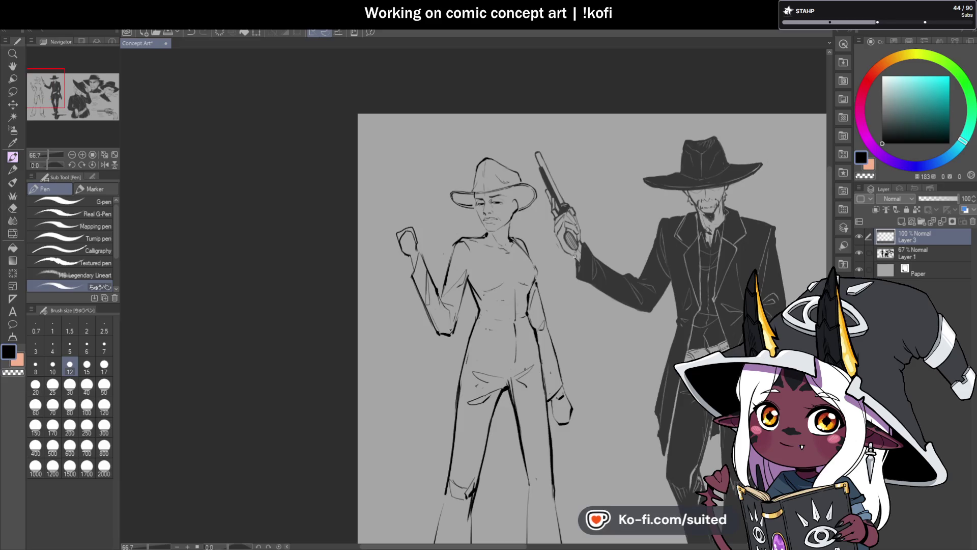
{"action": "scroll", "coordinate": [296, 216], "scroll_direction": "up", "scroll_amount": 3}
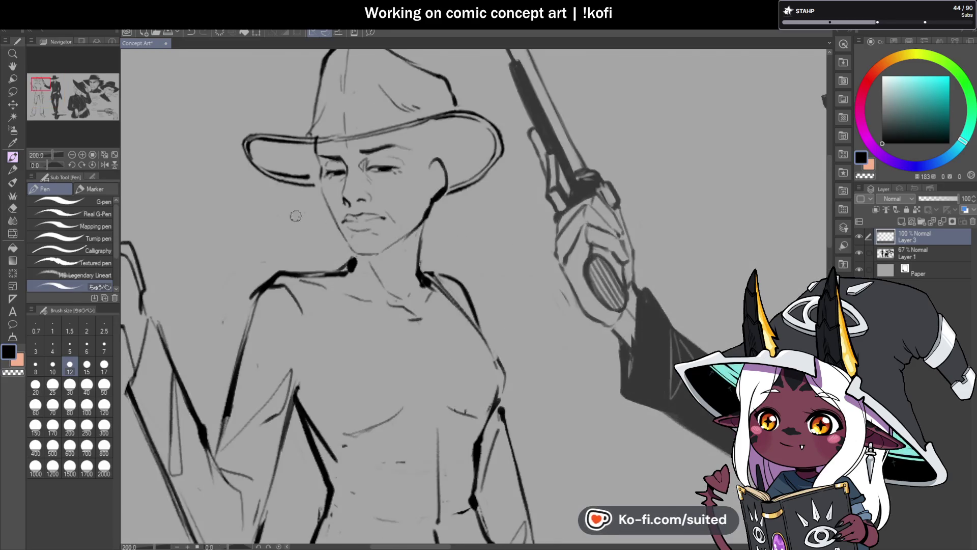
{"action": "left_click", "coordinate": [104, 165]}
{"action": "scroll", "coordinate": [472, 209], "scroll_direction": "up", "scroll_amount": 2}
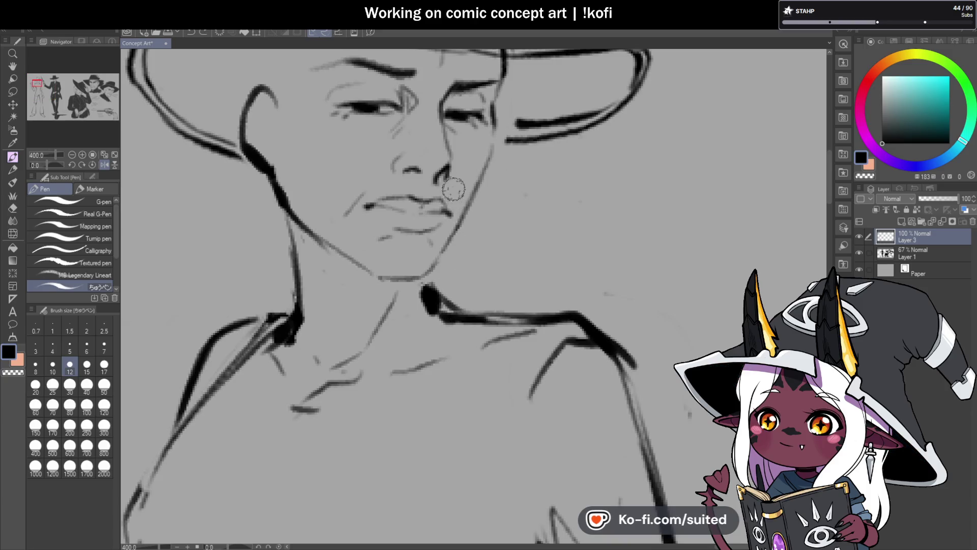
{"action": "scroll", "coordinate": [451, 287], "scroll_direction": "down", "scroll_amount": 4}
{"action": "scroll", "coordinate": [546, 238], "scroll_direction": "up", "scroll_amount": 2}
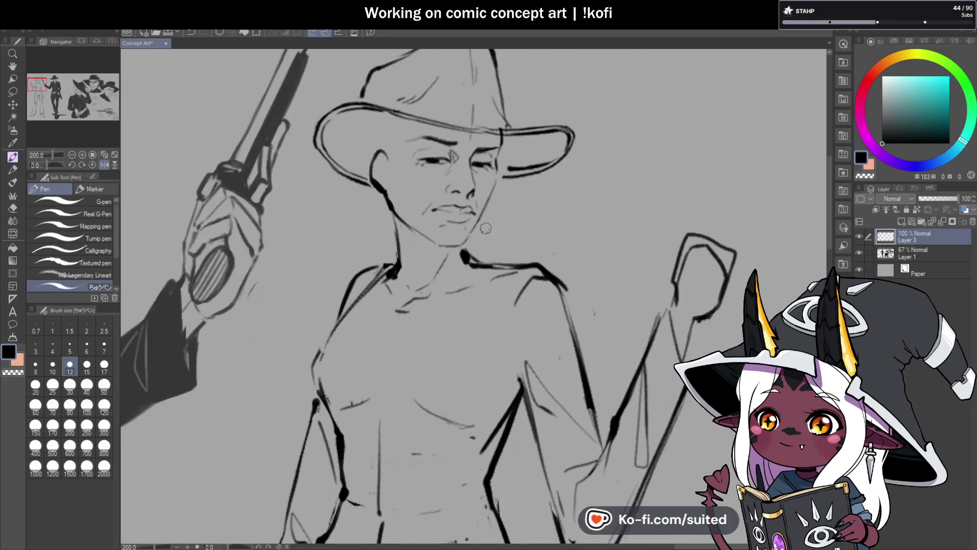
{"action": "scroll", "coordinate": [493, 250], "scroll_direction": "up", "scroll_amount": 2}
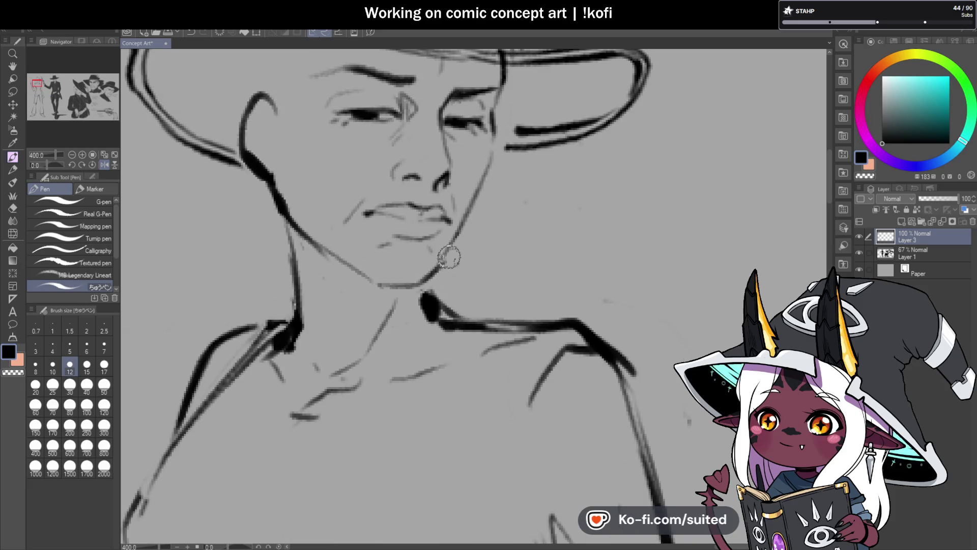
{"action": "left_click_drag", "start_coordinate": [462, 230], "coordinate": [471, 194]}
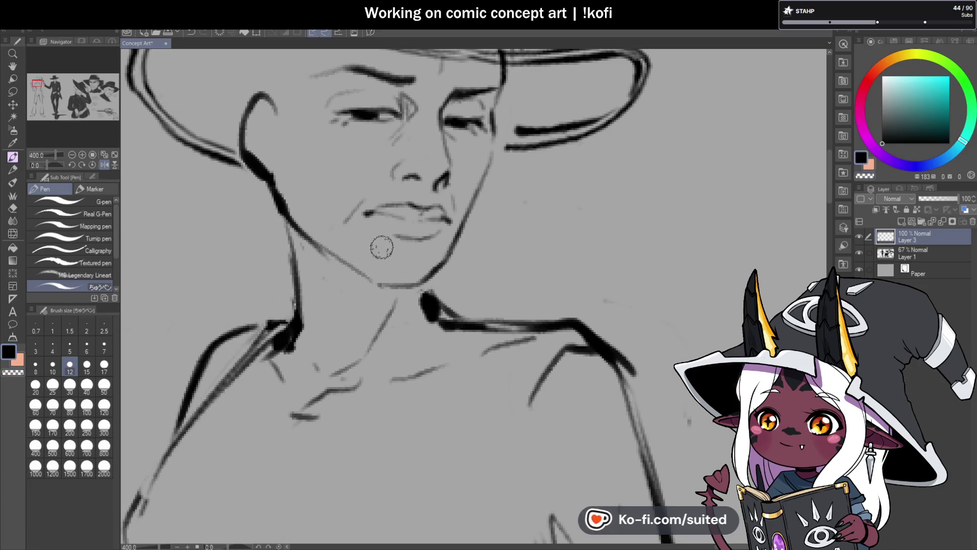
- Discard stray hat-brim strokes and draw hair strands across the forehead and face
{"action": "scroll", "coordinate": [459, 257], "scroll_direction": "down", "scroll_amount": 3}
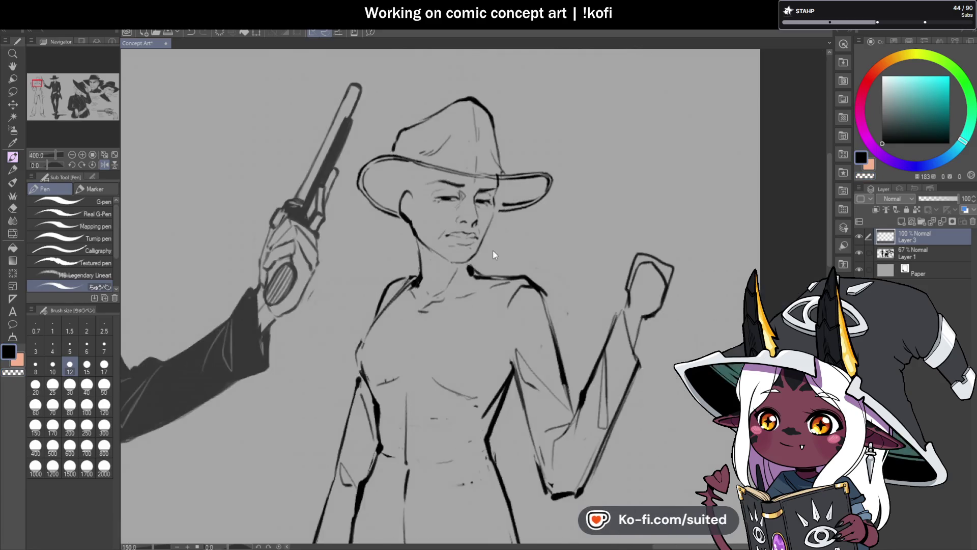
{"action": "scroll", "coordinate": [490, 251], "scroll_direction": "up", "scroll_amount": 2}
{"action": "scroll", "coordinate": [500, 184], "scroll_direction": "down", "scroll_amount": 3}
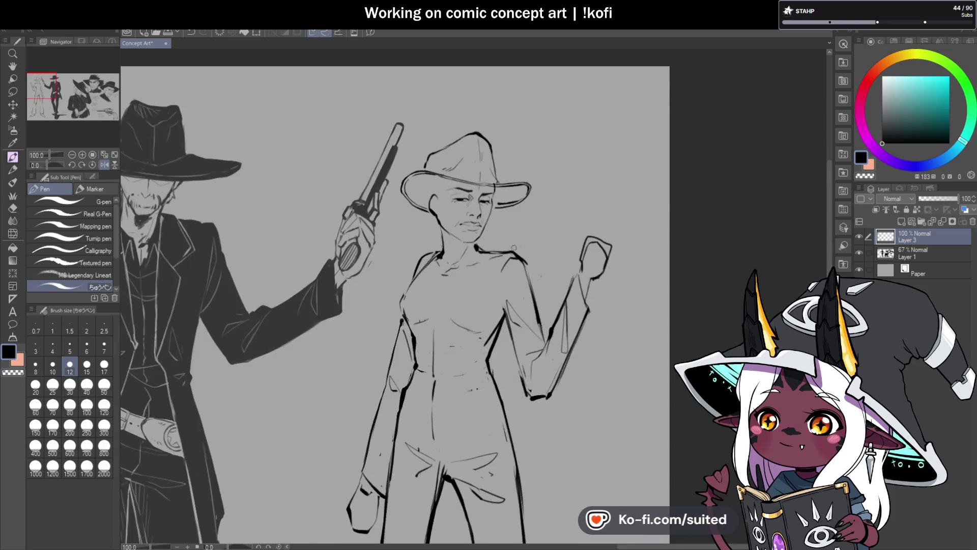
{"action": "scroll", "coordinate": [523, 269], "scroll_direction": "up", "scroll_amount": 3}
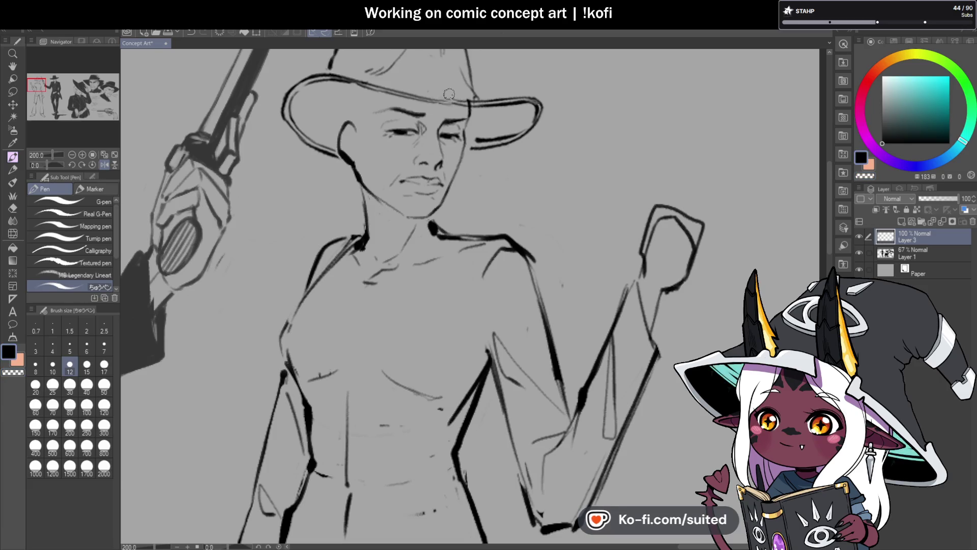
{"action": "scroll", "coordinate": [449, 94], "scroll_direction": "up", "scroll_amount": 3}
{"action": "mouse_move", "coordinate": [436, 97]}
{"action": "left_mouse_down"}
{"action": "mouse_move", "coordinate": [485, 143]}
{"action": "mouse_move", "coordinate": [450, 88]}
{"action": "left_mouse_up"}
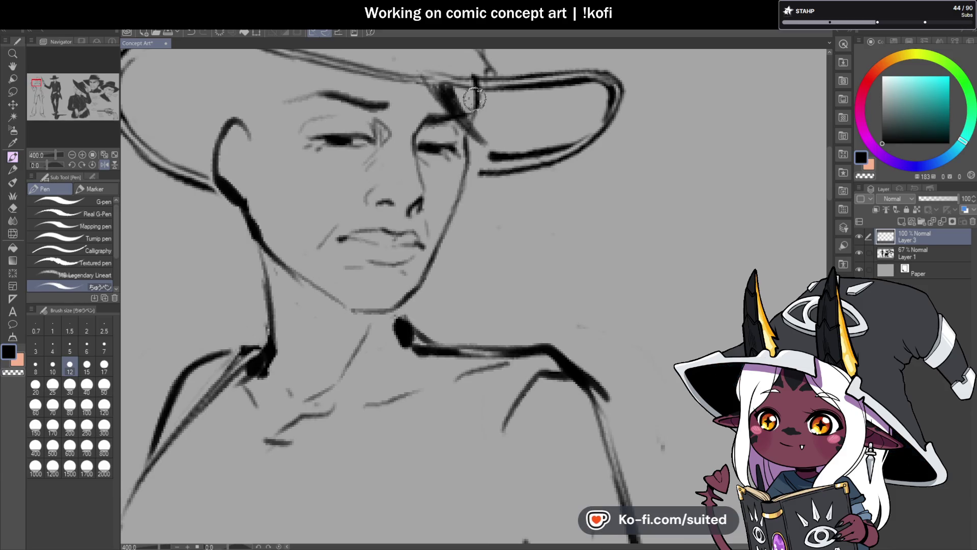
{"action": "scroll", "coordinate": [495, 123], "scroll_direction": "down", "scroll_amount": 3}
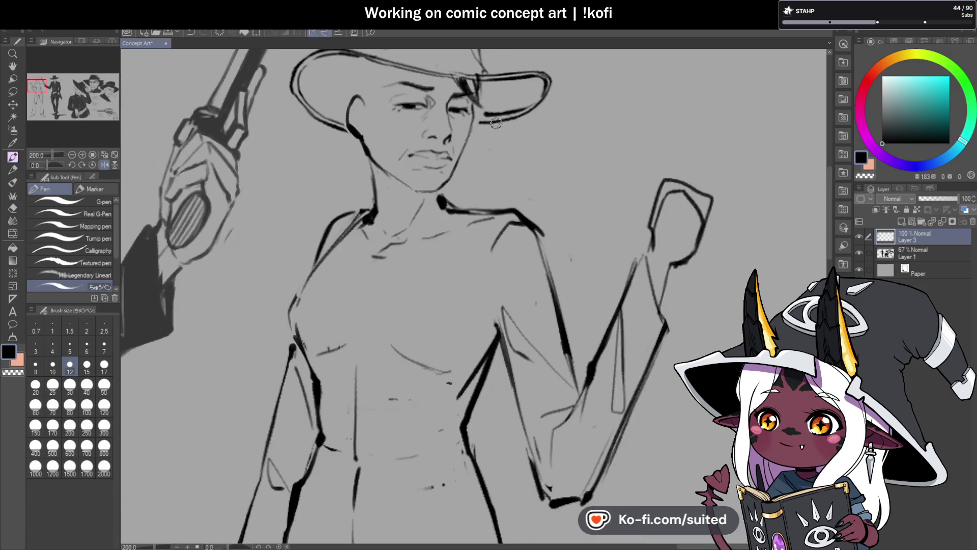
{"action": "key", "text": "ctrl+z"}
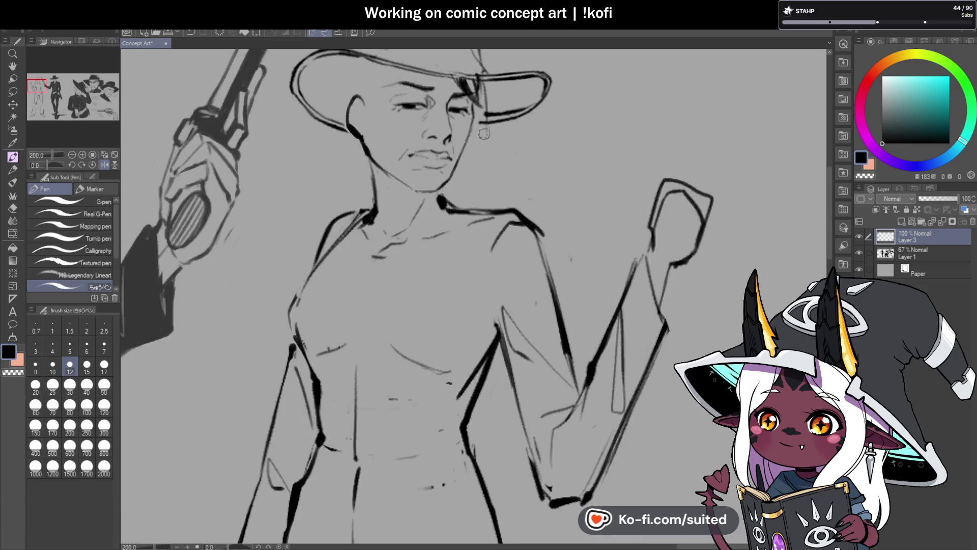
{"action": "key", "text": "ctrl+z"}
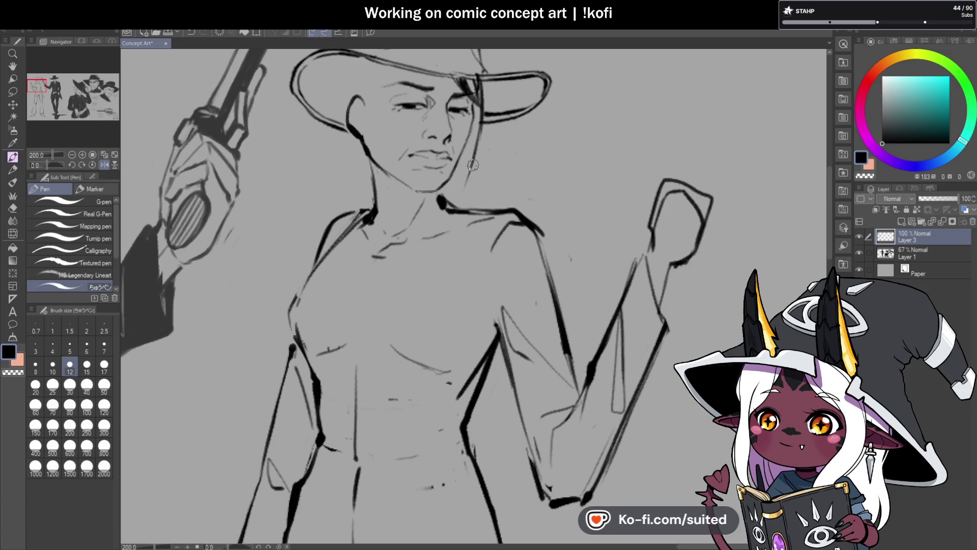
{"action": "scroll", "coordinate": [456, 223], "scroll_direction": "down", "scroll_amount": 3}
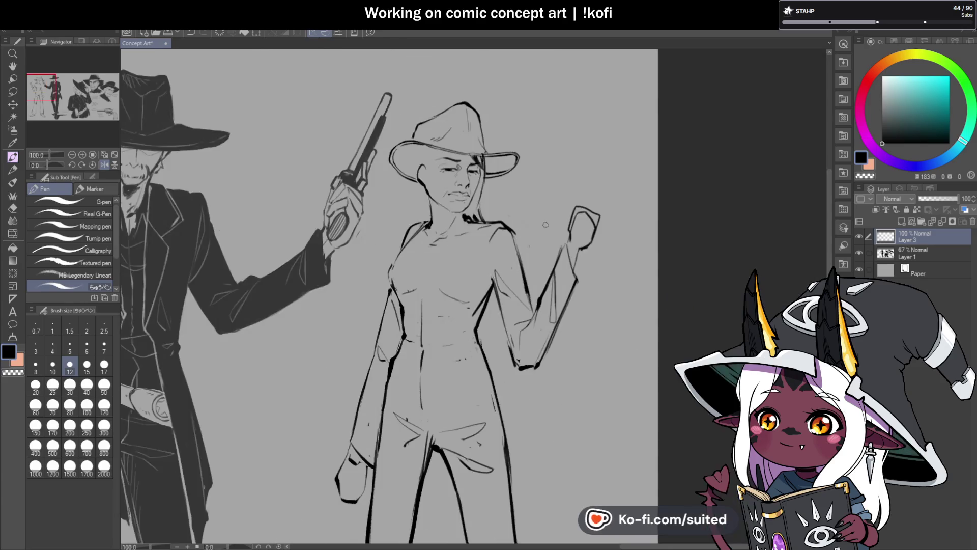
{"action": "scroll", "coordinate": [483, 206], "scroll_direction": "up", "scroll_amount": 3}
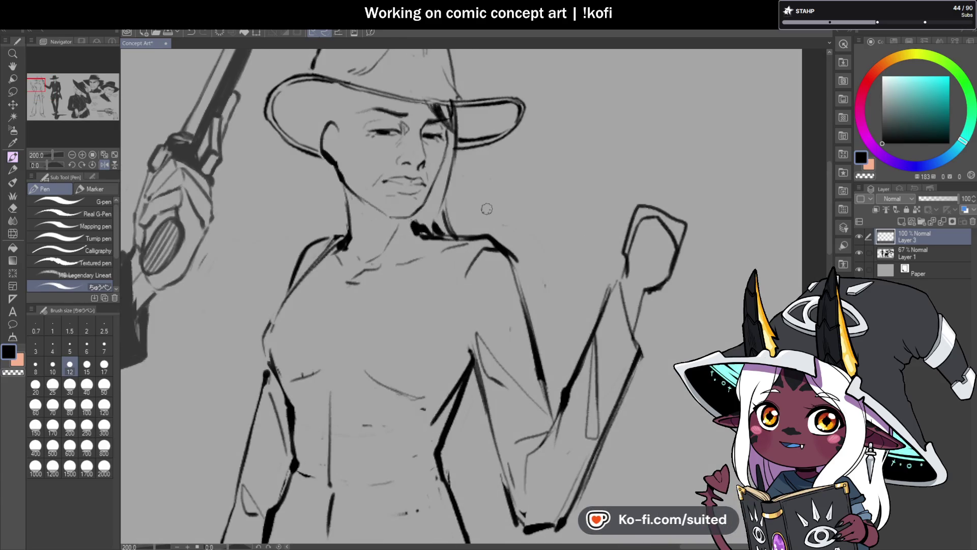
{"action": "mouse_move", "coordinate": [382, 95]}
{"action": "left_mouse_down"}
{"action": "mouse_move", "coordinate": [344, 155]}
{"action": "mouse_move", "coordinate": [297, 189]}
{"action": "mouse_move", "coordinate": [334, 159]}
{"action": "left_mouse_up"}
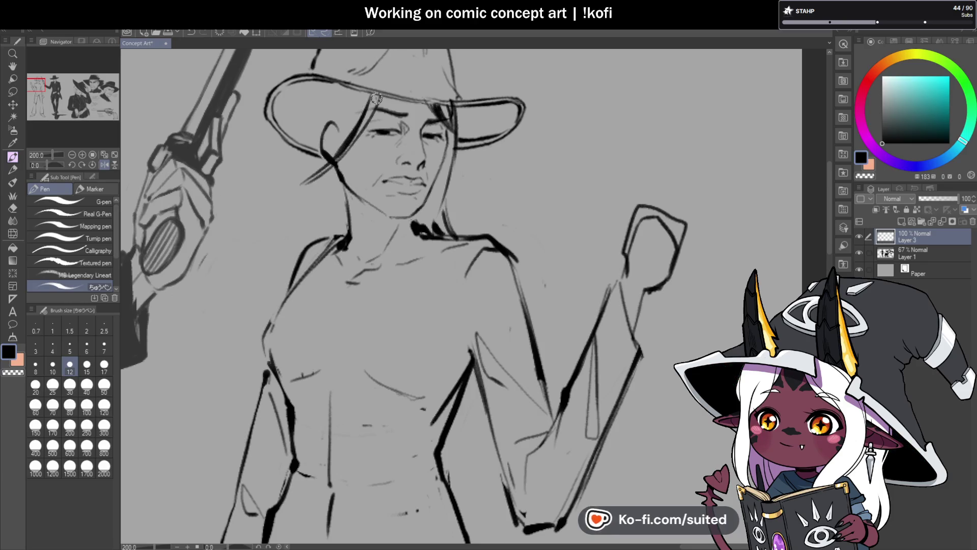
- Add more hair strands falling over the face
{"action": "left_click_drag", "start_coordinate": [381, 92], "coordinate": [337, 161]}
{"action": "scroll", "coordinate": [431, 217], "scroll_direction": "down", "scroll_amount": 1}
{"action": "scroll", "coordinate": [431, 217], "scroll_direction": "down", "scroll_amount": 1}
{"action": "scroll", "coordinate": [443, 215], "scroll_direction": "up", "scroll_amount": 3}
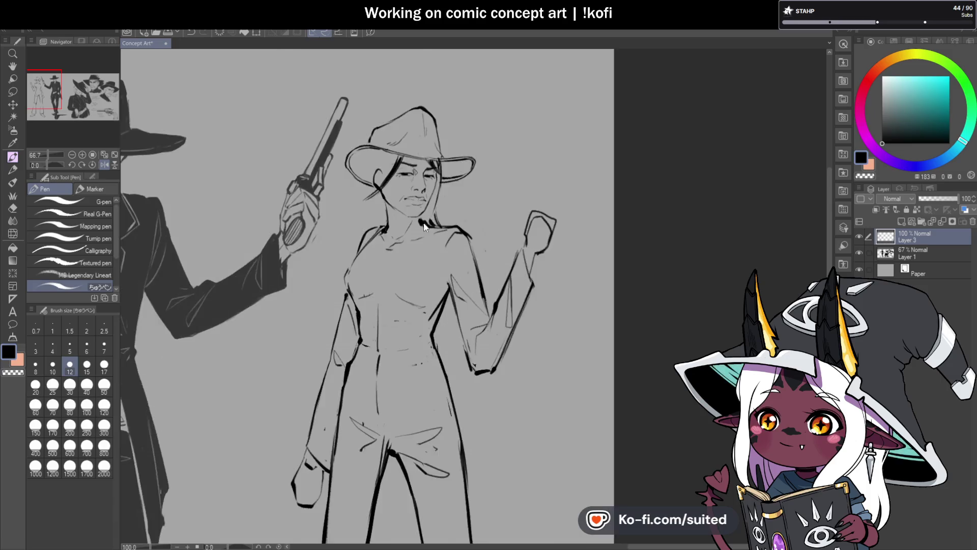
{"action": "scroll", "coordinate": [446, 215], "scroll_direction": "up", "scroll_amount": 2}
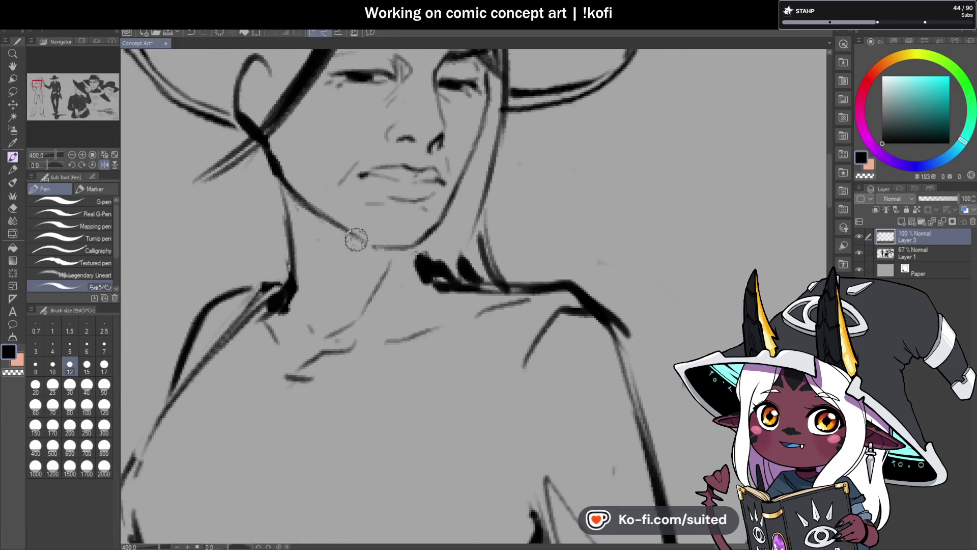
{"action": "scroll", "coordinate": [486, 246], "scroll_direction": "down", "scroll_amount": 4}
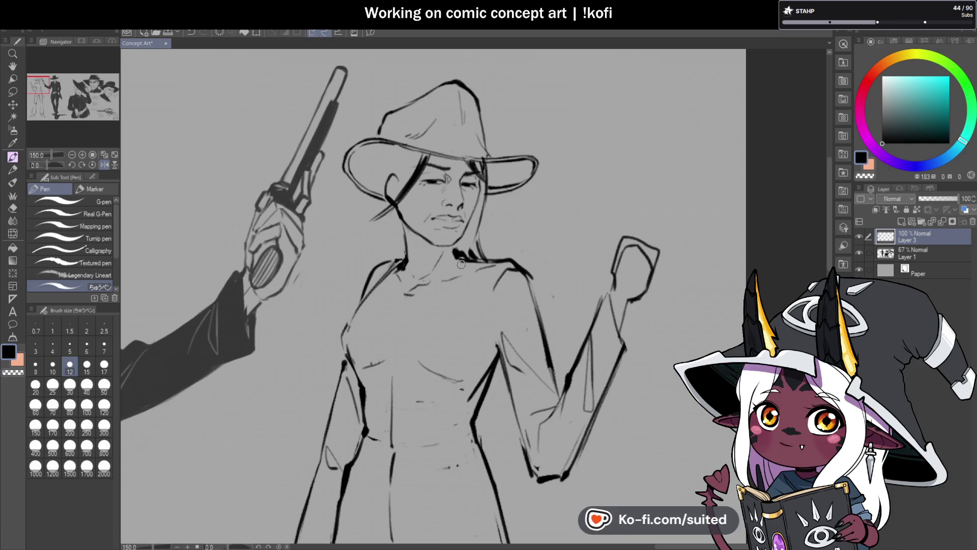
{"action": "scroll", "coordinate": [485, 173], "scroll_direction": "up", "scroll_amount": 2}
- Ink a hair line along the hat edge and a thick dark strand down the side of the face
{"action": "mouse_move", "coordinate": [482, 132]}
{"action": "left_mouse_down"}
{"action": "mouse_move", "coordinate": [481, 176]}
{"action": "mouse_move", "coordinate": [451, 239]}
{"action": "left_mouse_up"}
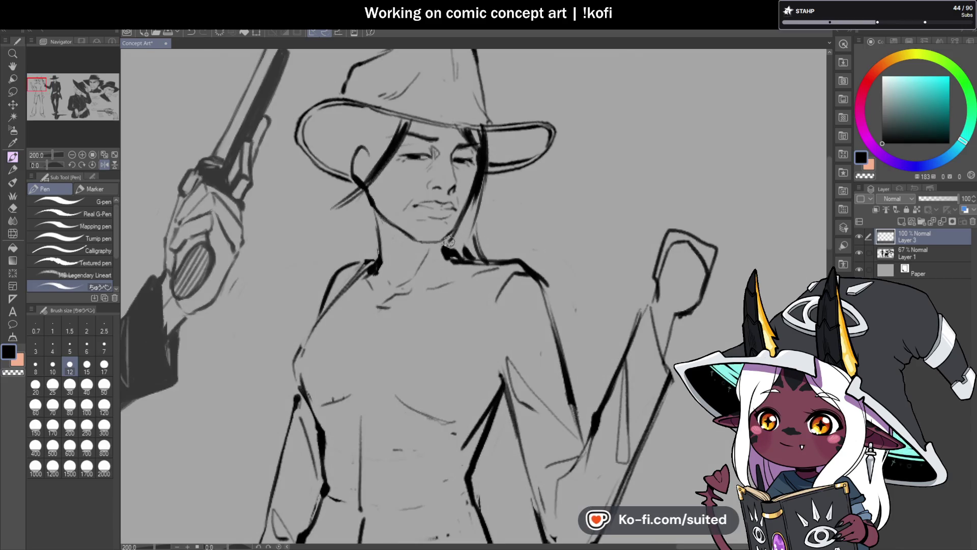
{"action": "left_click_drag", "start_coordinate": [484, 182], "coordinate": [470, 245]}
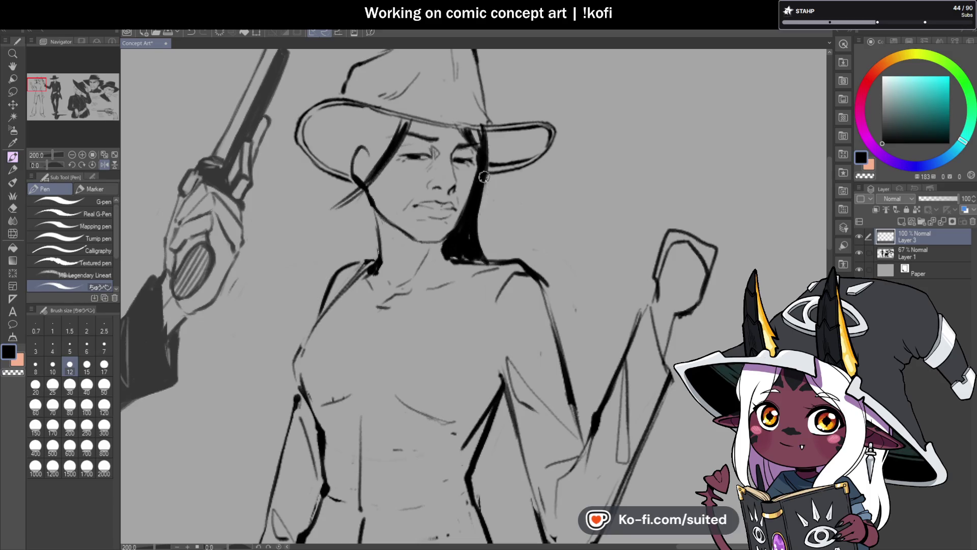
{"action": "left_click_drag", "start_coordinate": [481, 199], "coordinate": [491, 260]}
{"action": "scroll", "coordinate": [484, 194], "scroll_direction": "down", "scroll_amount": 5}
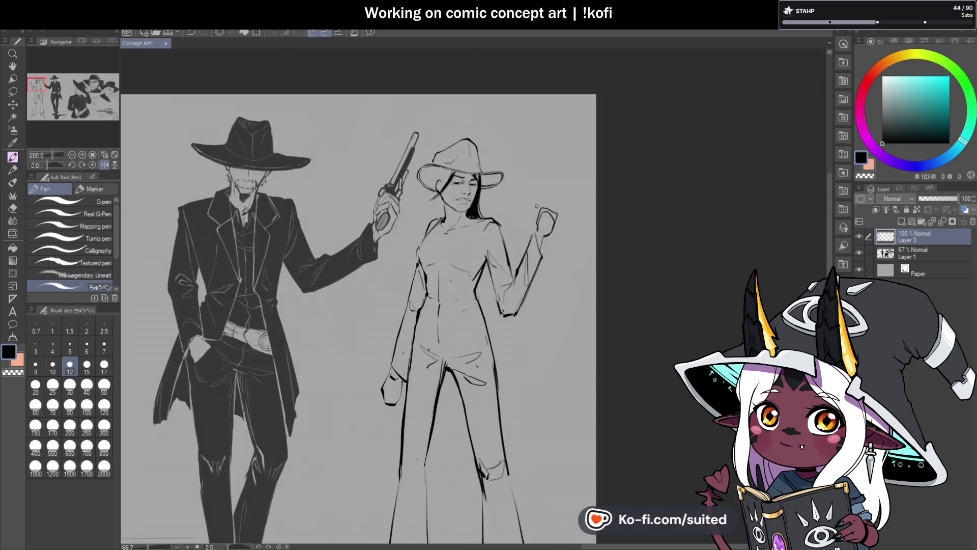
{"action": "scroll", "coordinate": [509, 196], "scroll_direction": "up", "scroll_amount": 4}
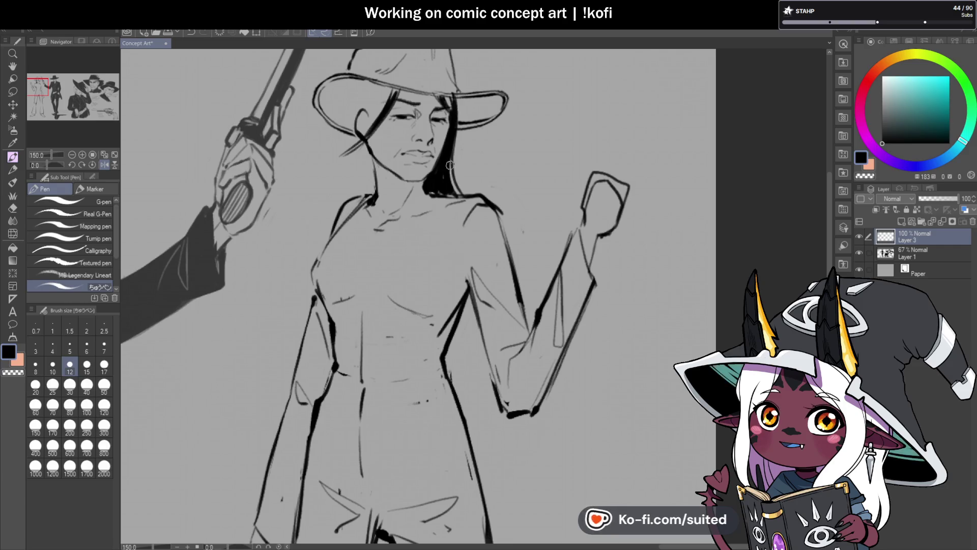
{"action": "scroll", "coordinate": [455, 149], "scroll_direction": "down", "scroll_amount": 4}
{"action": "scroll", "coordinate": [483, 151], "scroll_direction": "down", "scroll_amount": 1}
{"action": "scroll", "coordinate": [517, 194], "scroll_direction": "up", "scroll_amount": 1}
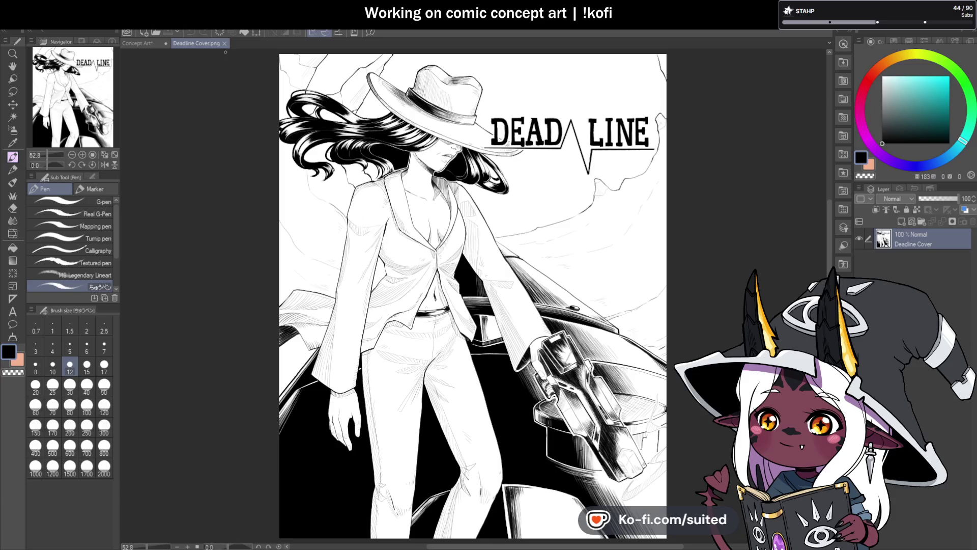
- Close the Deadline Cover.png reference and add a short stroke on the hat brim
{"action": "left_click", "coordinate": [224, 44]}
{"action": "scroll", "coordinate": [430, 128], "scroll_direction": "up", "scroll_amount": 4}
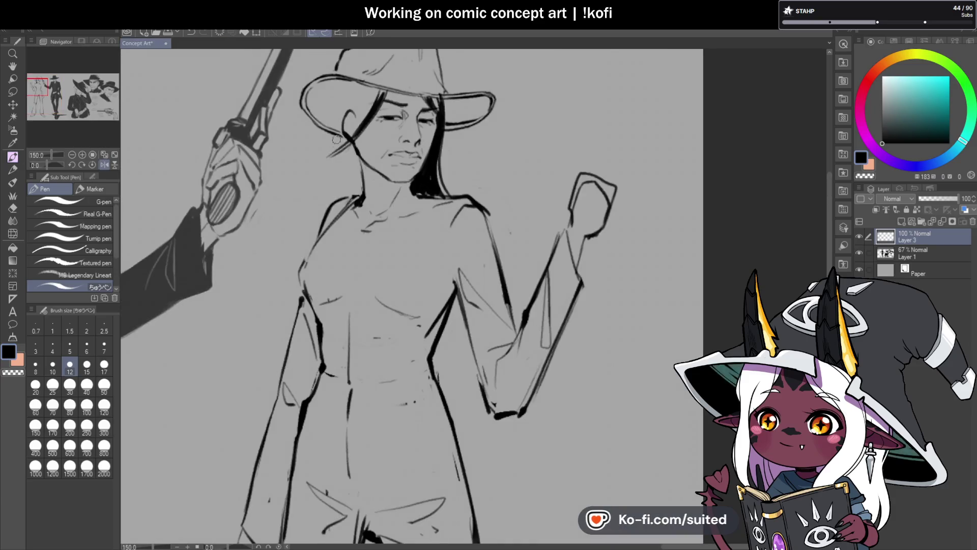
{"action": "left_click_drag", "start_coordinate": [341, 83], "coordinate": [338, 101]}
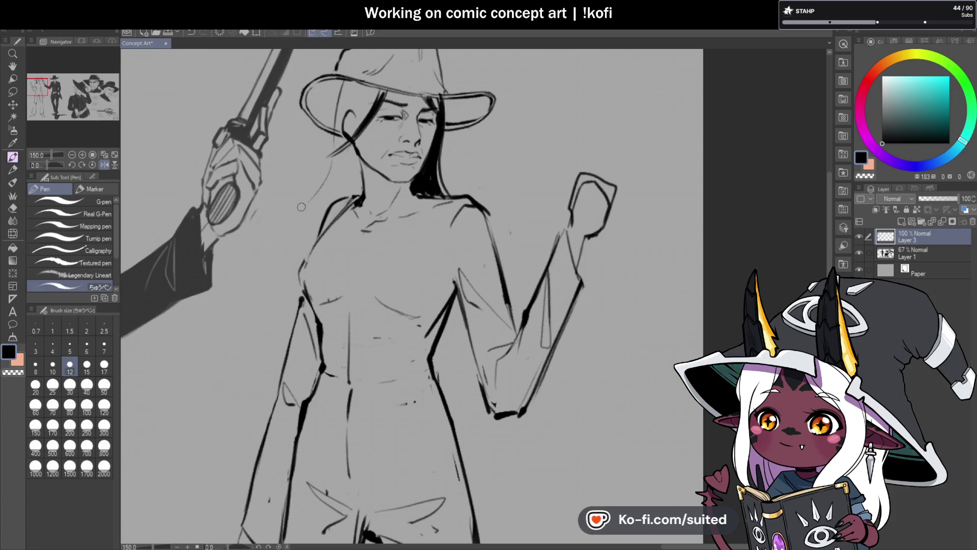
- Mirror the canvas view and ink thick hair strands down from under the hat brim
{"action": "scroll", "coordinate": [334, 191], "scroll_direction": "down", "scroll_amount": 4}
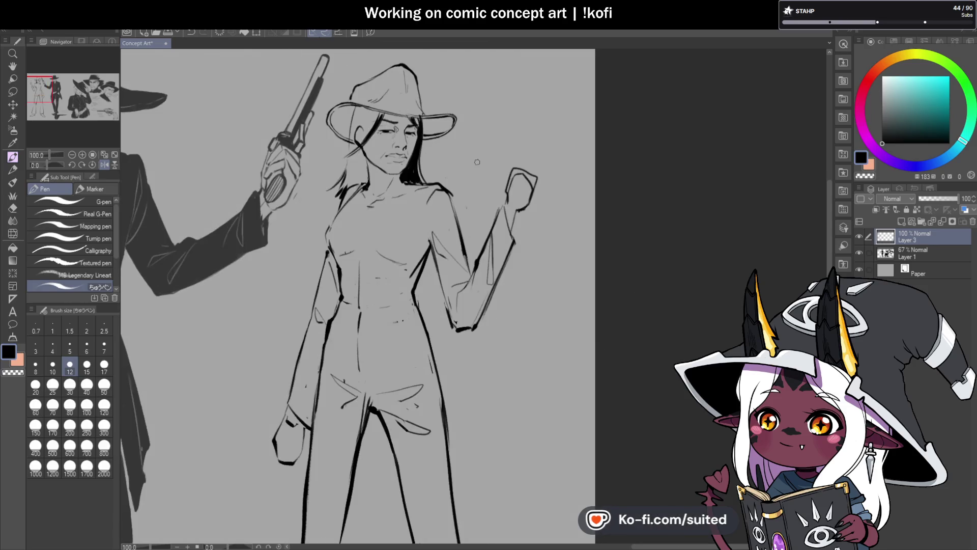
{"action": "scroll", "coordinate": [334, 155], "scroll_direction": "up", "scroll_amount": 4}
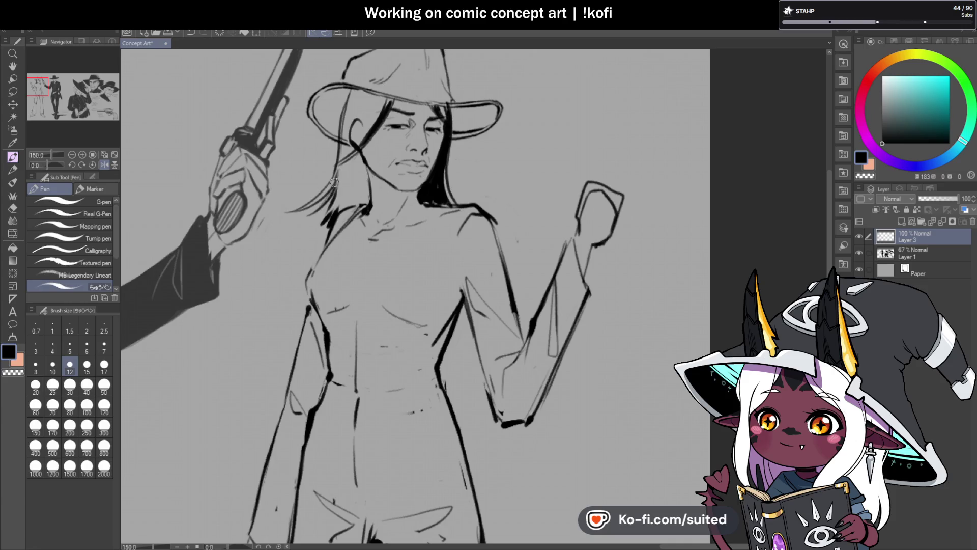
{"action": "scroll", "coordinate": [324, 223], "scroll_direction": "down", "scroll_amount": 3}
{"action": "left_click", "coordinate": [104, 165]}
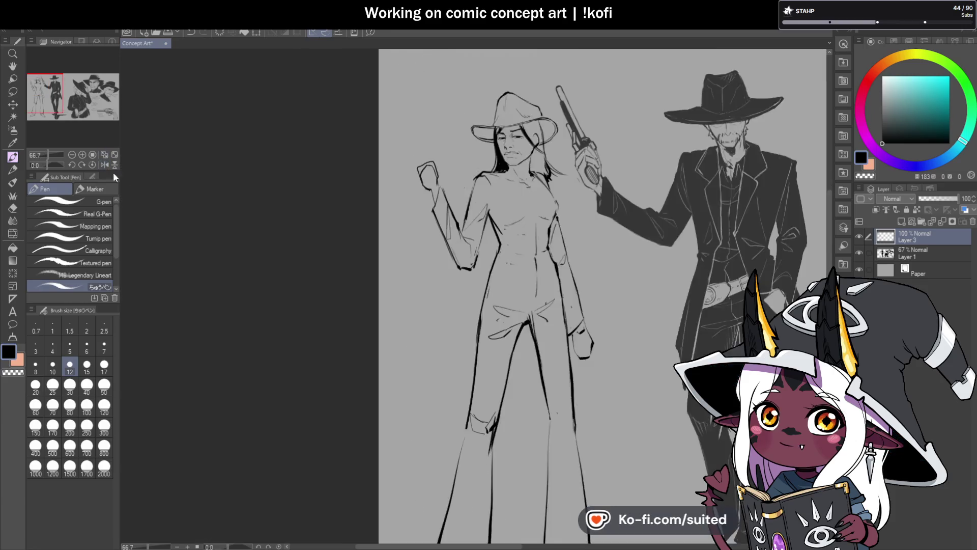
{"action": "scroll", "coordinate": [376, 105], "scroll_direction": "down", "scroll_amount": 1}
{"action": "scroll", "coordinate": [376, 105], "scroll_direction": "up", "scroll_amount": 6}
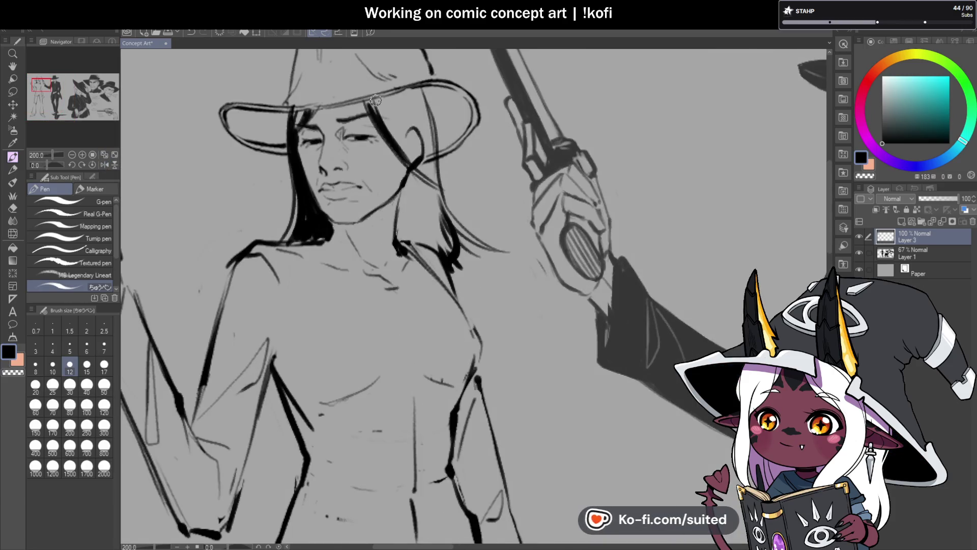
{"action": "left_click_drag", "start_coordinate": [374, 102], "coordinate": [441, 162]}
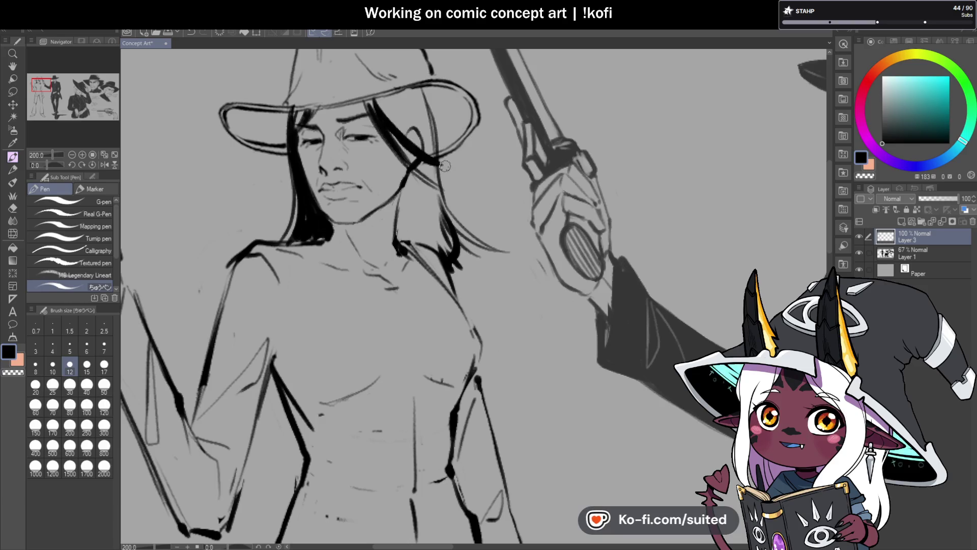
{"action": "scroll", "coordinate": [309, 109], "scroll_direction": "up", "scroll_amount": 2}
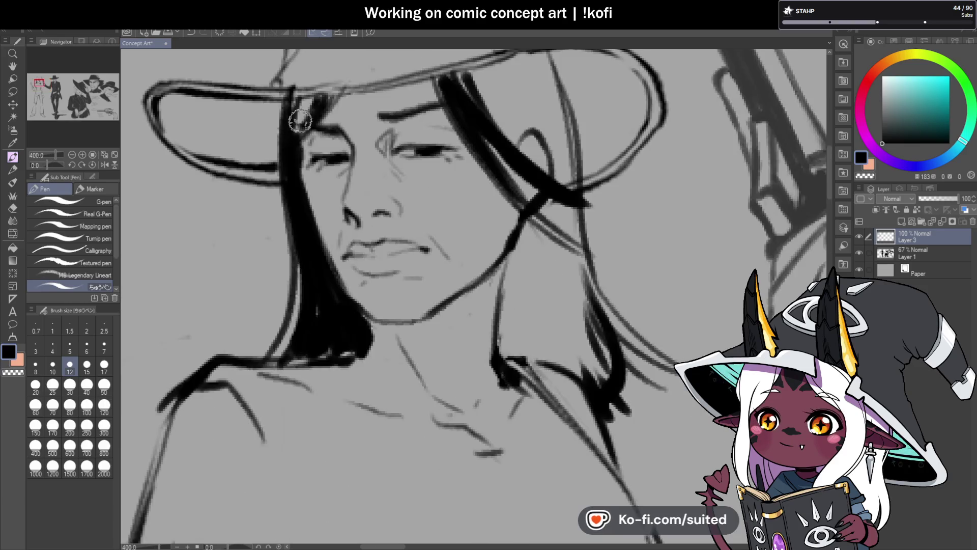
{"action": "left_click_drag", "start_coordinate": [309, 109], "coordinate": [297, 123]}
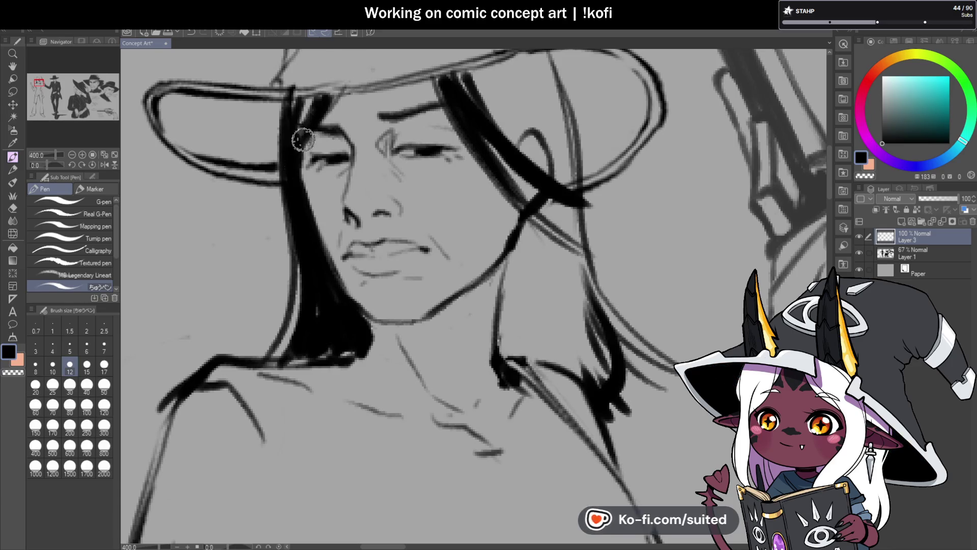
- Flip the view again and fill in more thick black strands through the woman's hair
{"action": "scroll", "coordinate": [303, 137], "scroll_direction": "down", "scroll_amount": 4}
{"action": "left_click", "coordinate": [105, 164]}
{"action": "scroll", "coordinate": [122, 178], "scroll_direction": "down", "scroll_amount": 1}
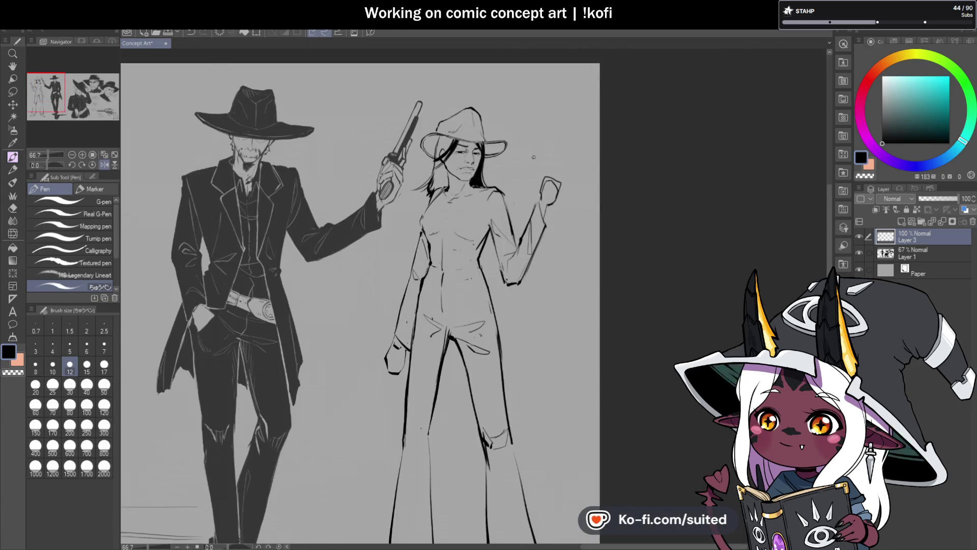
{"action": "scroll", "coordinate": [442, 124], "scroll_direction": "up", "scroll_amount": 3}
{"action": "left_click_drag", "start_coordinate": [414, 95], "coordinate": [398, 159]}
{"action": "mouse_move", "coordinate": [430, 129]}
{"action": "left_mouse_down"}
{"action": "mouse_move", "coordinate": [404, 151]}
{"action": "mouse_move", "coordinate": [436, 113]}
{"action": "mouse_move", "coordinate": [415, 99]}
{"action": "mouse_move", "coordinate": [396, 169]}
{"action": "mouse_move", "coordinate": [432, 226]}
{"action": "mouse_move", "coordinate": [384, 257]}
{"action": "mouse_move", "coordinate": [386, 195]}
{"action": "left_mouse_up"}
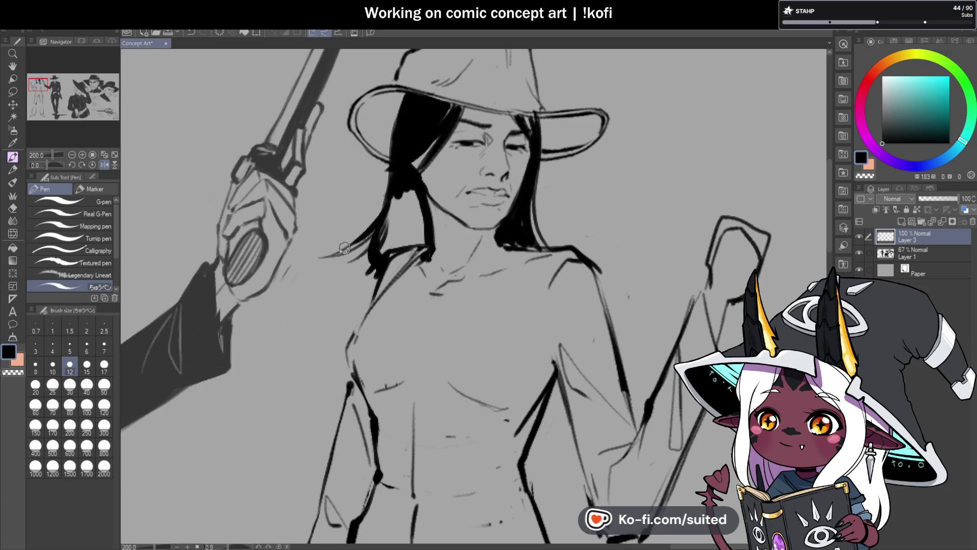
{"action": "left_click_drag", "start_coordinate": [385, 230], "coordinate": [413, 213]}
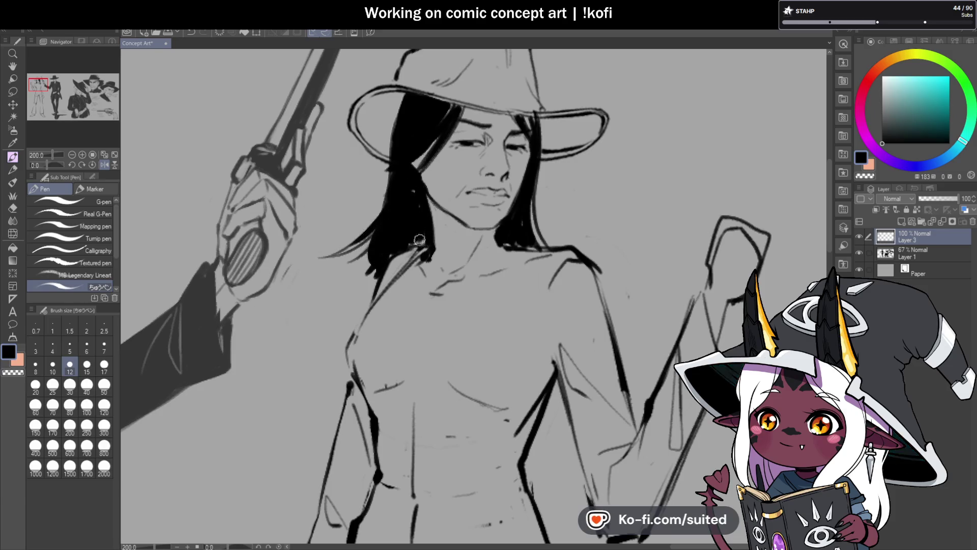
- Zoom between the face and both full figures while toggling the mirrored view to check the drawing
{"action": "key", "text": "ctrl+minus"}
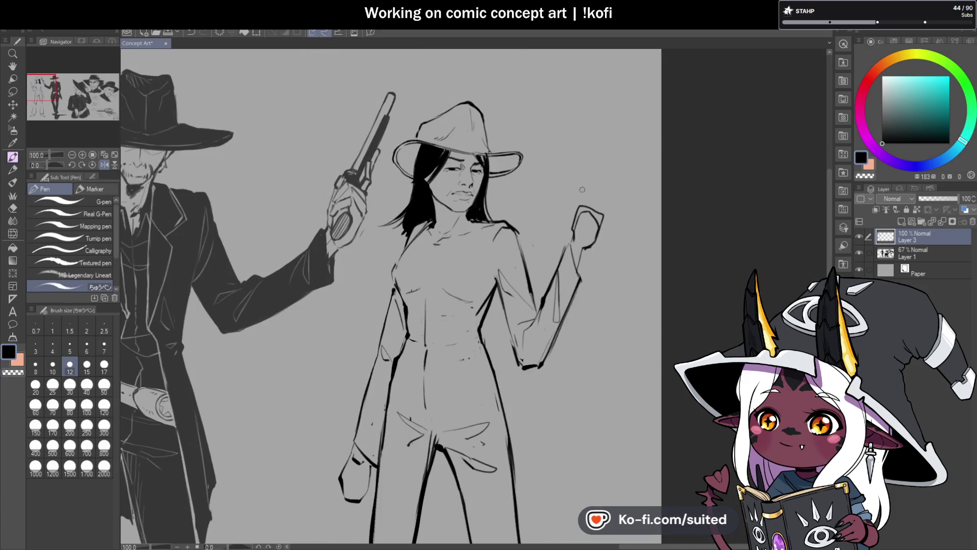
{"action": "key", "text": "ctrl+plus"}
{"action": "key", "text": "ctrl+plus"}
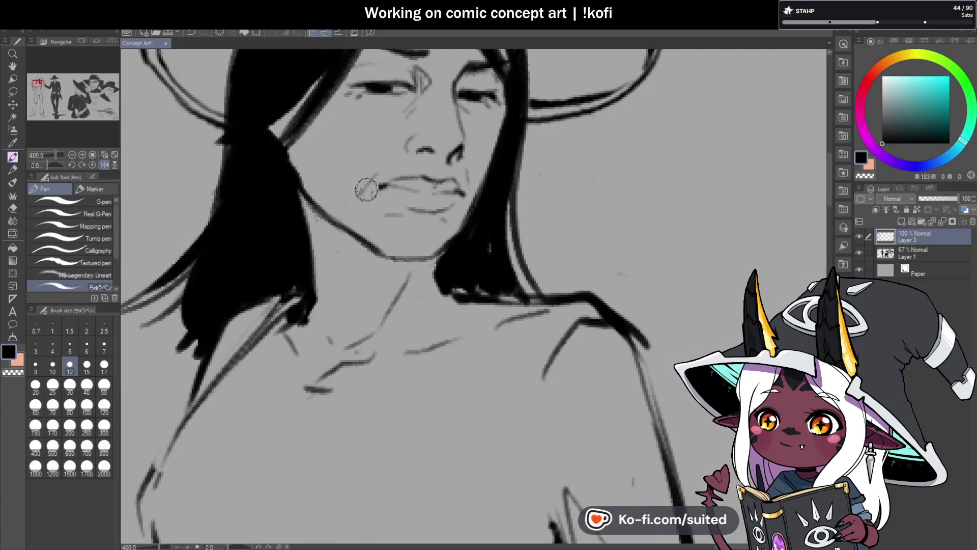
{"action": "key", "text": "ctrl+minus"}
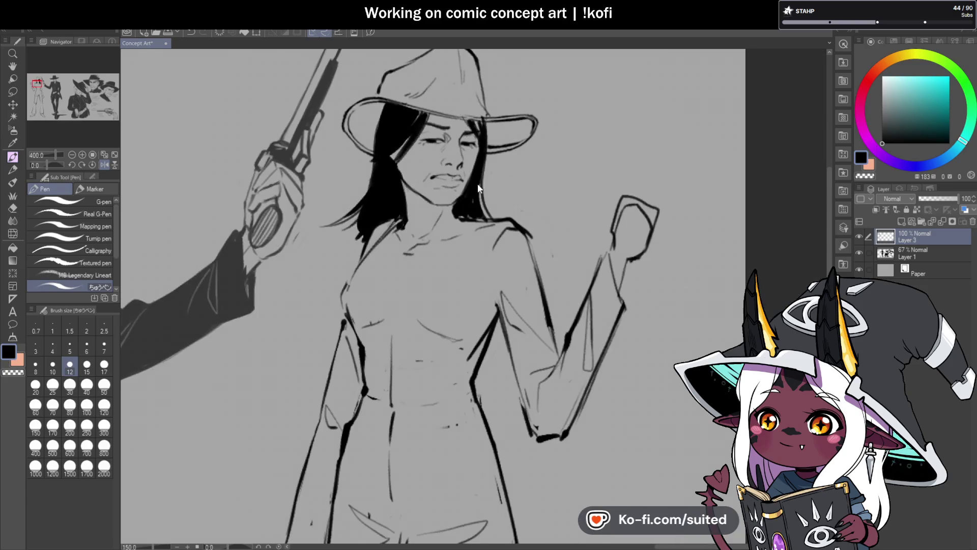
{"action": "key", "text": "ctrl+plus"}
{"action": "key", "text": "ctrl+plus"}
{"action": "key", "text": "ctrl+minus"}
{"action": "key", "text": "ctrl+minus"}
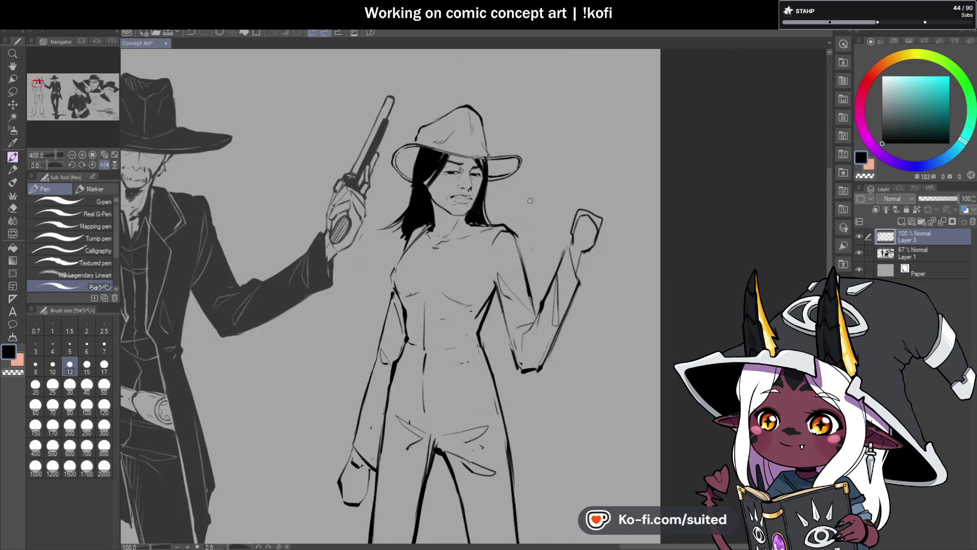
{"action": "left_click", "coordinate": [104, 165]}
{"action": "key", "text": "ctrl+minus"}
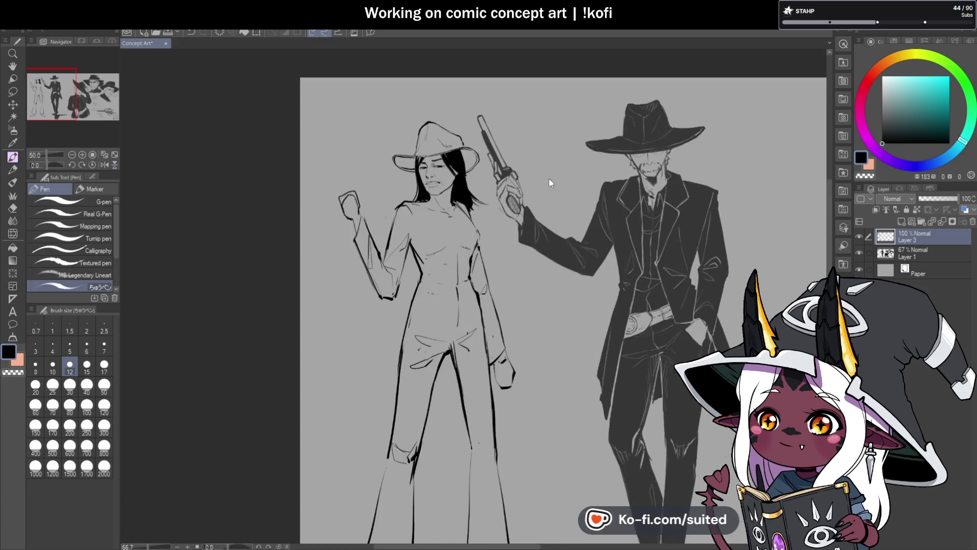
{"action": "key", "text": "ctrl+plus"}
{"action": "key", "text": "ctrl+plus"}
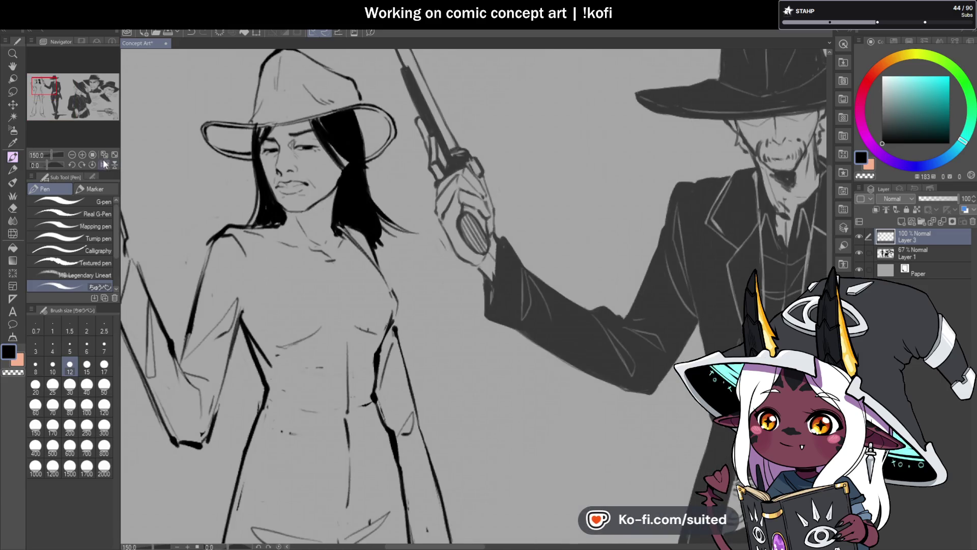
{"action": "left_click", "coordinate": [104, 164]}
{"action": "key", "text": "ctrl+minus"}
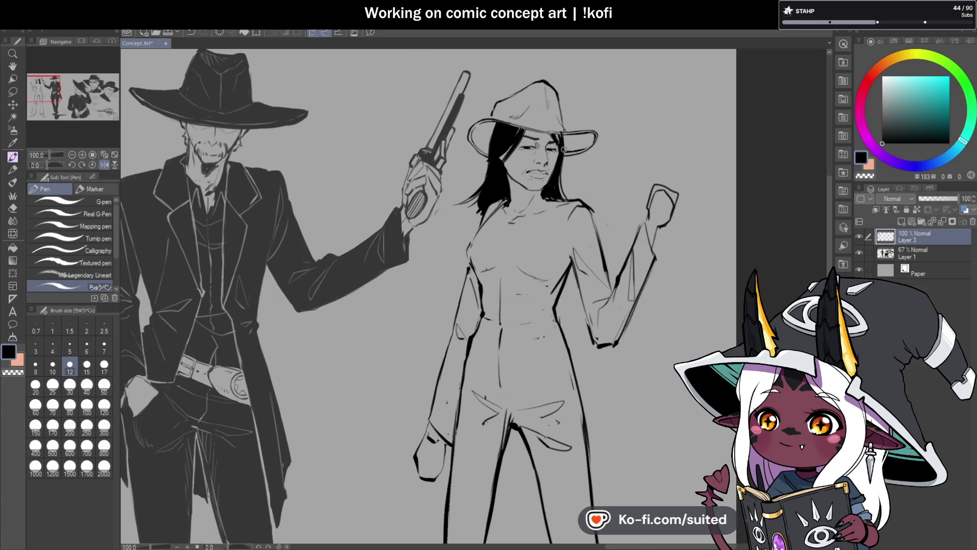
- Stroke over the woman's eye line to make it thicker and darker, then save with Ctrl+S
{"action": "scroll", "coordinate": [560, 149], "scroll_direction": "up", "scroll_amount": 2}
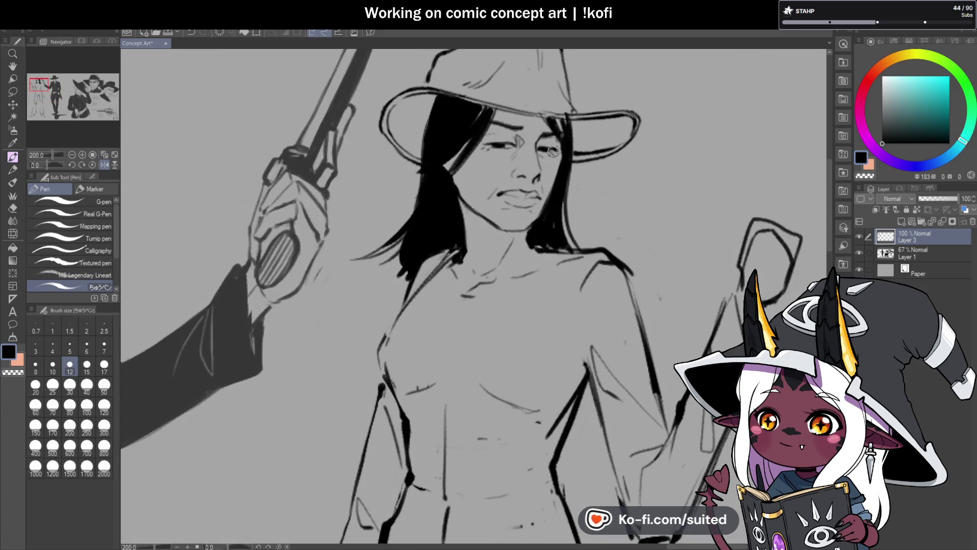
{"action": "scroll", "coordinate": [513, 159], "scroll_direction": "up", "scroll_amount": 4}
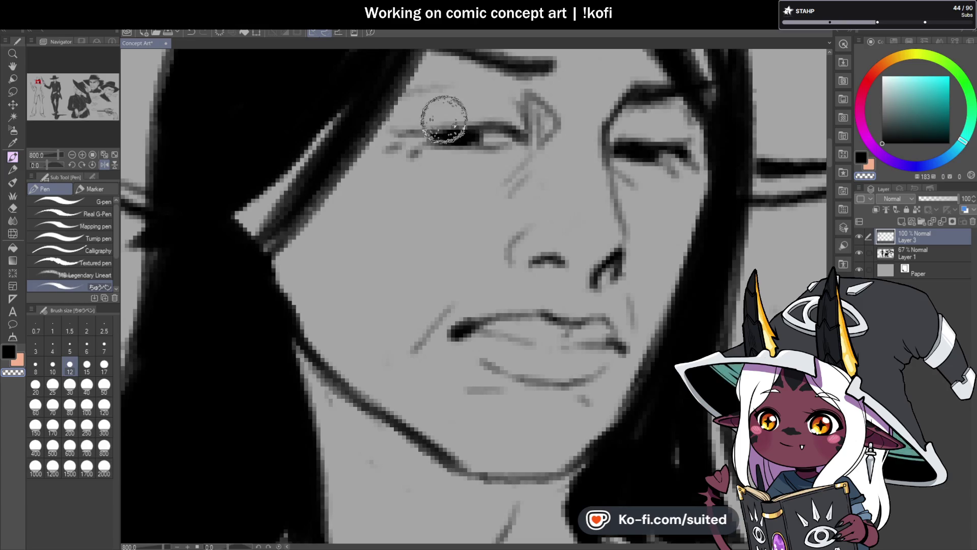
{"action": "mouse_move", "coordinate": [455, 130]}
{"action": "left_mouse_down"}
{"action": "mouse_move", "coordinate": [499, 120]}
{"action": "mouse_move", "coordinate": [412, 134]}
{"action": "left_mouse_up"}
{"action": "scroll", "coordinate": [468, 144], "scroll_direction": "down", "scroll_amount": 6}
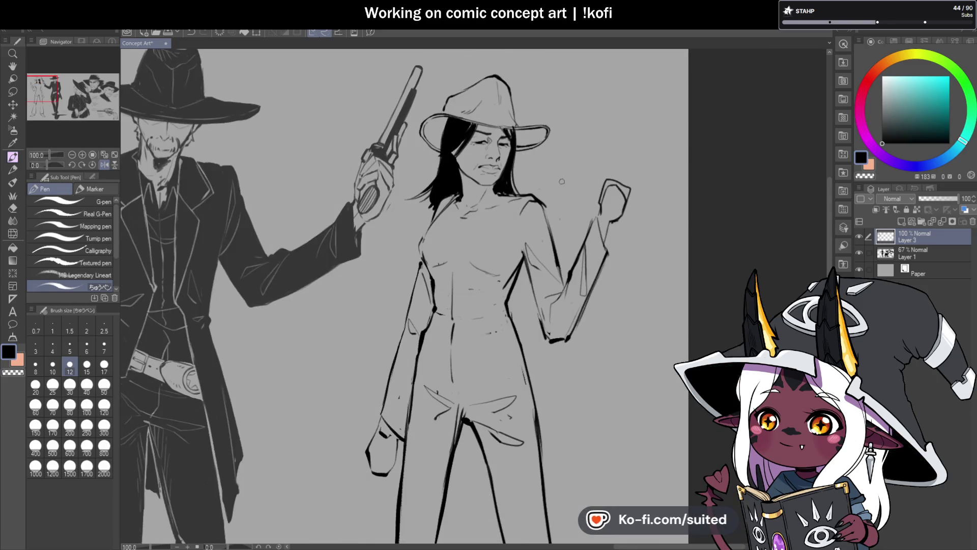
{"action": "key", "text": "ctrl+s"}
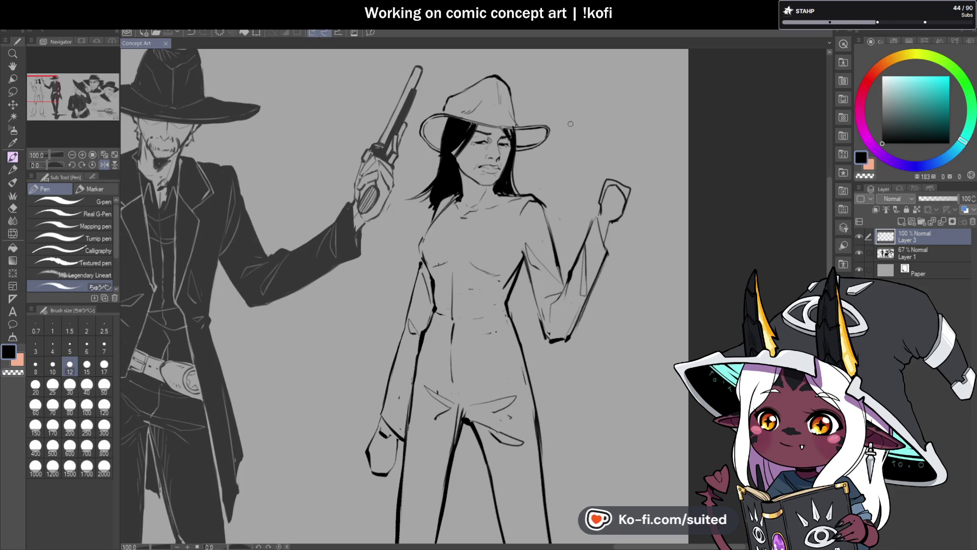
{"action": "scroll", "coordinate": [507, 145], "scroll_direction": "up", "scroll_amount": 4}
- Lasso-select the woman's eye and slightly rotate and shift it
{"action": "key", "text": "m"}
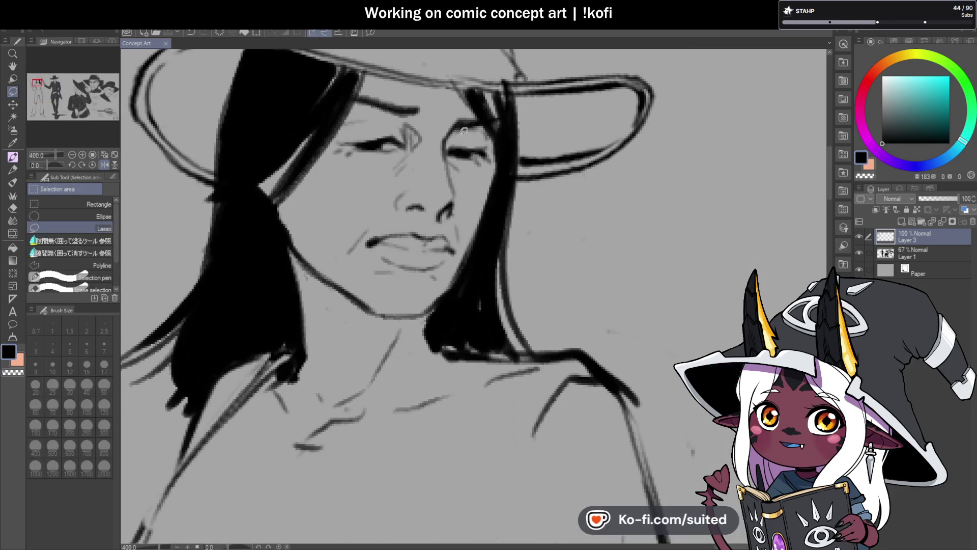
{"action": "left_click_drag", "start_coordinate": [496, 160], "coordinate": [461, 136]}
{"action": "key", "text": "ctrl+t"}
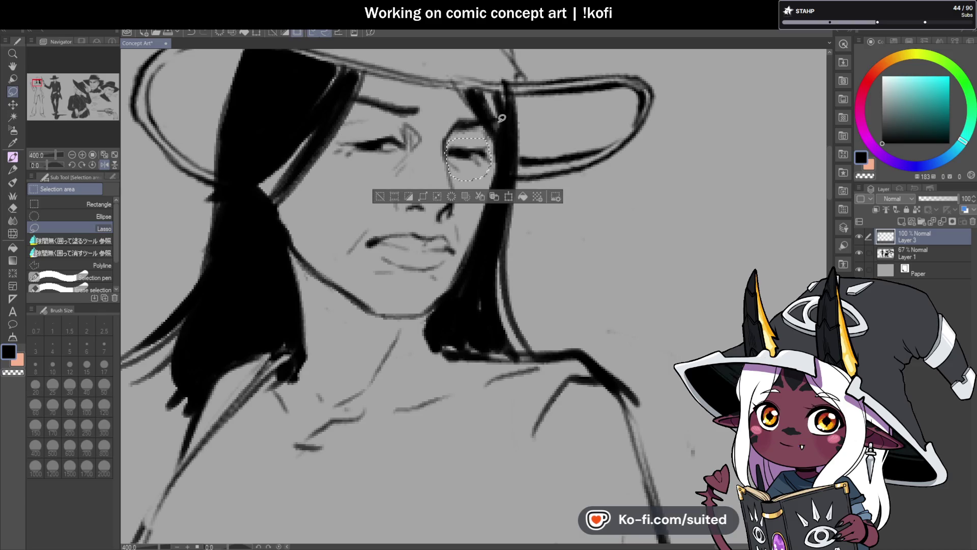
{"action": "left_click_drag", "start_coordinate": [520, 105], "coordinate": [516, 110]}
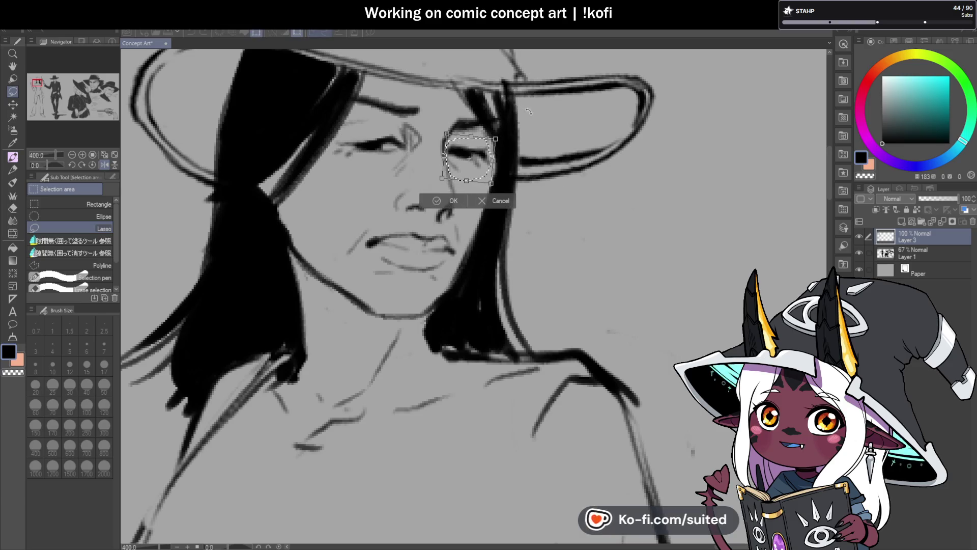
{"action": "left_click_drag", "start_coordinate": [478, 153], "coordinate": [478, 158]}
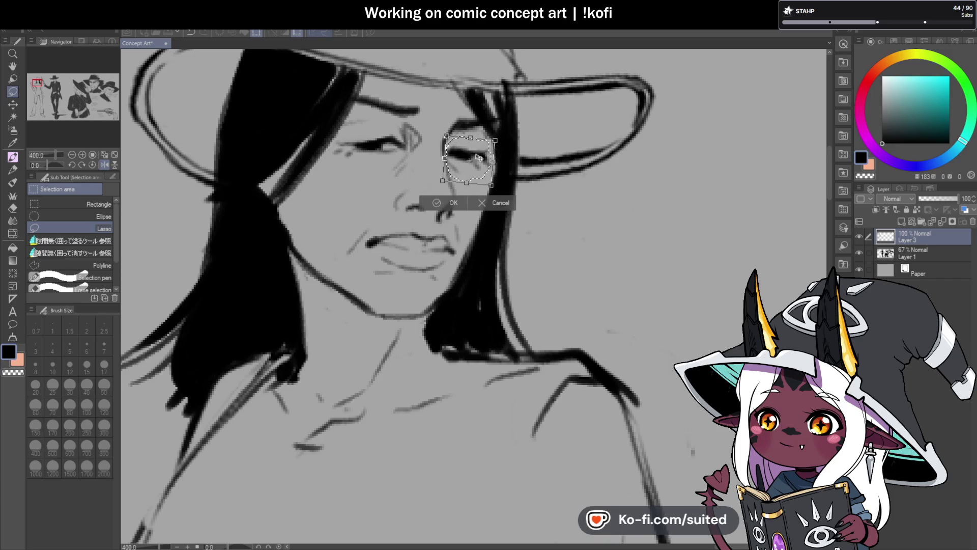
{"action": "key", "text": "Return"}
- Delete the old eyebrow stroke and try a new eyebrow with the pen
{"action": "scroll", "coordinate": [651, 203], "scroll_direction": "down", "scroll_amount": 6}
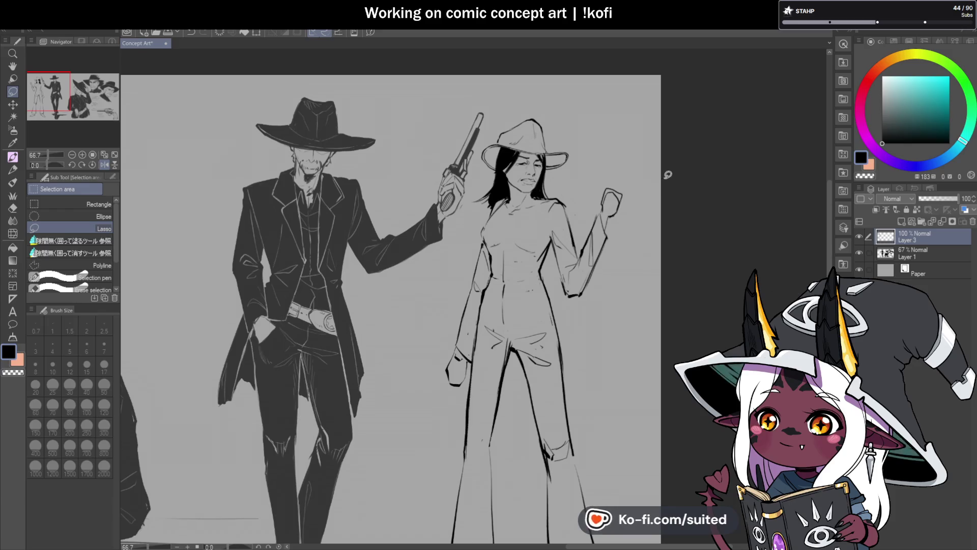
{"action": "scroll", "coordinate": [551, 147], "scroll_direction": "up", "scroll_amount": 6}
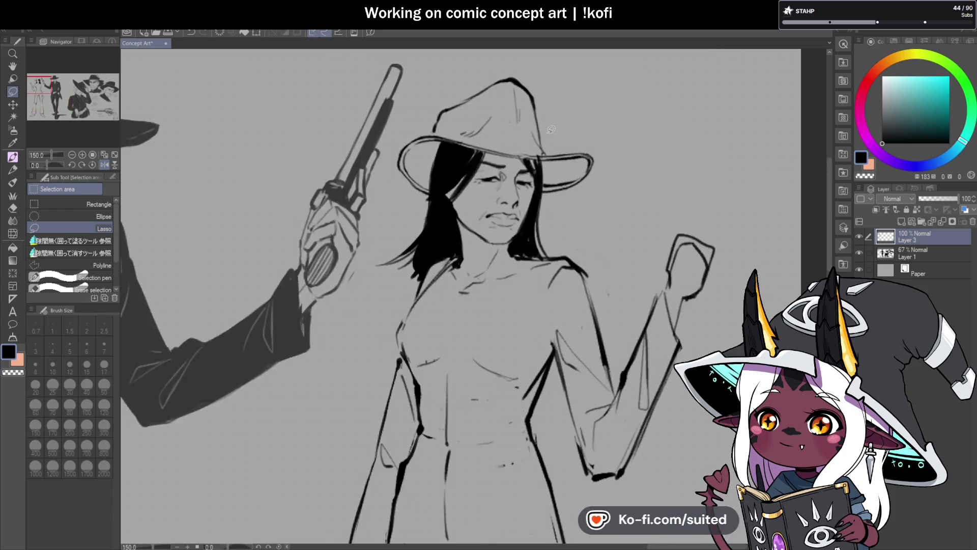
{"action": "left_click_drag", "start_coordinate": [502, 185], "coordinate": [505, 177]}
{"action": "key", "text": "Delete"}
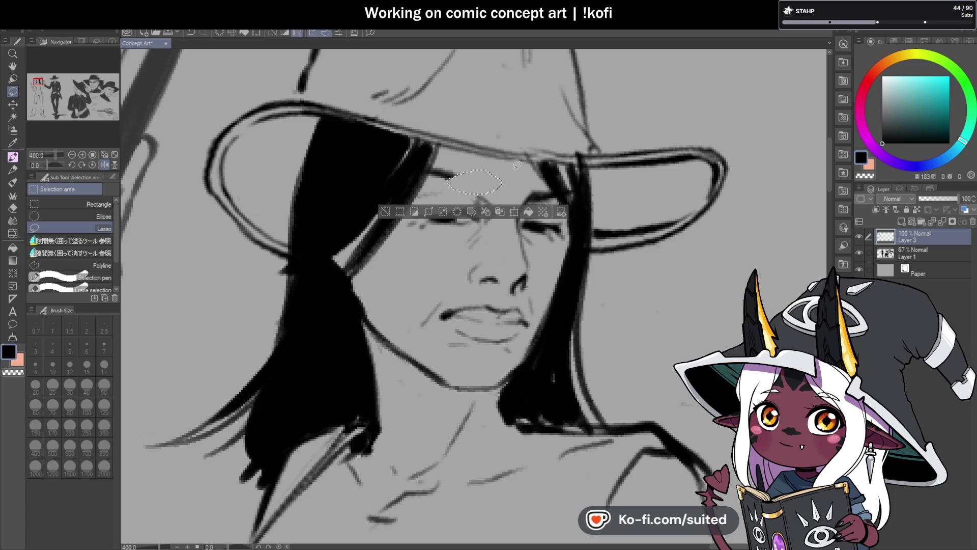
{"action": "key", "text": "ctrl+d"}
{"action": "key", "text": "p"}
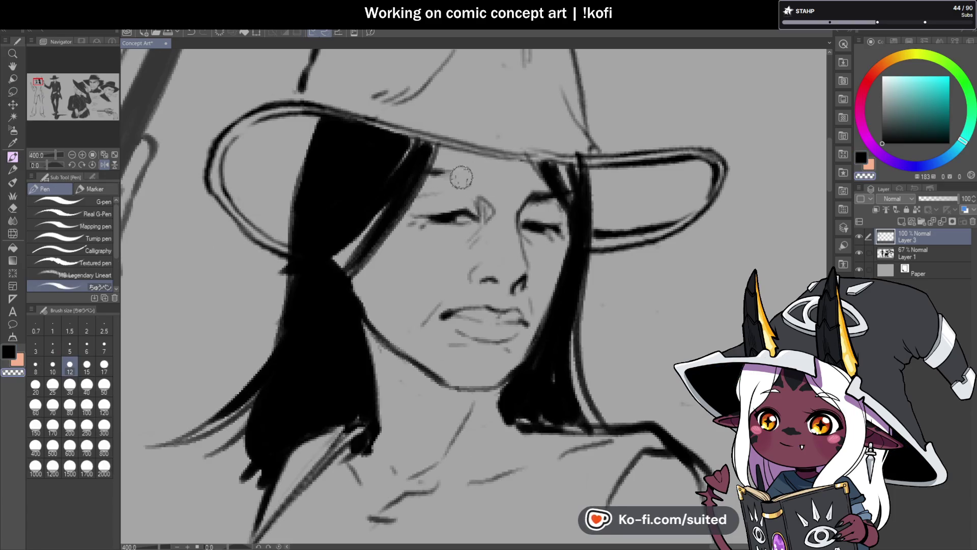
{"action": "mouse_move", "coordinate": [483, 181]}
{"action": "left_mouse_down"}
{"action": "mouse_move", "coordinate": [436, 177]}
{"action": "mouse_move", "coordinate": [483, 184]}
{"action": "left_mouse_up"}
{"action": "key", "text": "ctrl+z"}
{"action": "key", "text": "ctrl+z"}
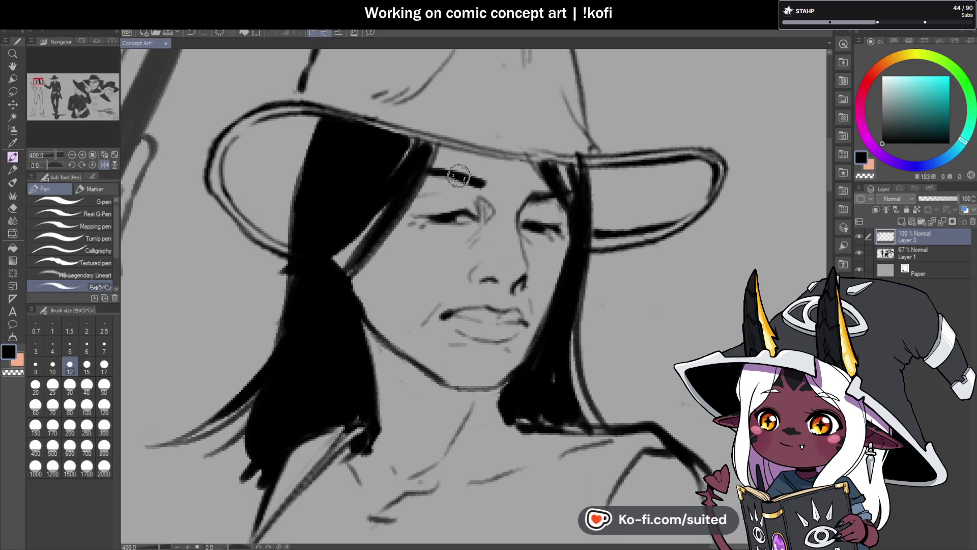
- Fit both full figures in view and toggle the mirrored canvas to check the face
{"action": "key", "text": "ctrl+alt+0"}
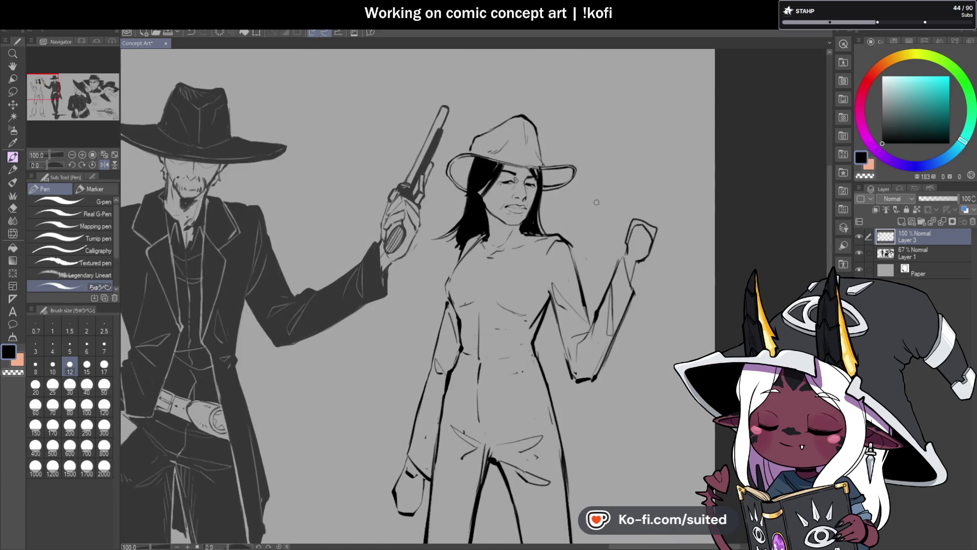
{"action": "key", "text": "h"}
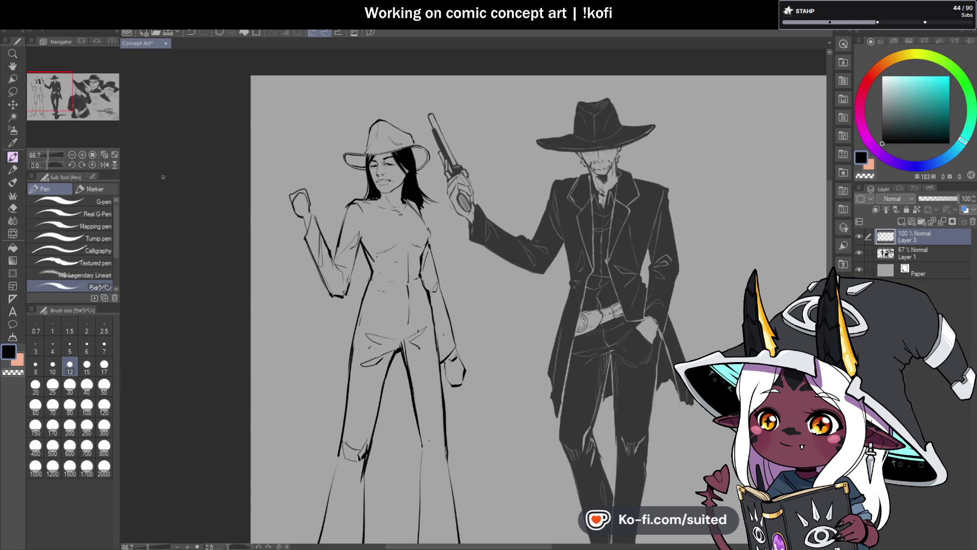
{"action": "left_click", "coordinate": [104, 164]}
{"action": "scroll", "coordinate": [663, 184], "scroll_direction": "up", "scroll_amount": 3}
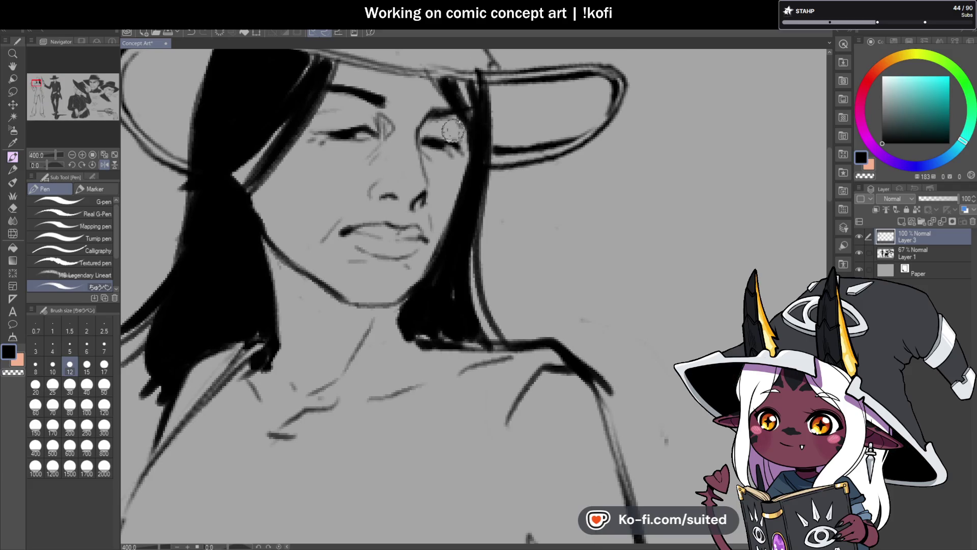
- Lasso-select the woman's nose and transform it to reshape it
{"action": "key", "text": "m"}
{"action": "mouse_move", "coordinate": [379, 169]}
{"action": "left_mouse_down"}
{"action": "mouse_move", "coordinate": [402, 171]}
{"action": "mouse_move", "coordinate": [393, 202]}
{"action": "left_mouse_up"}
{"action": "key", "text": "ctrl+t"}
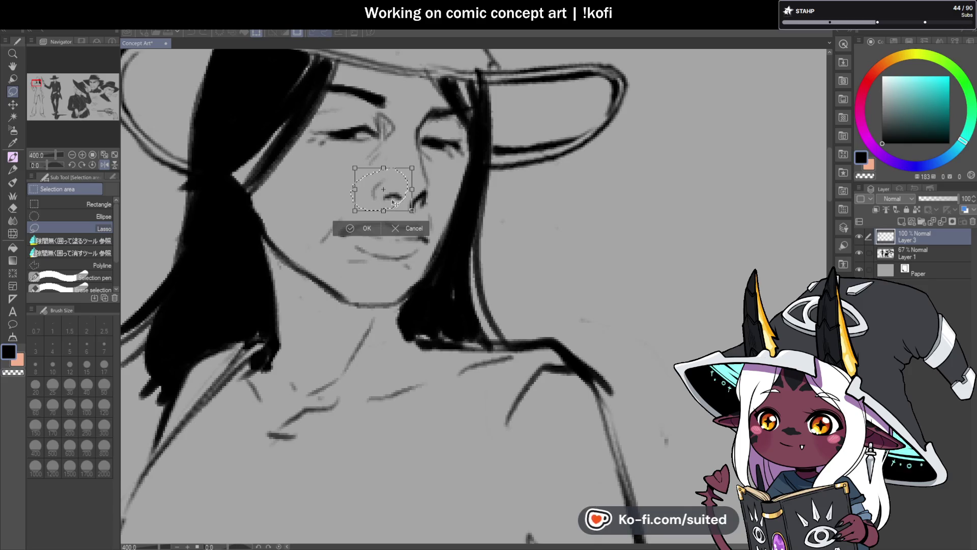
{"action": "left_click", "coordinate": [366, 228]}
{"action": "scroll", "coordinate": [463, 170], "scroll_direction": "down", "scroll_amount": 3}
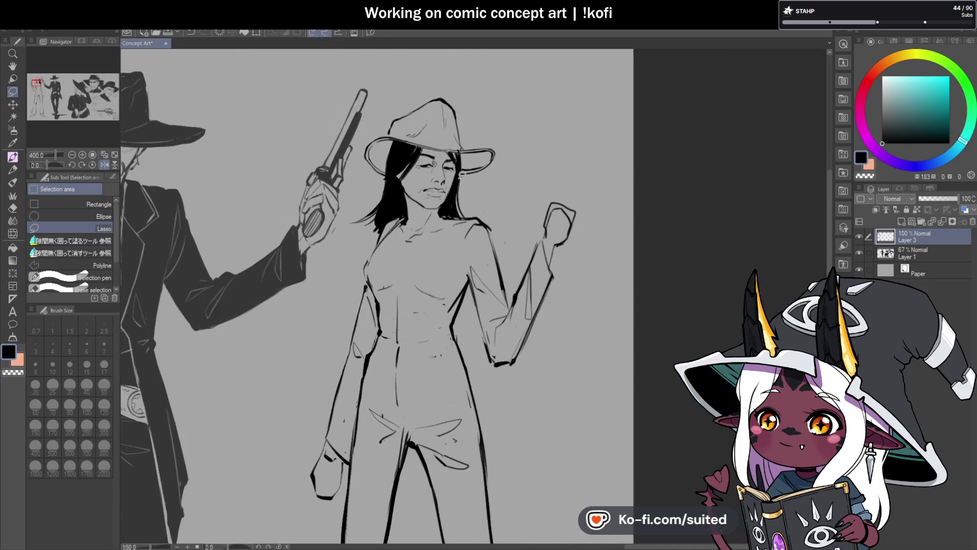
- Undo the lower lip stroke and darken the woman's upper lip line with the pen
{"action": "scroll", "coordinate": [489, 243], "scroll_direction": "down", "scroll_amount": 1}
{"action": "scroll", "coordinate": [491, 230], "scroll_direction": "down", "scroll_amount": 1}
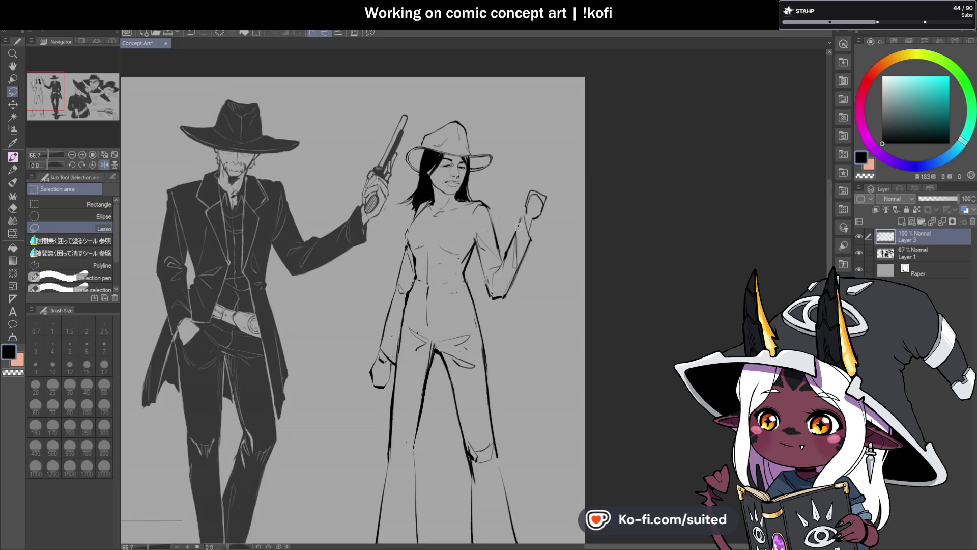
{"action": "scroll", "coordinate": [502, 263], "scroll_direction": "up", "scroll_amount": 1}
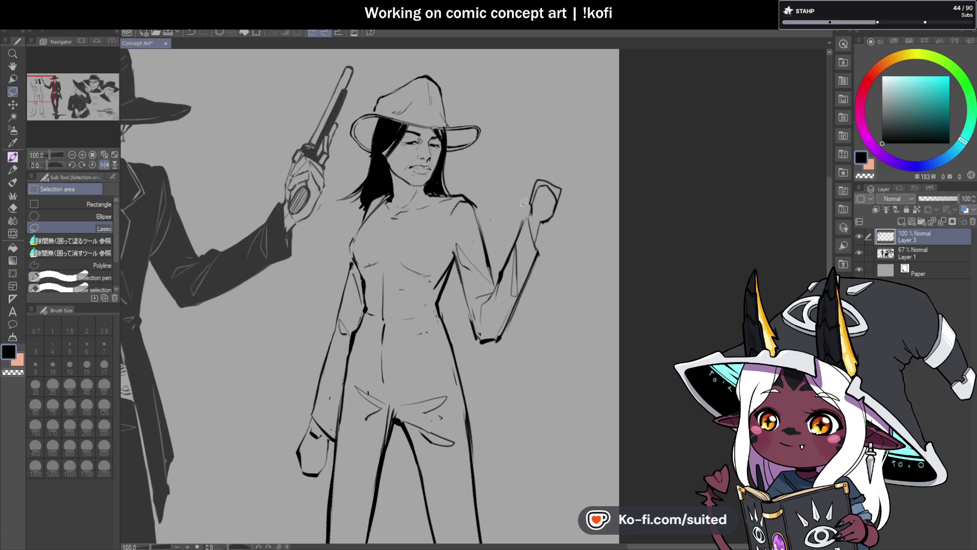
{"action": "scroll", "coordinate": [460, 158], "scroll_direction": "up", "scroll_amount": 2}
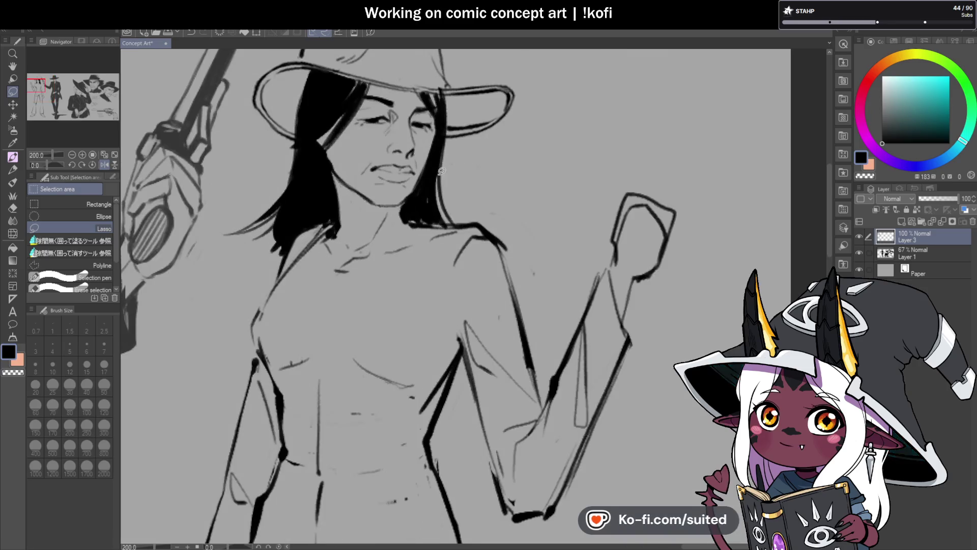
{"action": "key", "text": "p"}
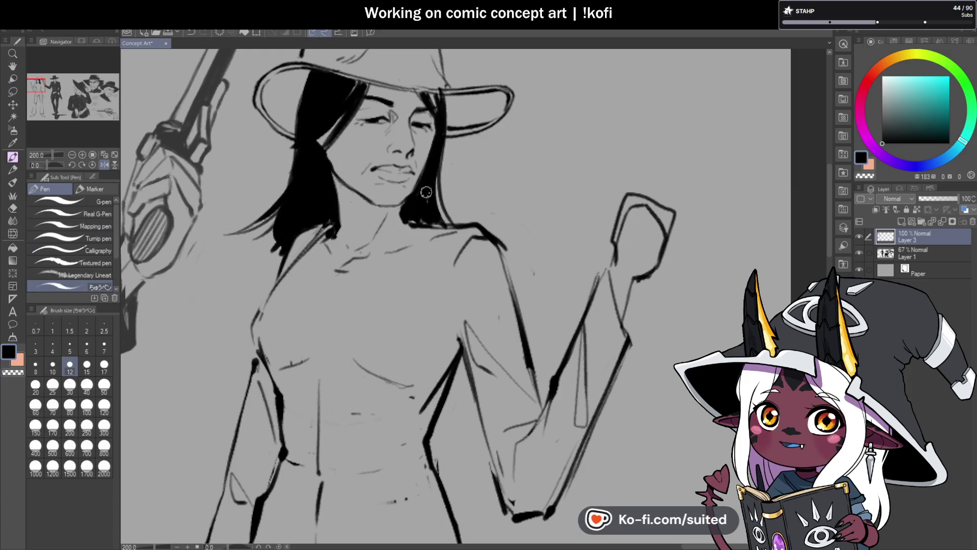
{"action": "scroll", "coordinate": [427, 158], "scroll_direction": "up", "scroll_amount": 2}
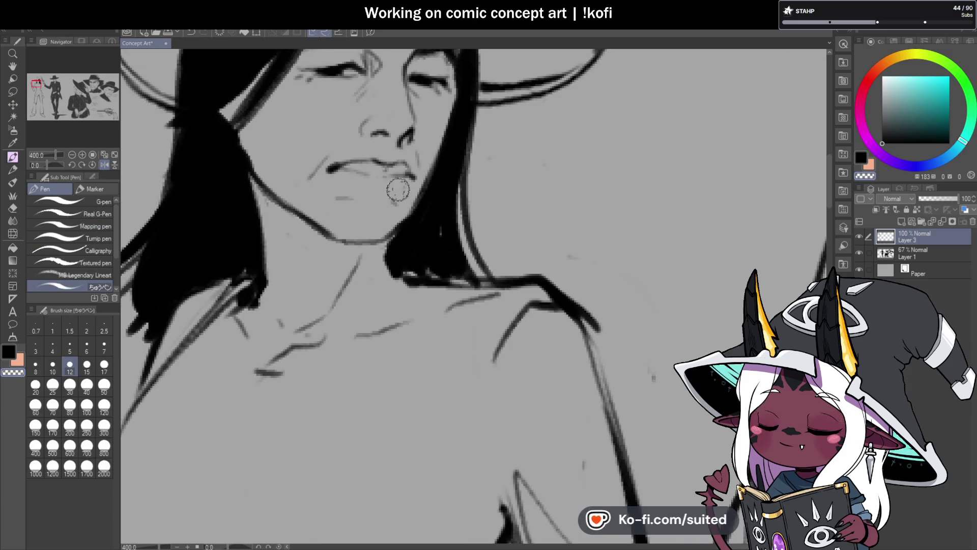
{"action": "key", "text": "ctrl+z"}
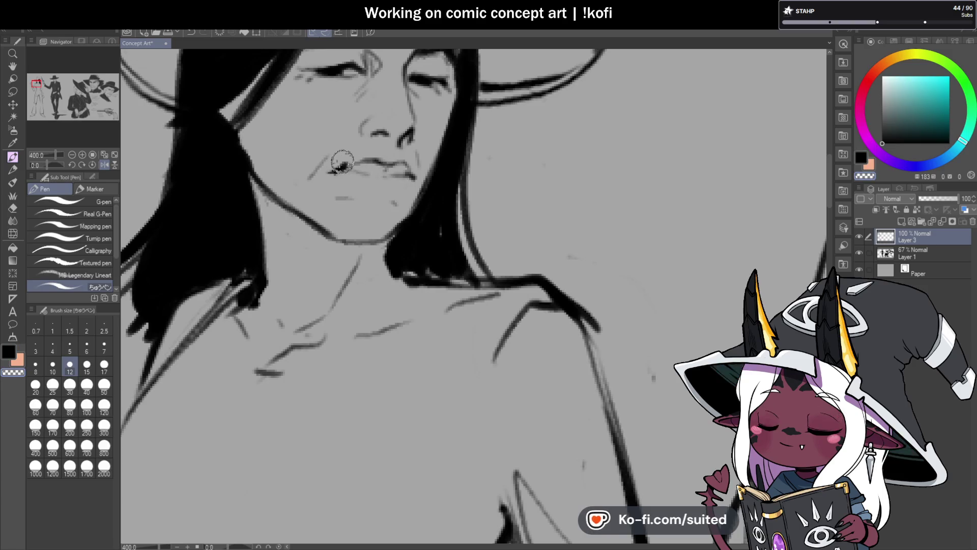
{"action": "left_click_drag", "start_coordinate": [332, 171], "coordinate": [369, 162]}
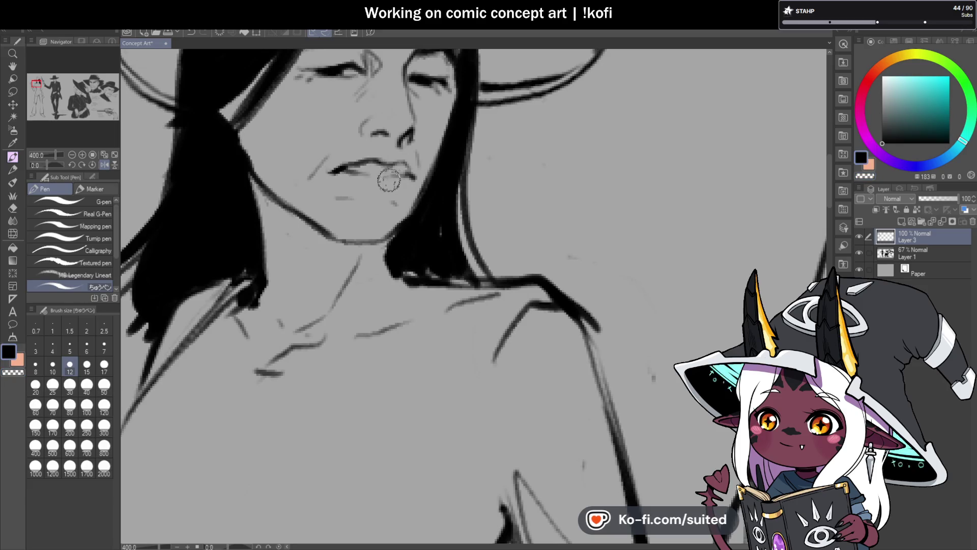
- Mirror the canvas view and flip it back to check the mouth and chin
{"action": "scroll", "coordinate": [454, 172], "scroll_direction": "down", "scroll_amount": 3}
{"action": "scroll", "coordinate": [454, 171], "scroll_direction": "up", "scroll_amount": 3}
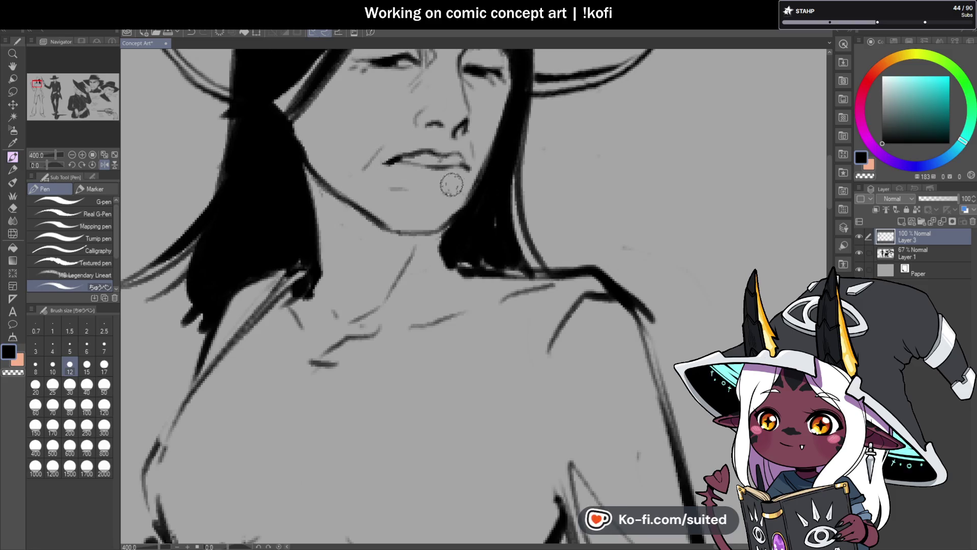
{"action": "scroll", "coordinate": [448, 175], "scroll_direction": "down", "scroll_amount": 3}
{"action": "scroll", "coordinate": [456, 182], "scroll_direction": "up", "scroll_amount": 3}
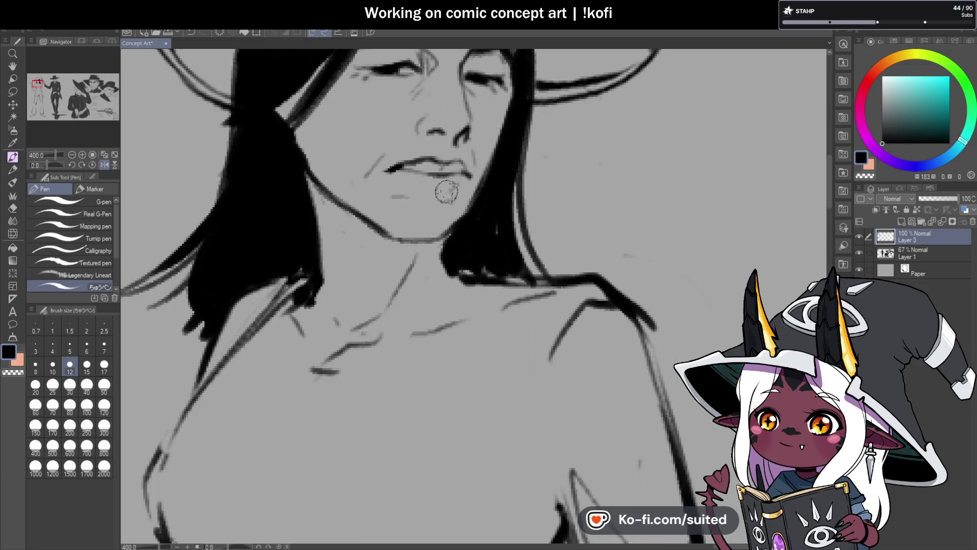
{"action": "scroll", "coordinate": [414, 188], "scroll_direction": "down", "scroll_amount": 4}
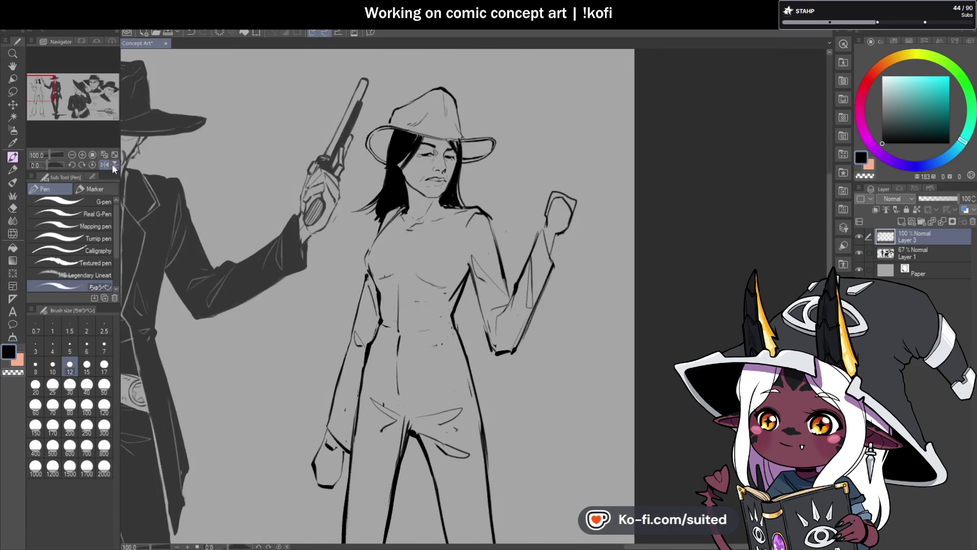
{"action": "left_click", "coordinate": [113, 167]}
{"action": "scroll", "coordinate": [615, 205], "scroll_direction": "up", "scroll_amount": 2}
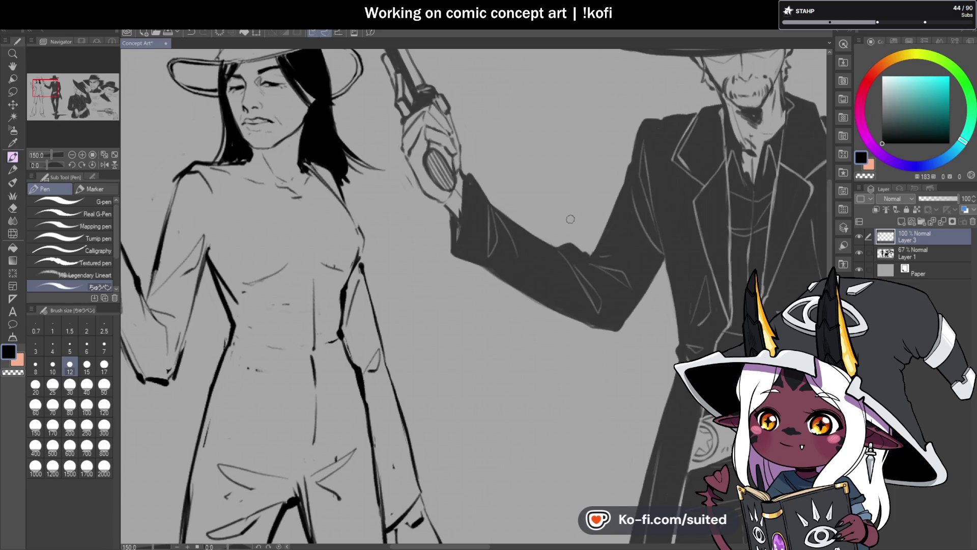
{"action": "scroll", "coordinate": [480, 143], "scroll_direction": "down", "scroll_amount": 2}
{"action": "scroll", "coordinate": [336, 162], "scroll_direction": "up", "scroll_amount": 6}
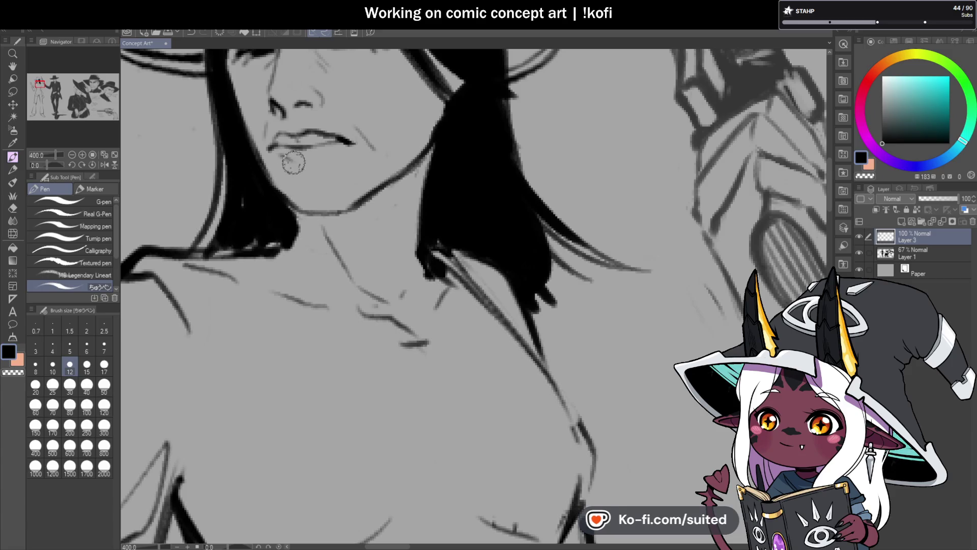
{"action": "scroll", "coordinate": [338, 152], "scroll_direction": "down", "scroll_amount": 3}
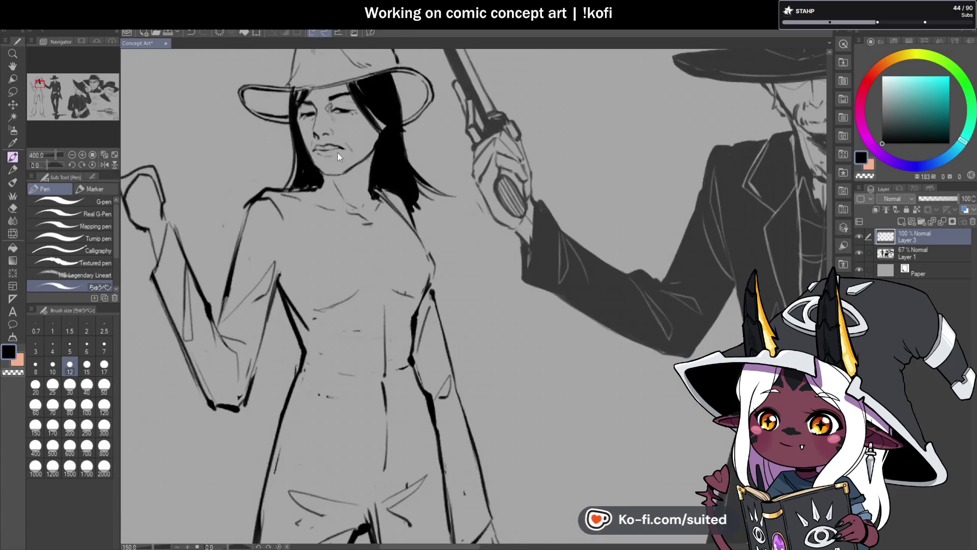
{"action": "left_click", "coordinate": [103, 164]}
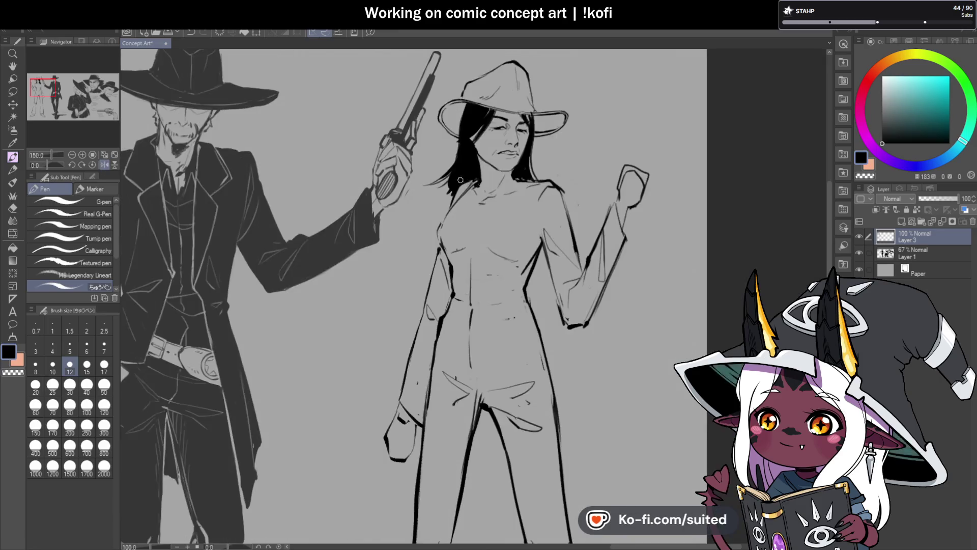
{"action": "scroll", "coordinate": [501, 150], "scroll_direction": "up", "scroll_amount": 3}
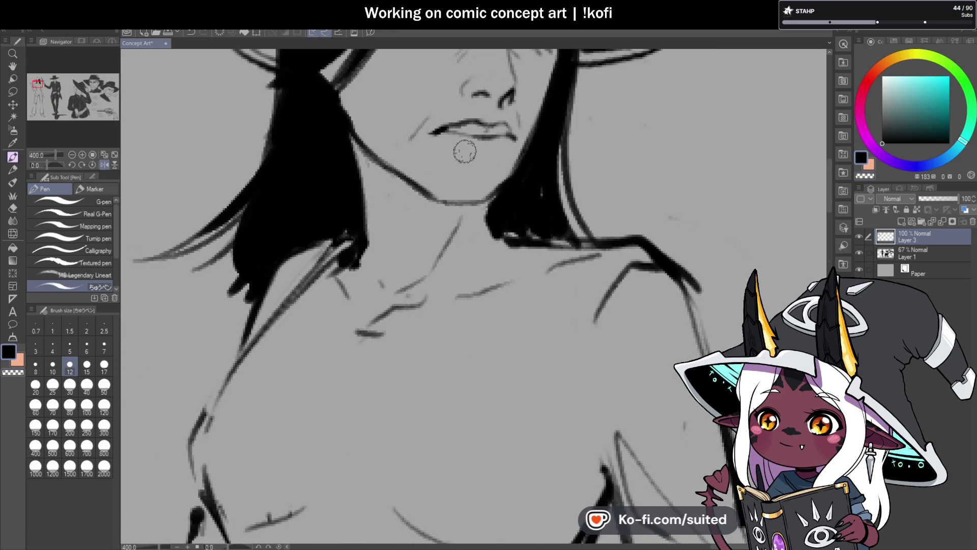
- Add a short shading stroke below the lower lip to define the chin
{"action": "left_click_drag", "start_coordinate": [444, 144], "coordinate": [500, 153]}
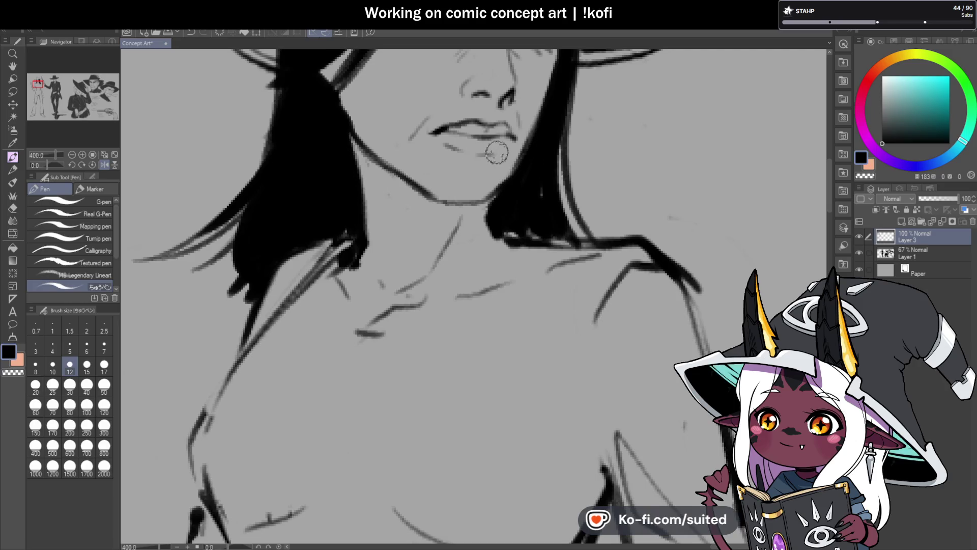
{"action": "scroll", "coordinate": [441, 198], "scroll_direction": "down", "scroll_amount": 4}
{"action": "scroll", "coordinate": [441, 197], "scroll_direction": "up", "scroll_amount": 4}
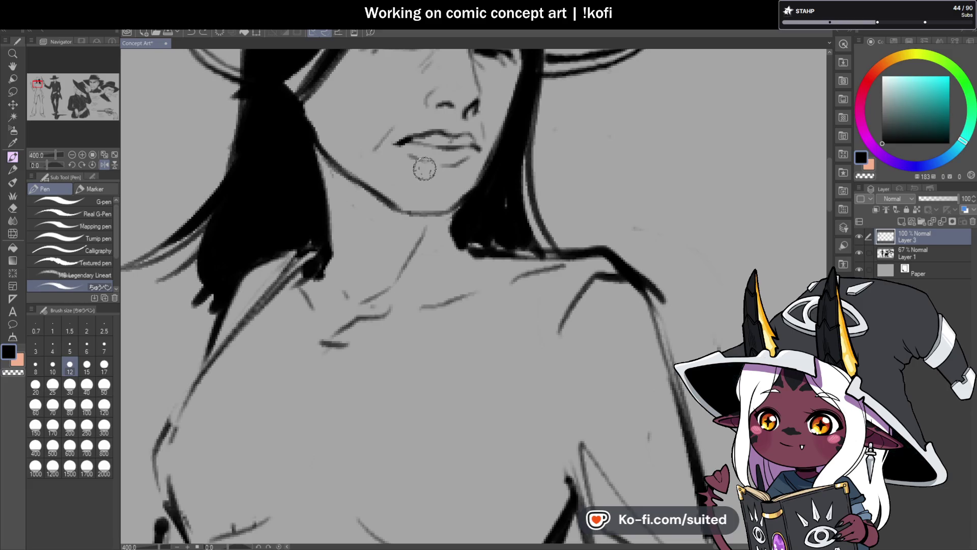
{"action": "scroll", "coordinate": [463, 176], "scroll_direction": "down", "scroll_amount": 5}
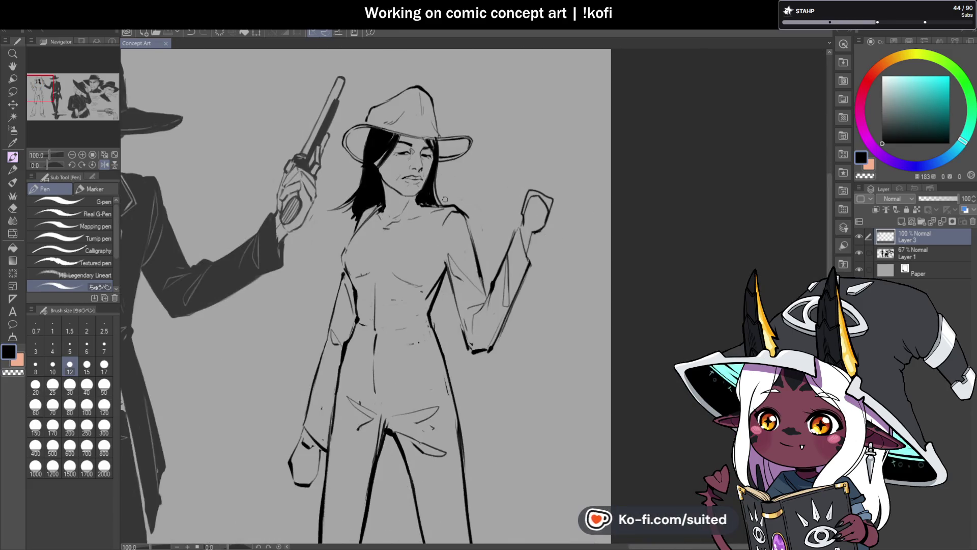
{"action": "scroll", "coordinate": [379, 179], "scroll_direction": "up", "scroll_amount": 5}
{"action": "scroll", "coordinate": [379, 179], "scroll_direction": "down", "scroll_amount": 6}
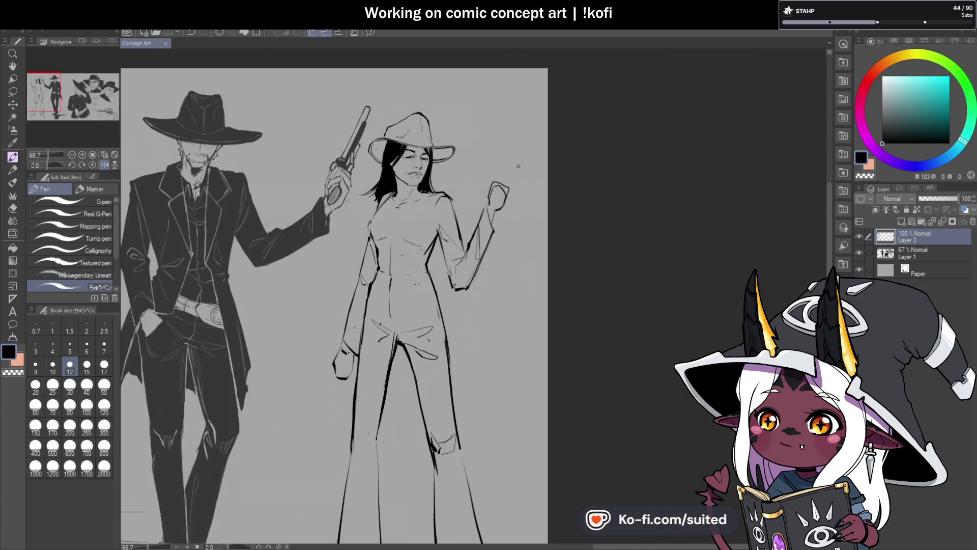
{"action": "scroll", "coordinate": [420, 171], "scroll_direction": "down", "scroll_amount": 1}
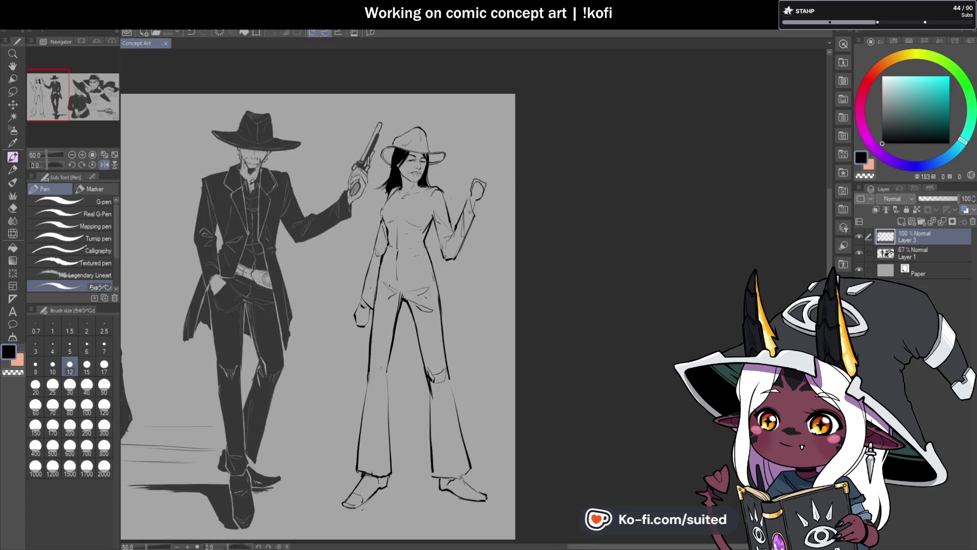
- Touch up both corners of the woman's mouth with small pen marks
{"action": "scroll", "coordinate": [460, 210], "scroll_direction": "up", "scroll_amount": 1}
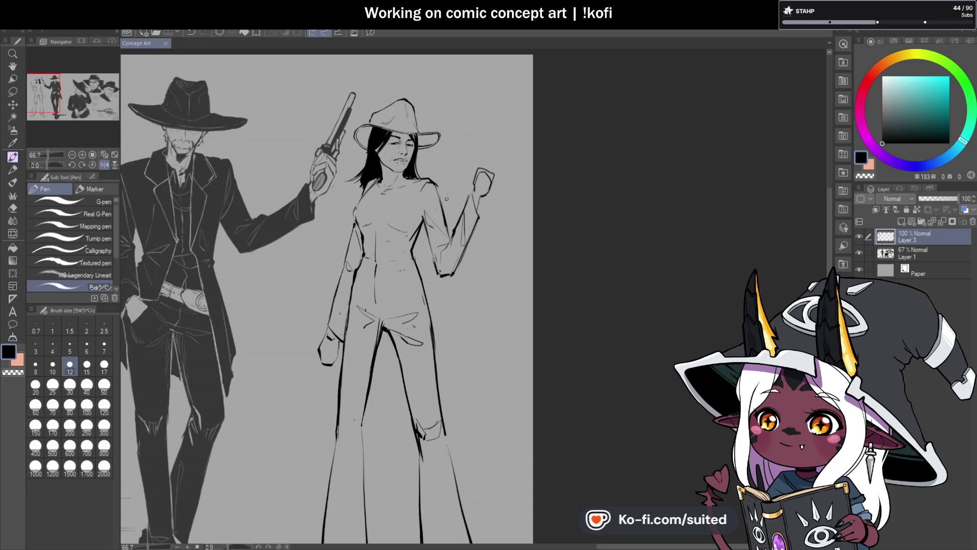
{"action": "scroll", "coordinate": [422, 168], "scroll_direction": "up", "scroll_amount": 5}
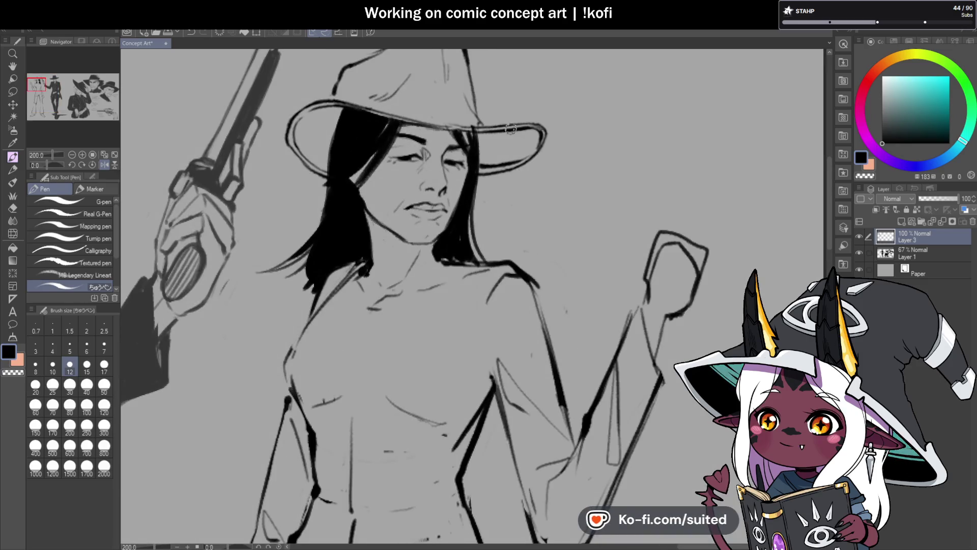
{"action": "scroll", "coordinate": [502, 137], "scroll_direction": "up", "scroll_amount": 2}
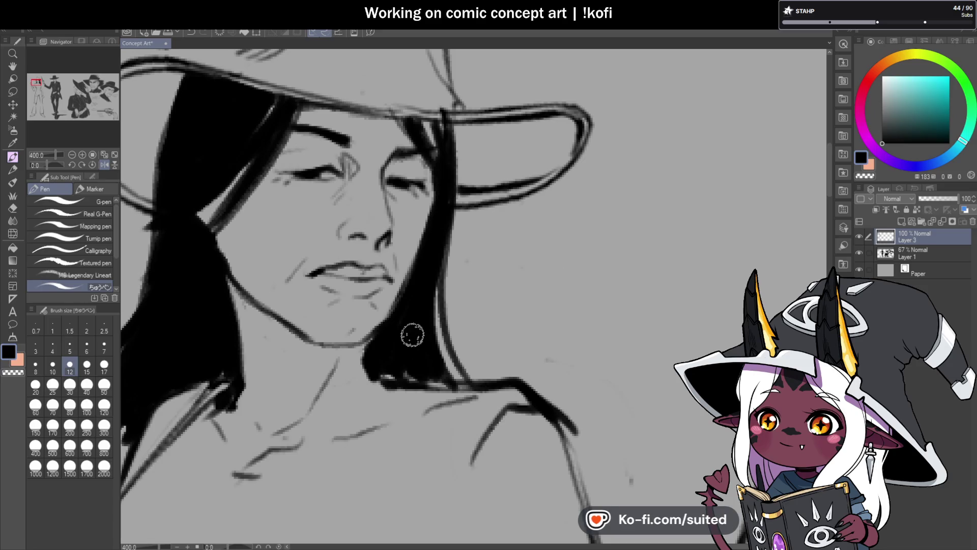
{"action": "scroll", "coordinate": [462, 195], "scroll_direction": "down", "scroll_amount": 7}
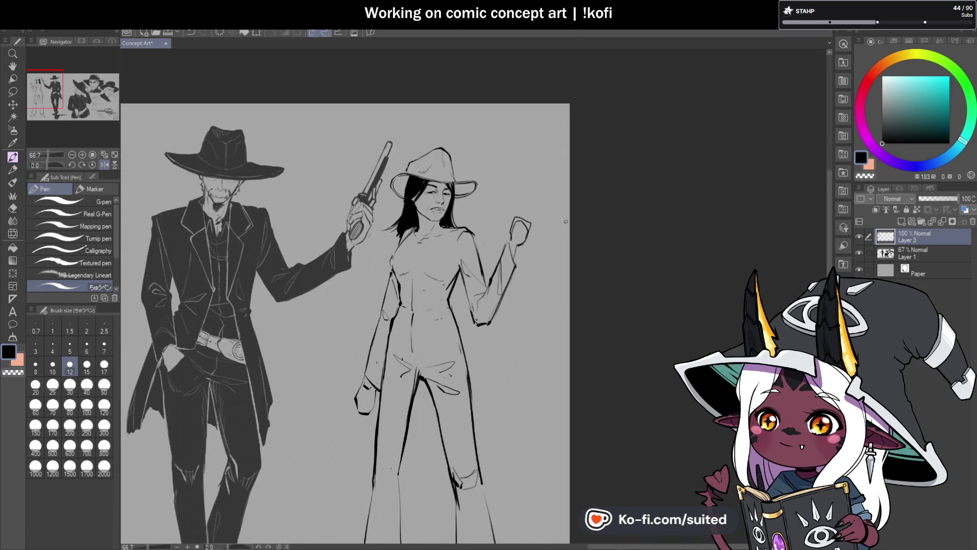
{"action": "scroll", "coordinate": [462, 195], "scroll_direction": "up", "scroll_amount": 7}
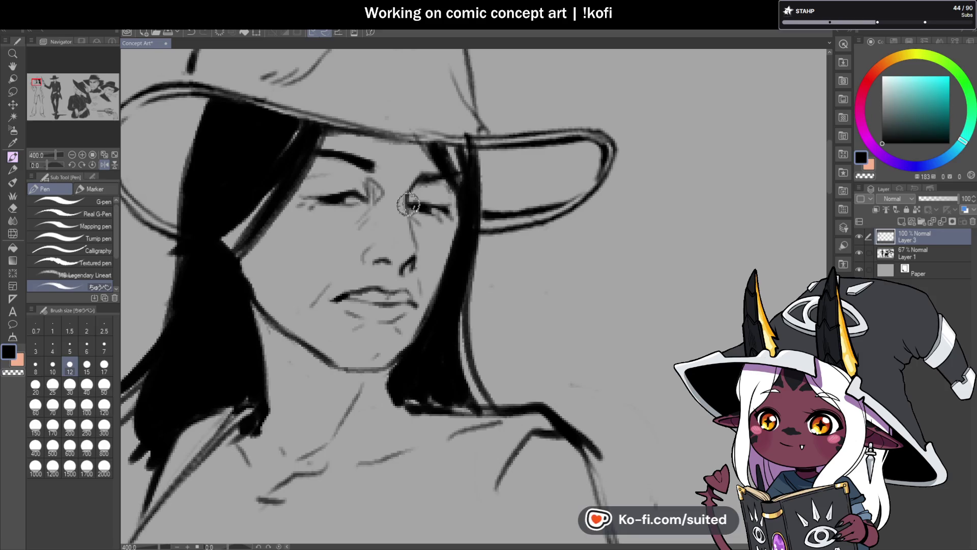
{"action": "scroll", "coordinate": [414, 187], "scroll_direction": "down", "scroll_amount": 6}
{"action": "scroll", "coordinate": [446, 177], "scroll_direction": "up", "scroll_amount": 3}
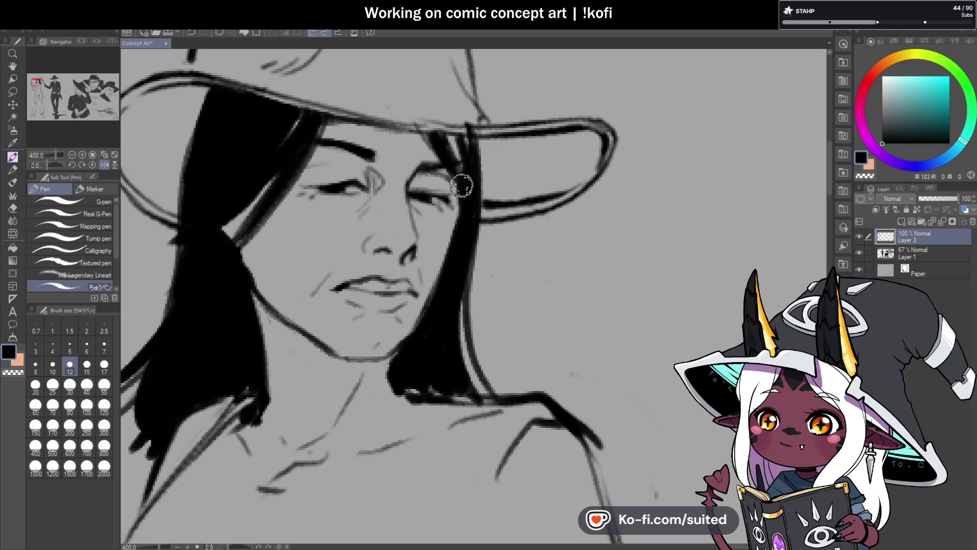
{"action": "scroll", "coordinate": [455, 182], "scroll_direction": "down", "scroll_amount": 5}
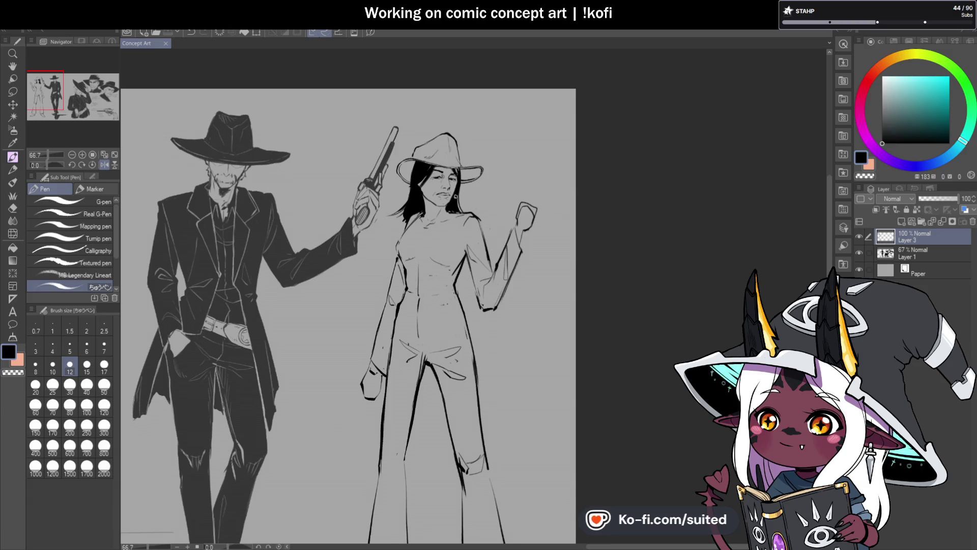
{"action": "scroll", "coordinate": [456, 196], "scroll_direction": "up", "scroll_amount": 5}
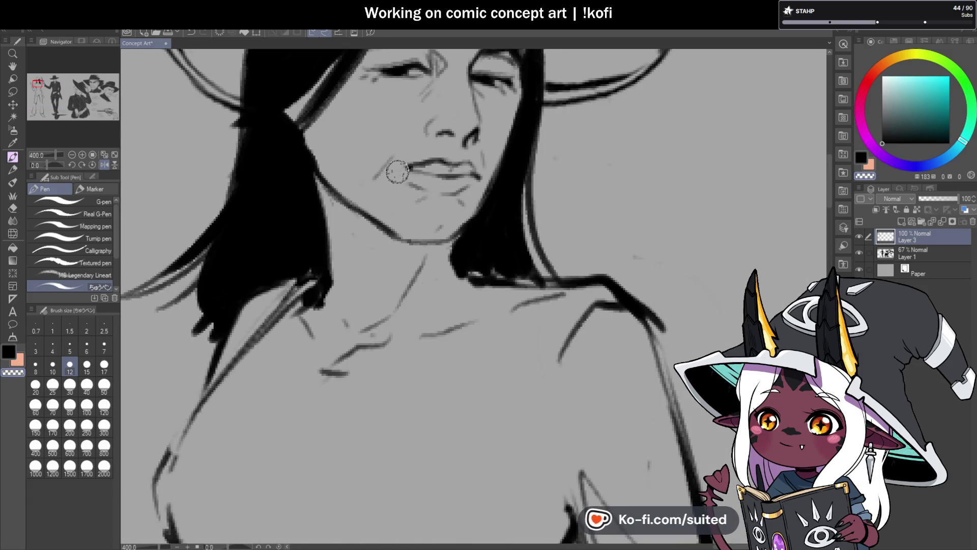
{"action": "left_click_drag", "start_coordinate": [397, 172], "coordinate": [402, 168]}
{"action": "left_click_drag", "start_coordinate": [472, 172], "coordinate": [478, 177]}
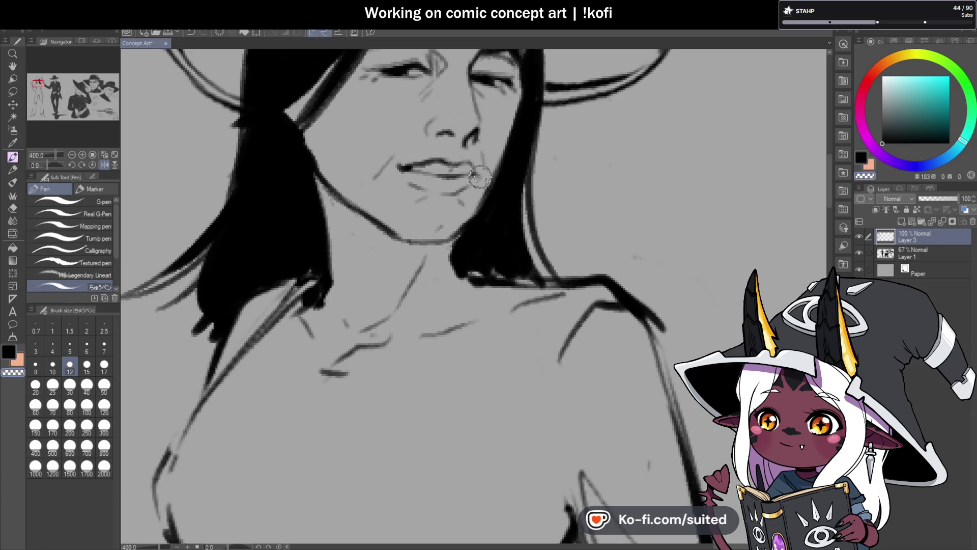
- Mirror the canvas through the Navigator to check proportions, then flip it back
{"action": "scroll", "coordinate": [480, 176], "scroll_direction": "down", "scroll_amount": 5}
{"action": "scroll", "coordinate": [526, 196], "scroll_direction": "up", "scroll_amount": 1}
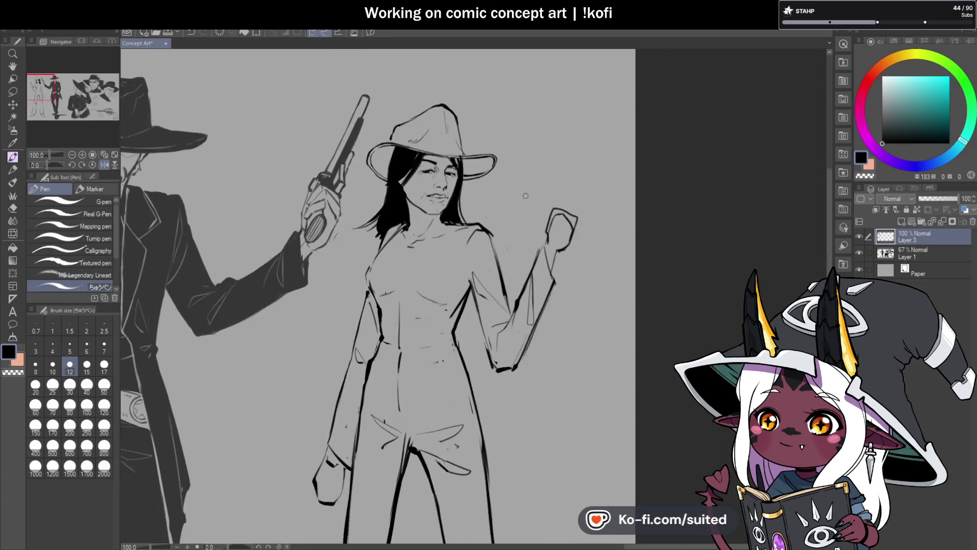
{"action": "left_click", "coordinate": [105, 164]}
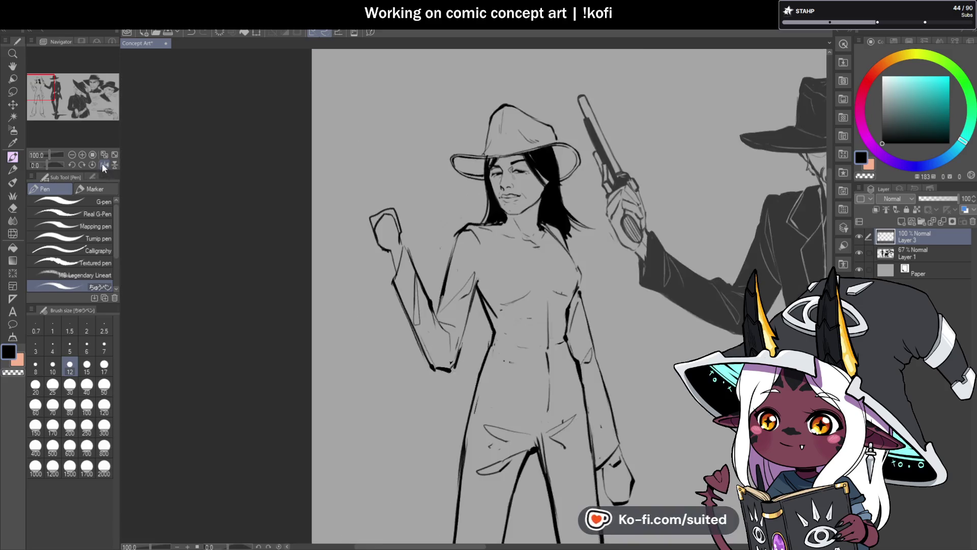
{"action": "left_click", "coordinate": [72, 154]}
{"action": "scroll", "coordinate": [578, 220], "scroll_direction": "up", "scroll_amount": 3}
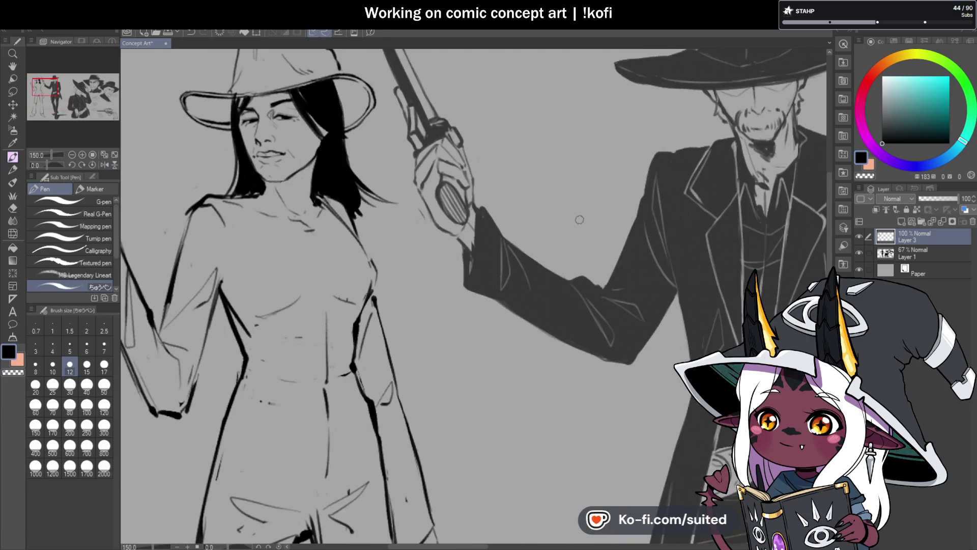
{"action": "scroll", "coordinate": [273, 131], "scroll_direction": "up", "scroll_amount": 3}
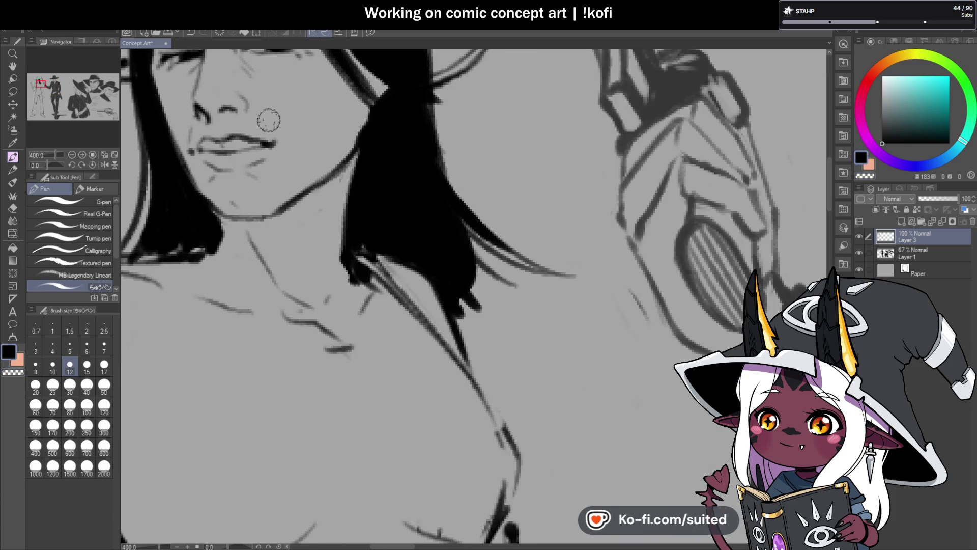
{"action": "scroll", "coordinate": [299, 148], "scroll_direction": "down", "scroll_amount": 4}
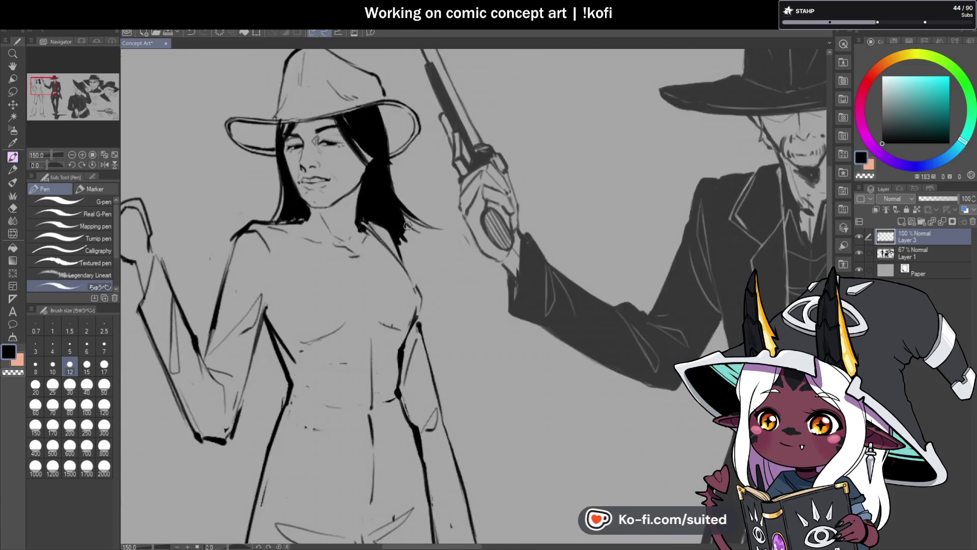
{"action": "key", "text": "h"}
{"action": "scroll", "coordinate": [374, 193], "scroll_direction": "down", "scroll_amount": 3}
{"action": "scroll", "coordinate": [595, 192], "scroll_direction": "up", "scroll_amount": 1}
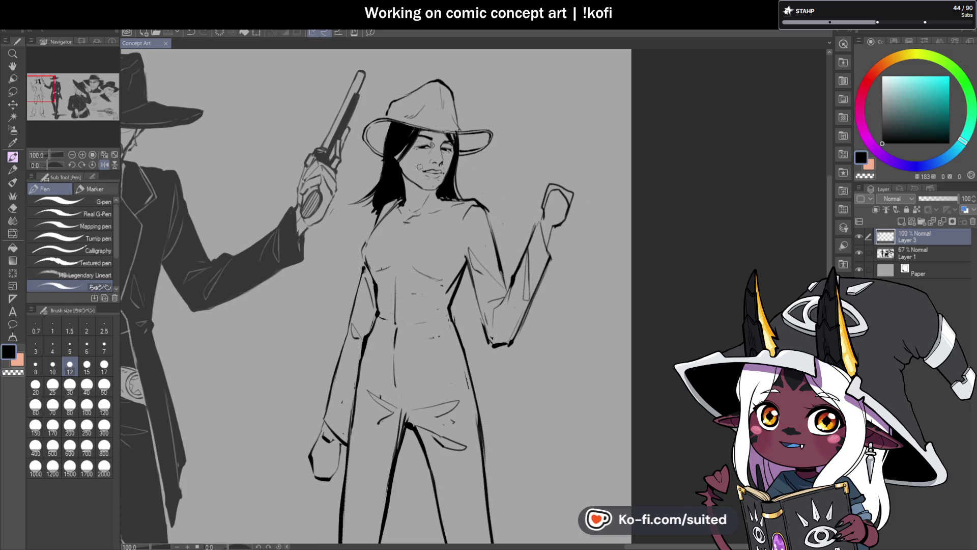
{"action": "scroll", "coordinate": [409, 175], "scroll_direction": "up", "scroll_amount": 4}
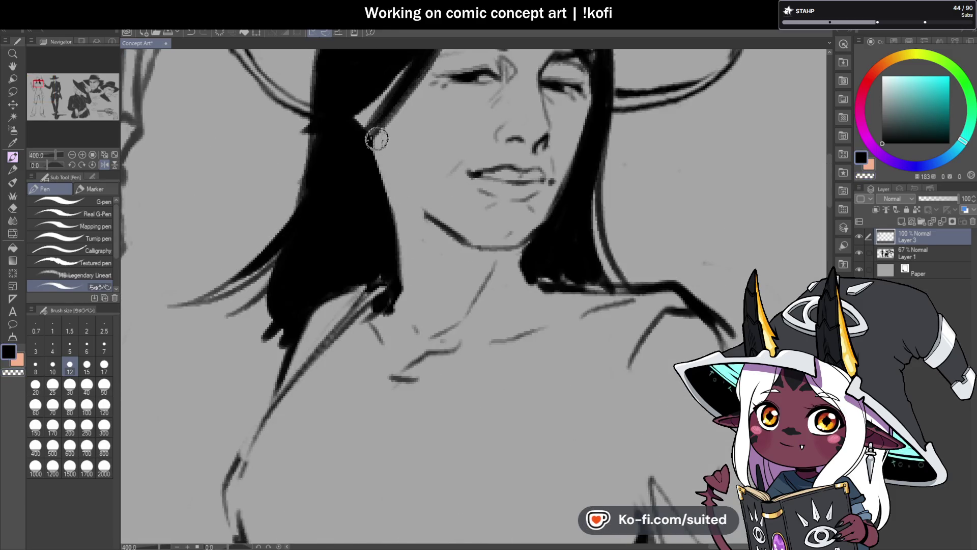
- Draw the hair edge curving down past the jaw toward the chin
{"action": "left_click_drag", "start_coordinate": [379, 153], "coordinate": [424, 218]}
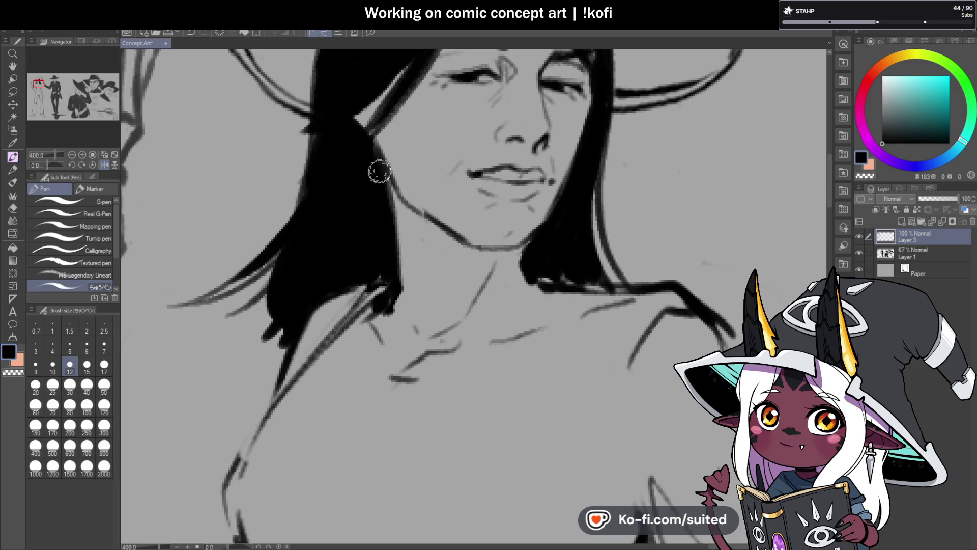
{"action": "mouse_move", "coordinate": [380, 170]}
{"action": "left_mouse_down"}
{"action": "mouse_move", "coordinate": [415, 262]}
{"action": "mouse_move", "coordinate": [391, 300]}
{"action": "left_mouse_up"}
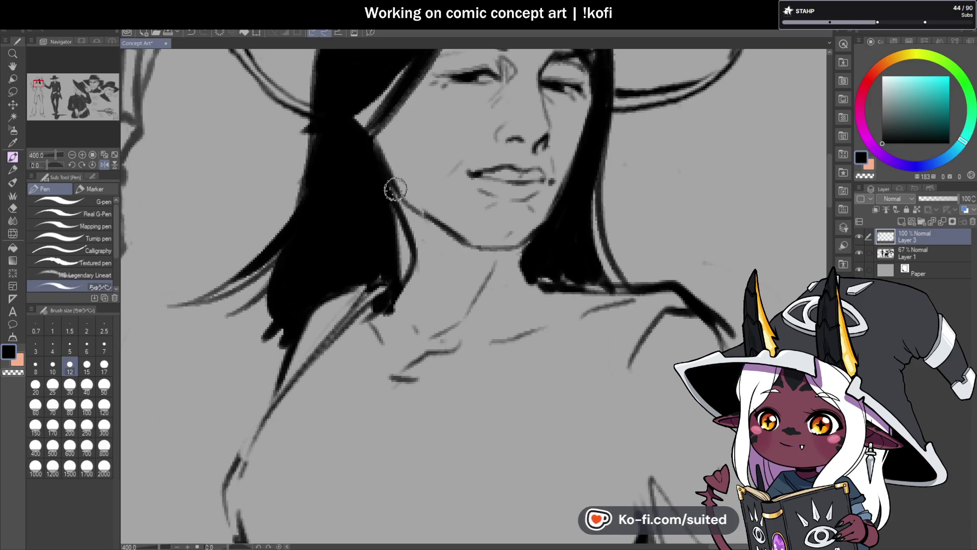
{"action": "left_click_drag", "start_coordinate": [392, 192], "coordinate": [405, 242]}
{"action": "scroll", "coordinate": [406, 242], "scroll_direction": "down", "scroll_amount": 5}
{"action": "scroll", "coordinate": [431, 226], "scroll_direction": "up", "scroll_amount": 5}
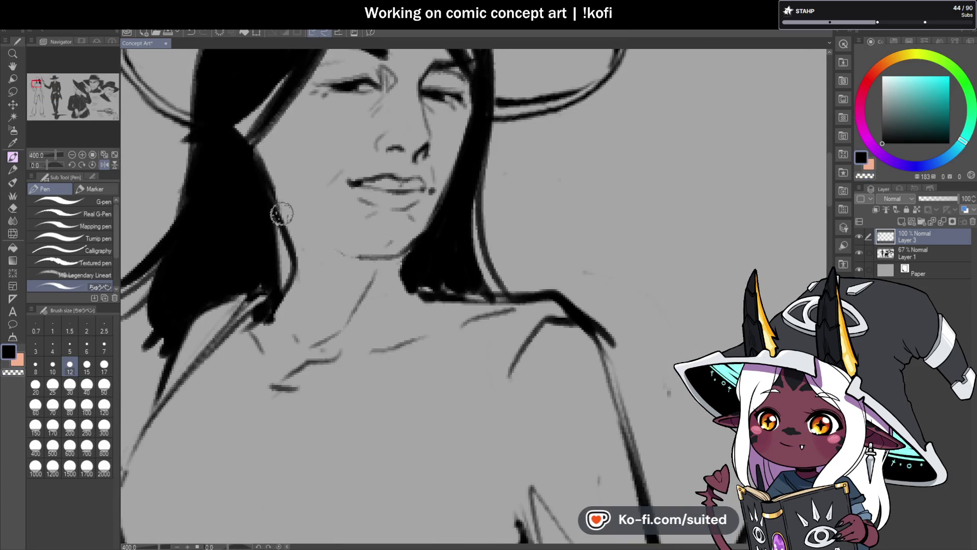
- Sketch faint jawline strokes from ear to chin and save the sketch
{"action": "left_click_drag", "start_coordinate": [285, 211], "coordinate": [338, 247]}
{"action": "scroll", "coordinate": [453, 231], "scroll_direction": "down", "scroll_amount": 5}
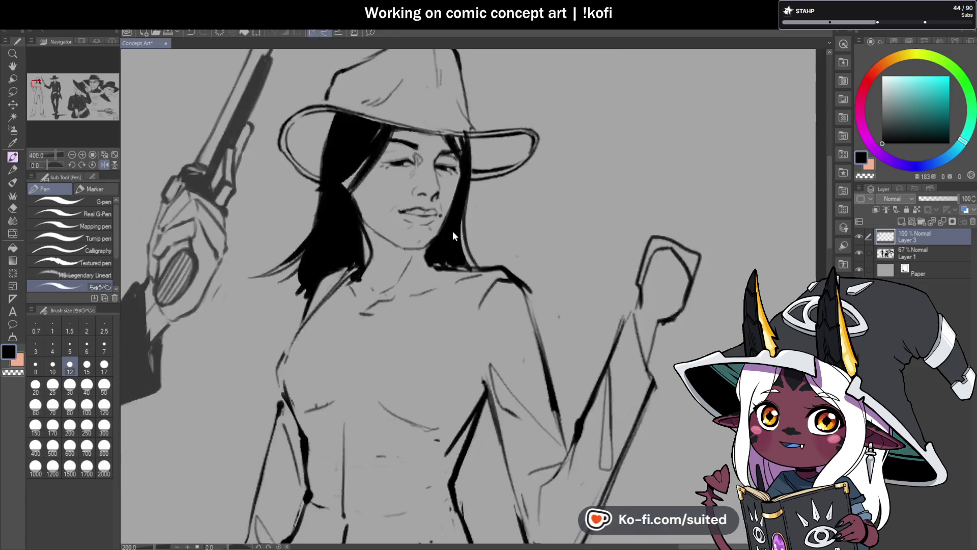
{"action": "scroll", "coordinate": [458, 260], "scroll_direction": "up", "scroll_amount": 3}
{"action": "scroll", "coordinate": [458, 261], "scroll_direction": "up", "scroll_amount": 3}
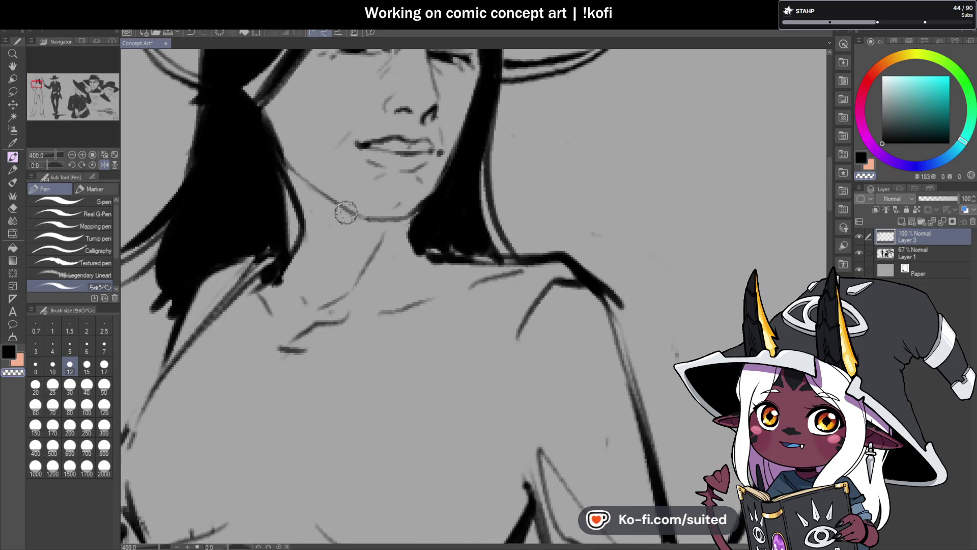
{"action": "left_click_drag", "start_coordinate": [294, 164], "coordinate": [344, 208]}
{"action": "scroll", "coordinate": [518, 227], "scroll_direction": "down", "scroll_amount": 6}
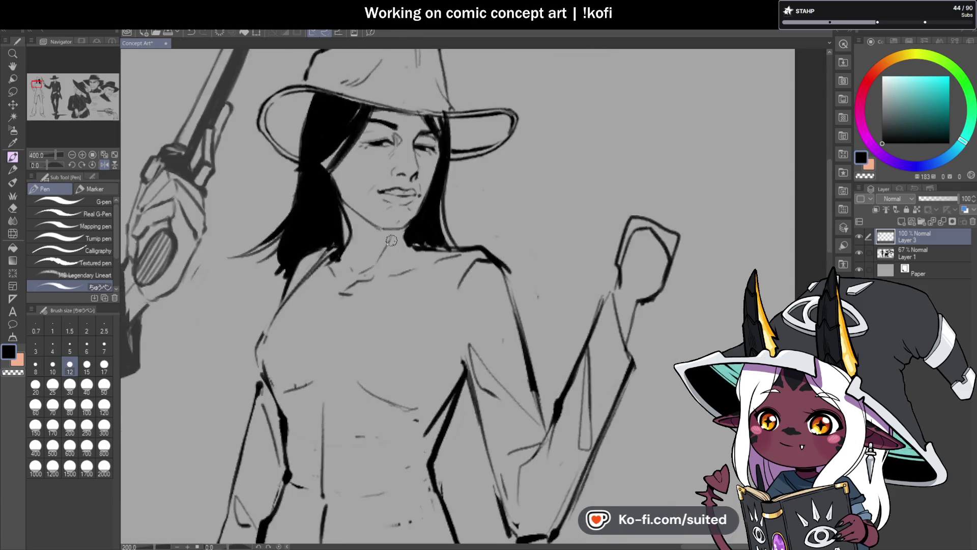
{"action": "key", "text": "ctrl+s"}
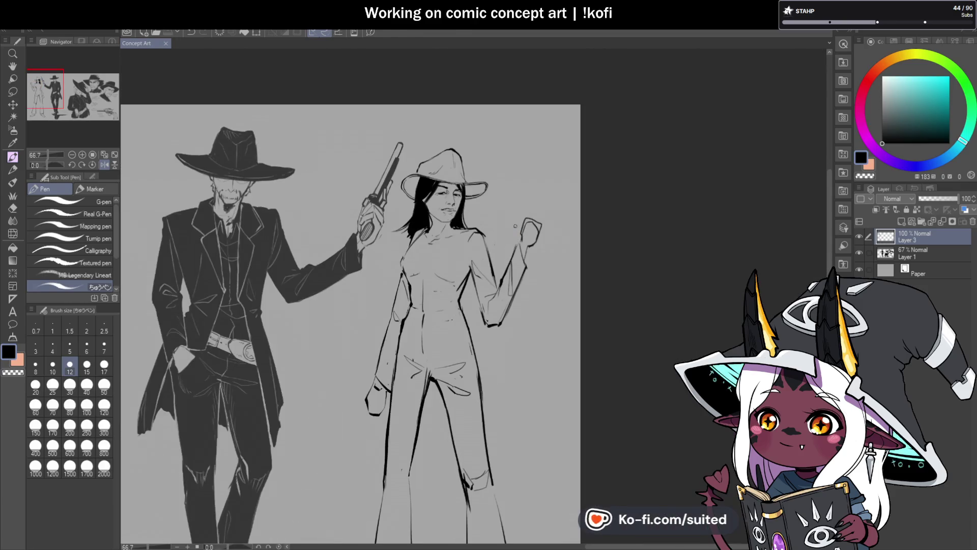
- Ink dark strokes along the left and right edges of the woman's hair
{"action": "scroll", "coordinate": [427, 227], "scroll_direction": "up", "scroll_amount": 4}
{"action": "left_click_drag", "start_coordinate": [443, 201], "coordinate": [407, 224]}
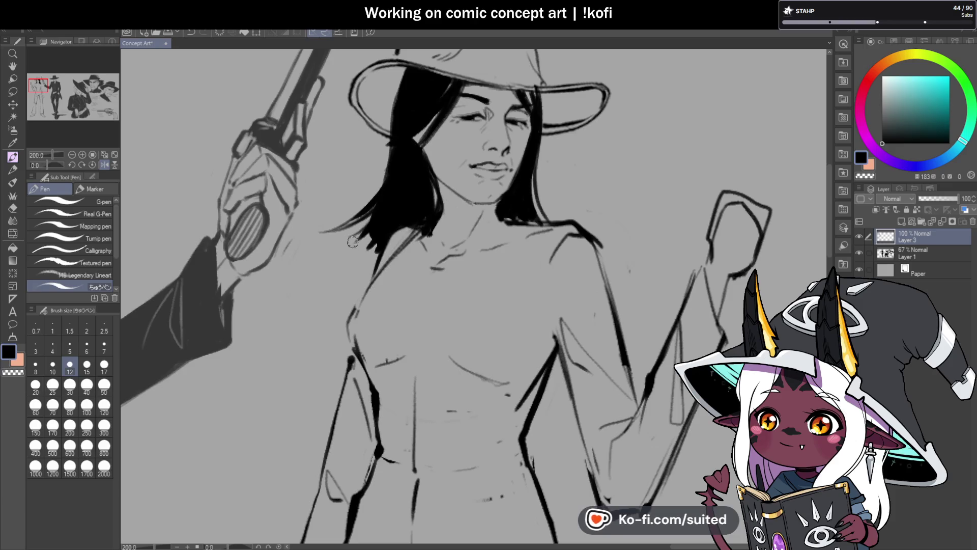
{"action": "scroll", "coordinate": [379, 209], "scroll_direction": "down", "scroll_amount": 1}
{"action": "scroll", "coordinate": [379, 208], "scroll_direction": "down", "scroll_amount": 2}
{"action": "scroll", "coordinate": [387, 222], "scroll_direction": "up", "scroll_amount": 3}
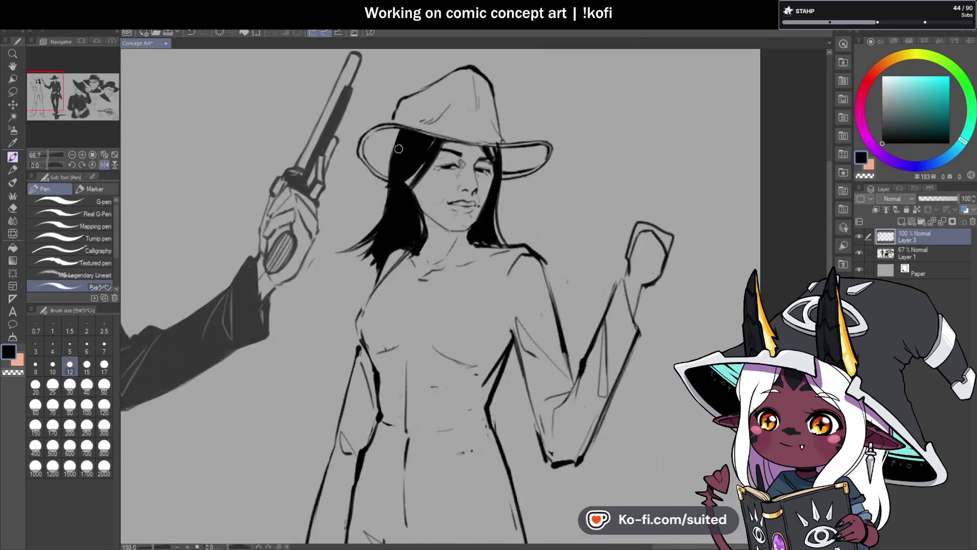
{"action": "left_click_drag", "start_coordinate": [393, 124], "coordinate": [386, 222]}
{"action": "left_click_drag", "start_coordinate": [401, 126], "coordinate": [382, 231]}
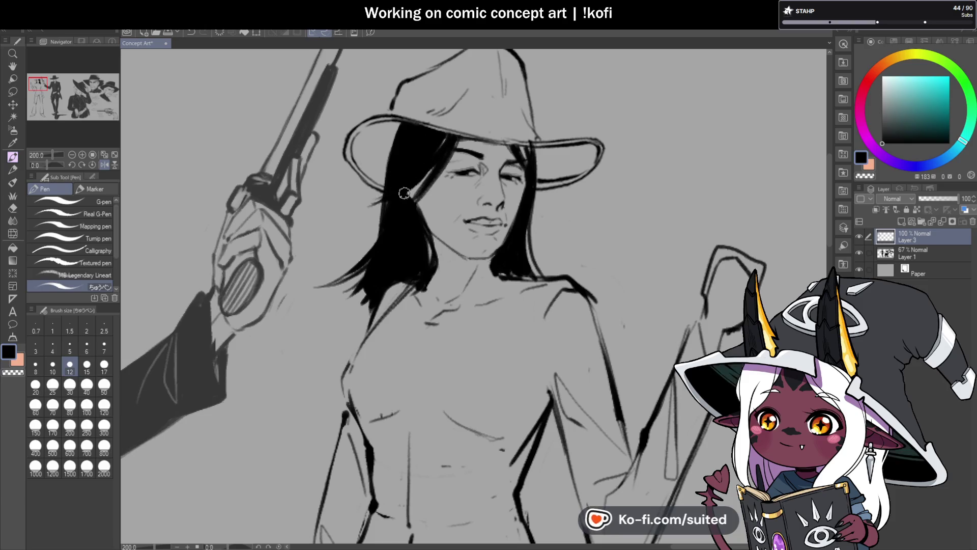
{"action": "scroll", "coordinate": [368, 232], "scroll_direction": "down", "scroll_amount": 3}
{"action": "scroll", "coordinate": [436, 179], "scroll_direction": "up", "scroll_amount": 2}
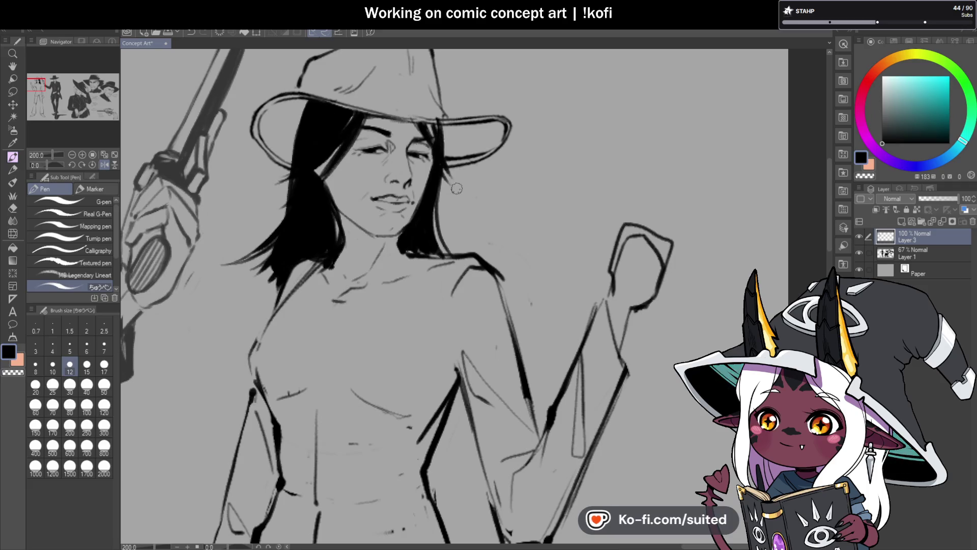
{"action": "left_click_drag", "start_coordinate": [435, 193], "coordinate": [452, 258]}
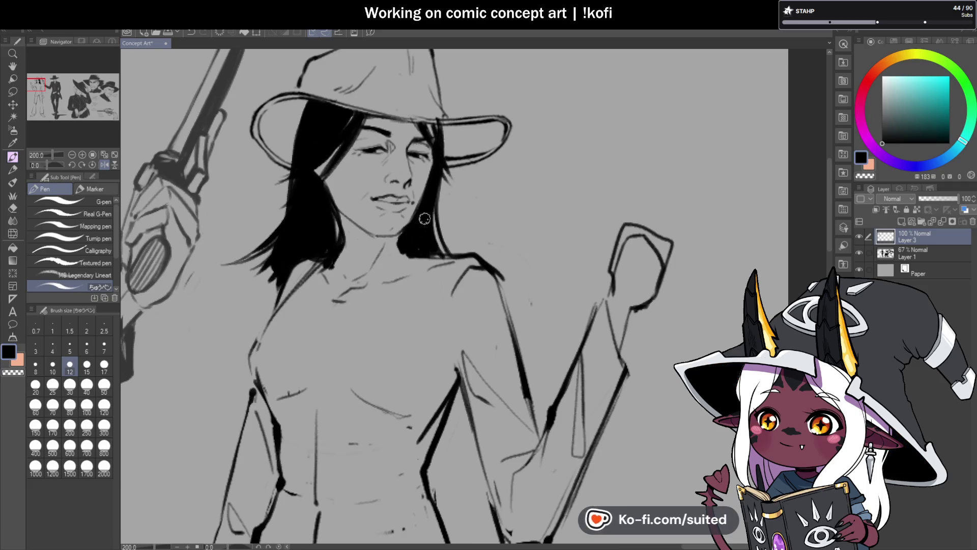
{"action": "scroll", "coordinate": [491, 169], "scroll_direction": "down", "scroll_amount": 3}
{"action": "scroll", "coordinate": [518, 178], "scroll_direction": "up", "scroll_amount": 1}
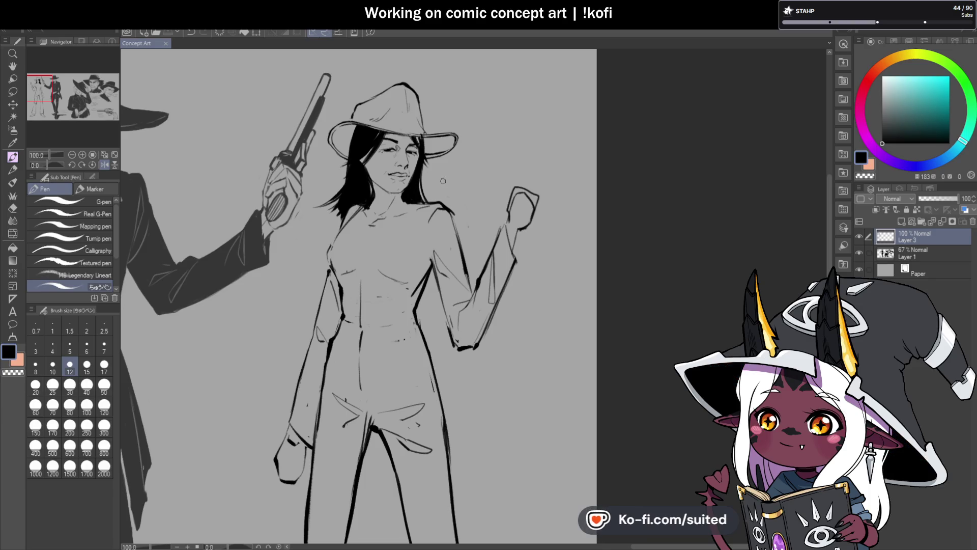
- Erase the old lower hat-brim stroke and redraw it as a cleaner, bolder curve
{"action": "scroll", "coordinate": [423, 150], "scroll_direction": "up", "scroll_amount": 4}
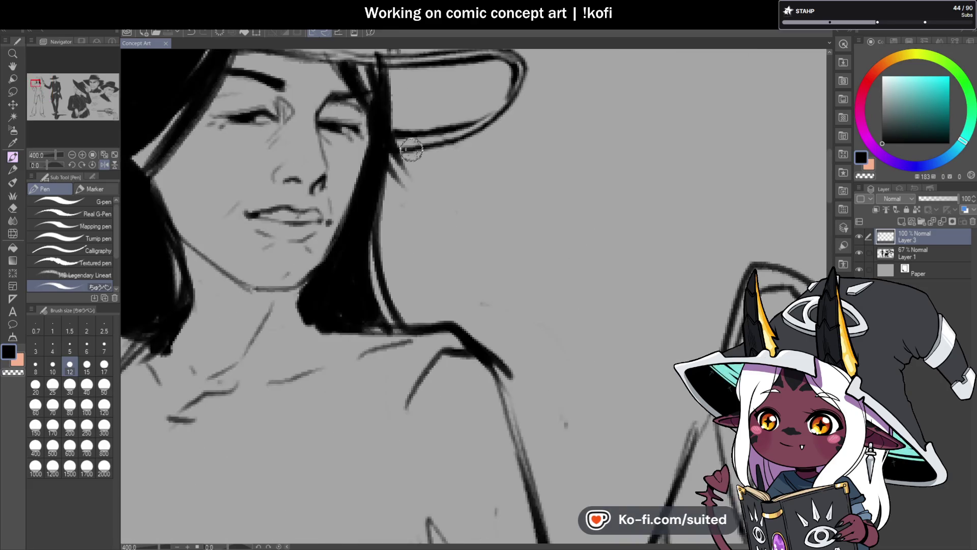
{"action": "mouse_move", "coordinate": [418, 143]}
{"action": "left_mouse_down"}
{"action": "mouse_move", "coordinate": [462, 120]}
{"action": "mouse_move", "coordinate": [405, 136]}
{"action": "left_mouse_up"}
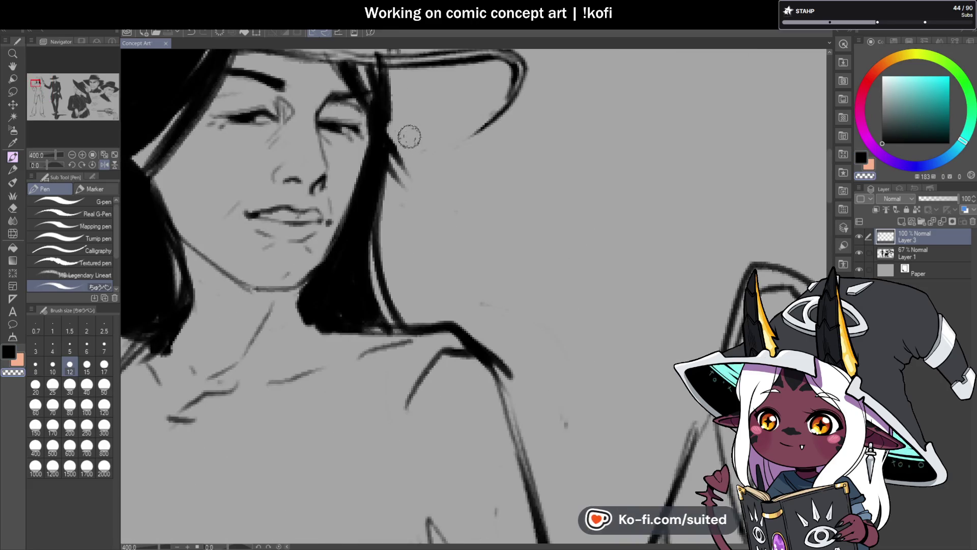
{"action": "mouse_move", "coordinate": [511, 92]}
{"action": "left_mouse_down"}
{"action": "mouse_move", "coordinate": [465, 137]}
{"action": "mouse_move", "coordinate": [387, 181]}
{"action": "left_mouse_up"}
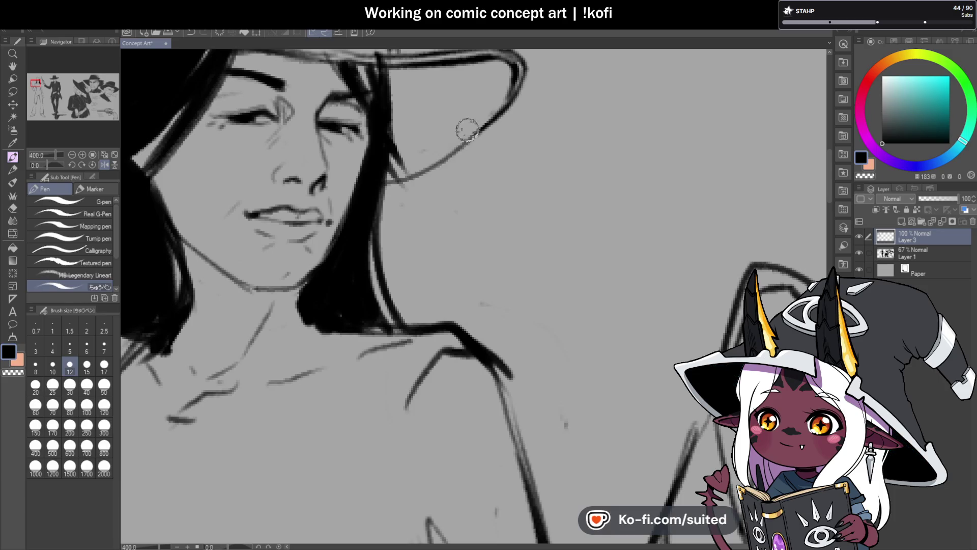
{"action": "left_click_drag", "start_coordinate": [497, 109], "coordinate": [422, 163]}
{"action": "mouse_move", "coordinate": [469, 131]}
{"action": "left_mouse_down"}
{"action": "mouse_move", "coordinate": [382, 163]}
{"action": "mouse_move", "coordinate": [450, 158]}
{"action": "mouse_move", "coordinate": [499, 109]}
{"action": "mouse_move", "coordinate": [426, 161]}
{"action": "left_mouse_up"}
{"action": "scroll", "coordinate": [458, 168], "scroll_direction": "down", "scroll_amount": 5}
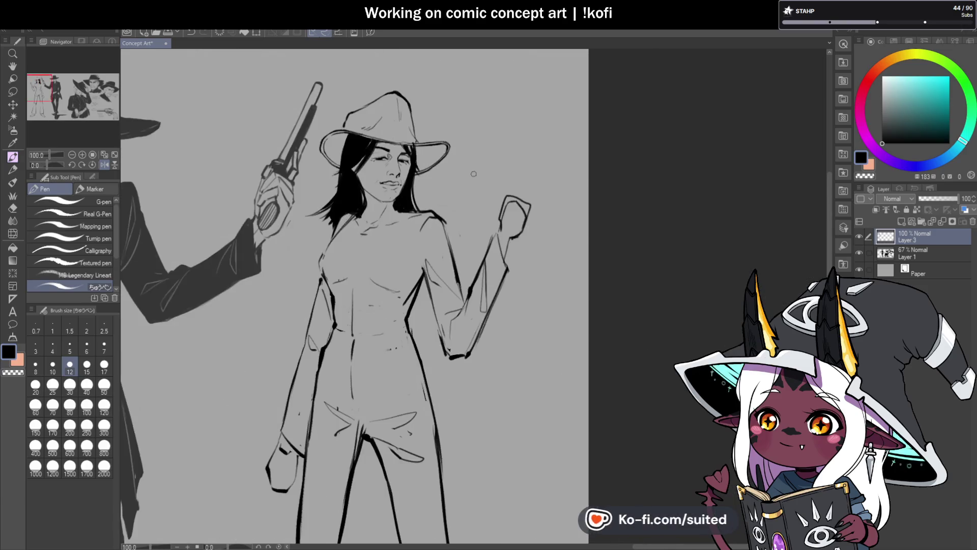
{"action": "scroll", "coordinate": [473, 179], "scroll_direction": "down", "scroll_amount": 1}
- Flip the canvas horizontally in the Navigator to check the drawing, then zoom in
{"action": "left_click", "coordinate": [103, 163]}
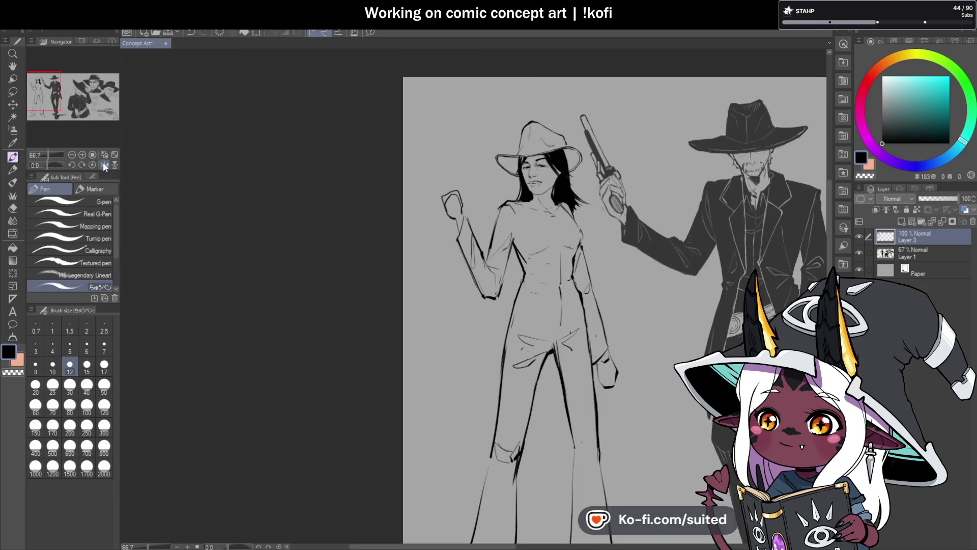
{"action": "left_click", "coordinate": [104, 164]}
{"action": "scroll", "coordinate": [490, 172], "scroll_direction": "up", "scroll_amount": 1}
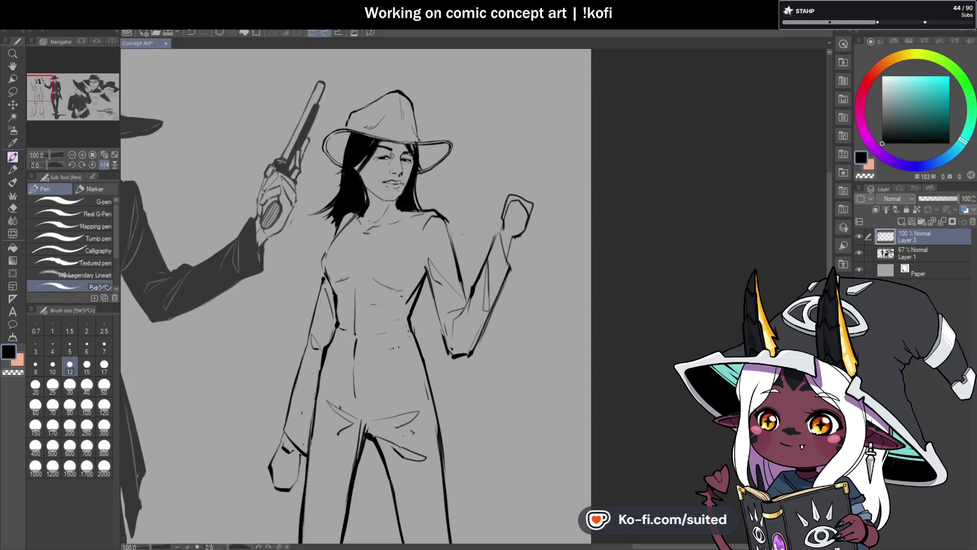
{"action": "left_click", "coordinate": [112, 163]}
{"action": "scroll", "coordinate": [473, 300], "scroll_direction": "down", "scroll_amount": 1}
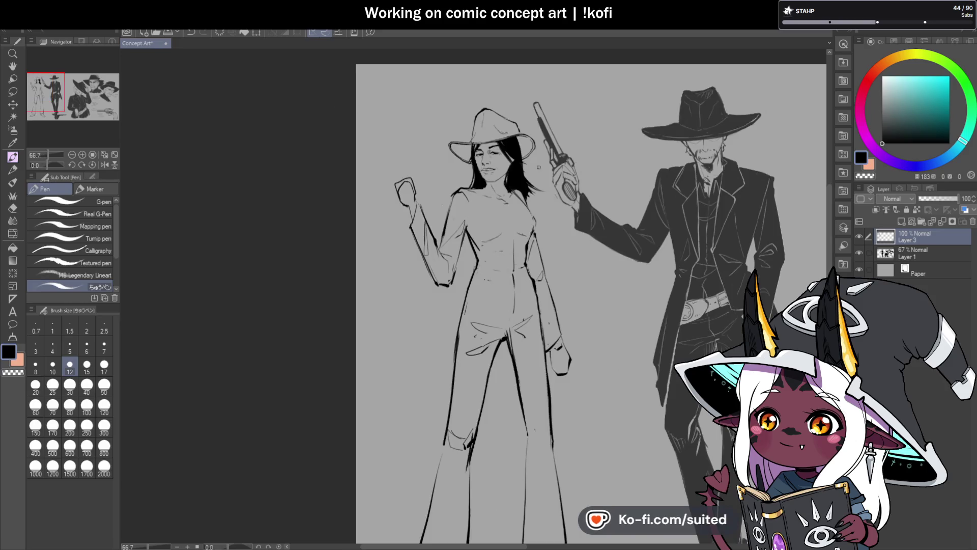
{"action": "scroll", "coordinate": [567, 146], "scroll_direction": "up", "scroll_amount": 3}
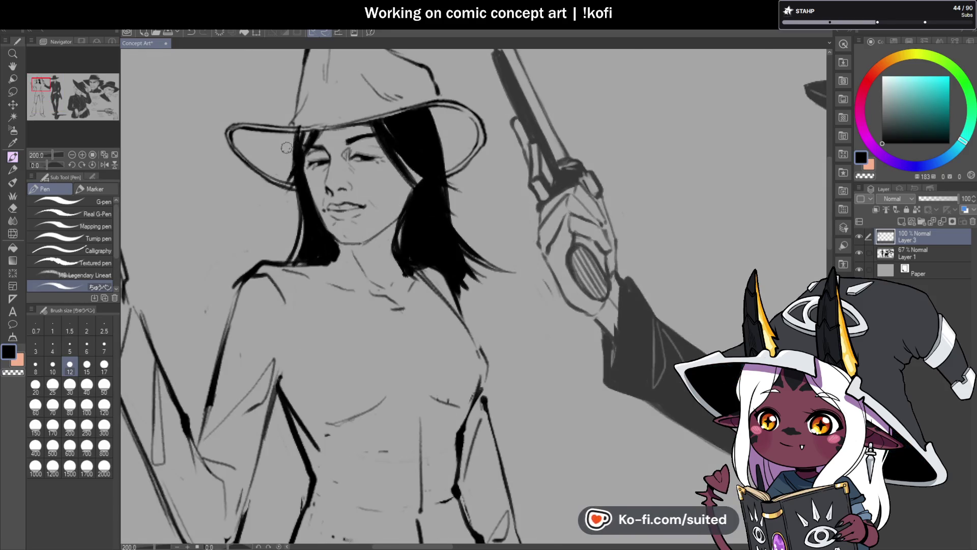
{"action": "scroll", "coordinate": [293, 148], "scroll_direction": "up", "scroll_amount": 2}
- Pen curved hatch strokes under the left and right sides of the hat brim
{"action": "mouse_move", "coordinate": [298, 125]}
{"action": "left_mouse_down"}
{"action": "mouse_move", "coordinate": [292, 188]}
{"action": "mouse_move", "coordinate": [272, 206]}
{"action": "left_mouse_up"}
{"action": "mouse_move", "coordinate": [265, 132]}
{"action": "left_mouse_down"}
{"action": "mouse_move", "coordinate": [260, 208]}
{"action": "mouse_move", "coordinate": [246, 204]}
{"action": "left_mouse_up"}
{"action": "scroll", "coordinate": [419, 145], "scroll_direction": "down", "scroll_amount": 4}
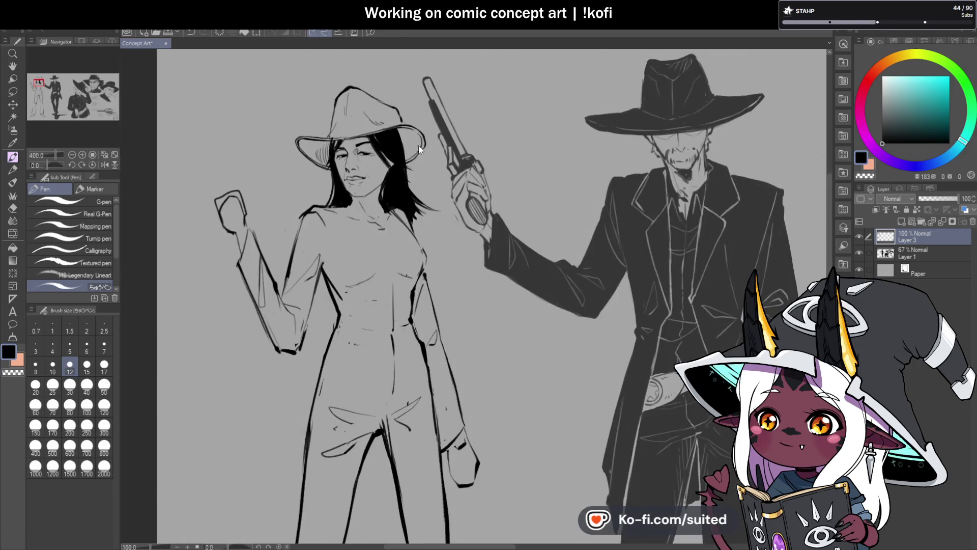
{"action": "scroll", "coordinate": [410, 146], "scroll_direction": "up", "scroll_amount": 2}
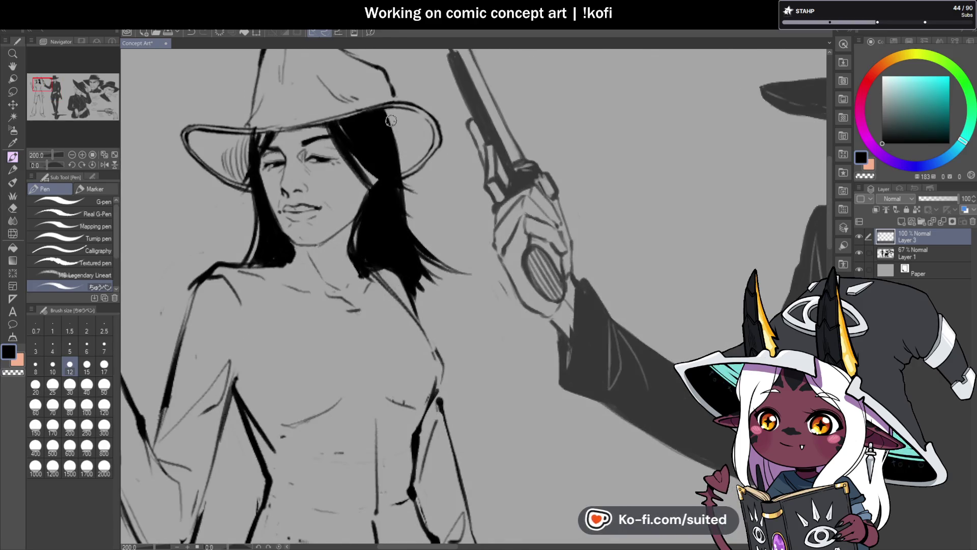
{"action": "left_click_drag", "start_coordinate": [402, 121], "coordinate": [406, 169]}
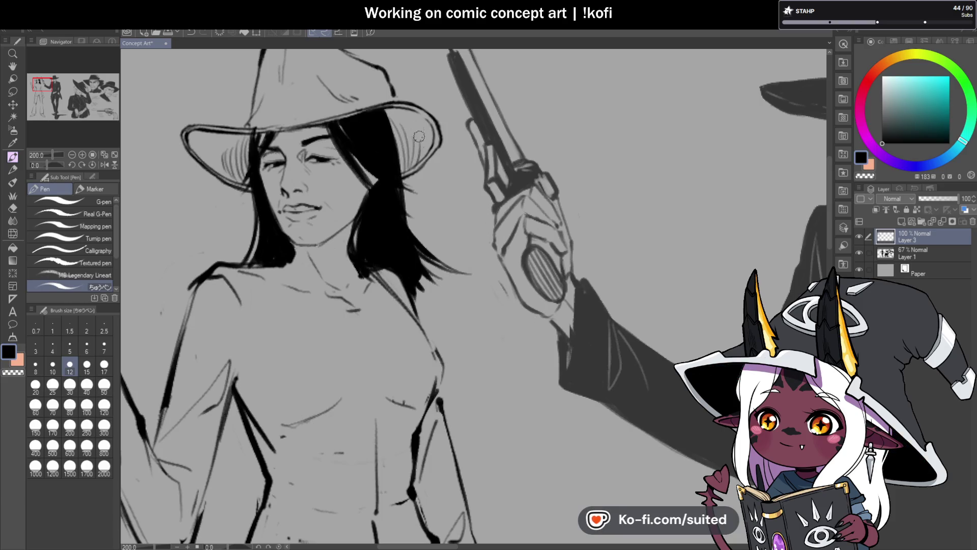
{"action": "scroll", "coordinate": [431, 157], "scroll_direction": "down", "scroll_amount": 4}
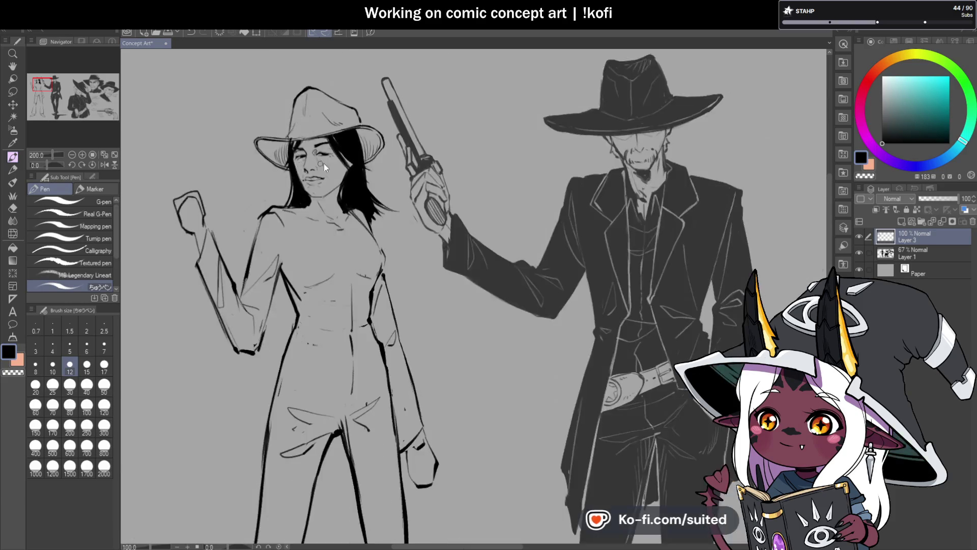
- Return the canvas to its normal unmirrored orientation and zoom around to review both figures
{"action": "left_click", "coordinate": [104, 164]}
{"action": "left_click", "coordinate": [103, 164]}
{"action": "left_click", "coordinate": [103, 164]}
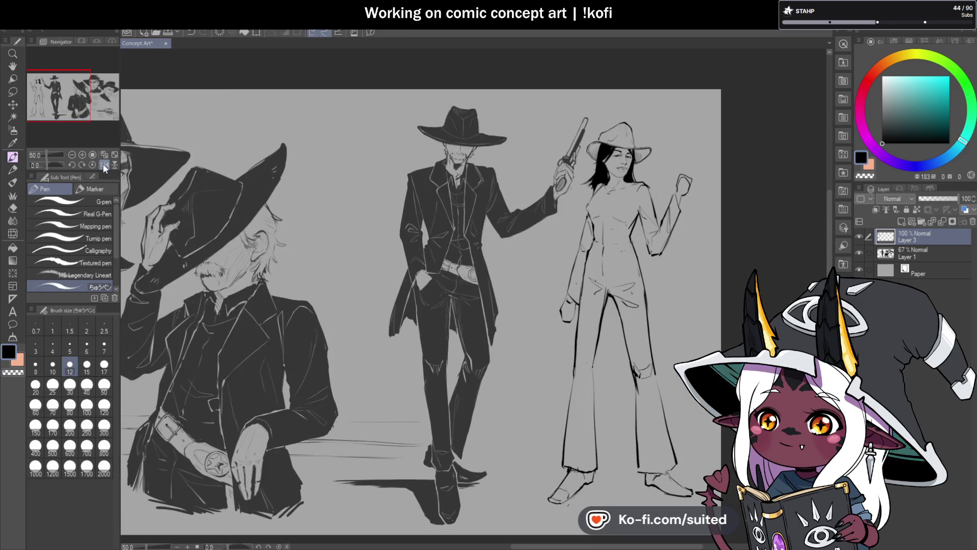
{"action": "scroll", "coordinate": [259, 174], "scroll_direction": "down", "scroll_amount": 2}
{"action": "scroll", "coordinate": [493, 275], "scroll_direction": "up", "scroll_amount": 4}
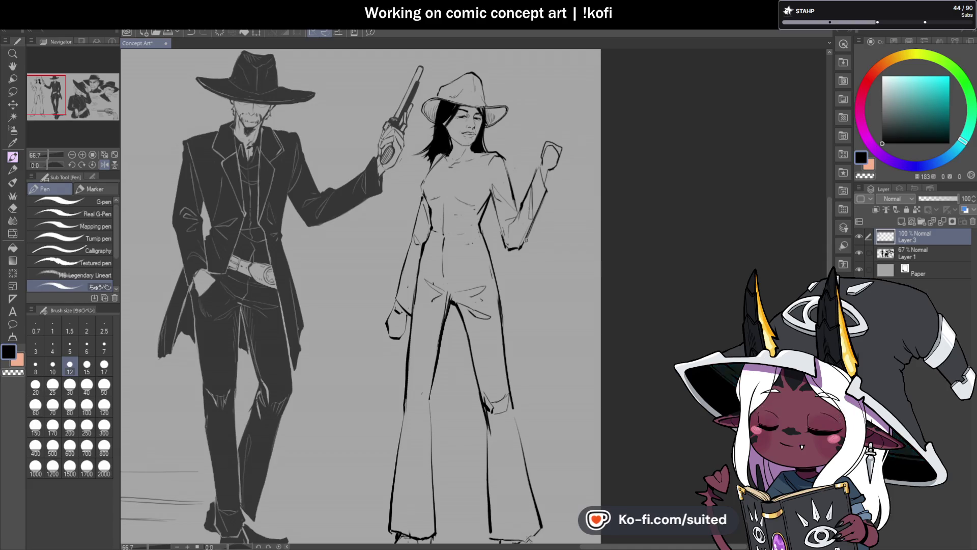
{"action": "scroll", "coordinate": [364, 181], "scroll_direction": "down", "scroll_amount": 1}
{"action": "scroll", "coordinate": [497, 153], "scroll_direction": "up", "scroll_amount": 2}
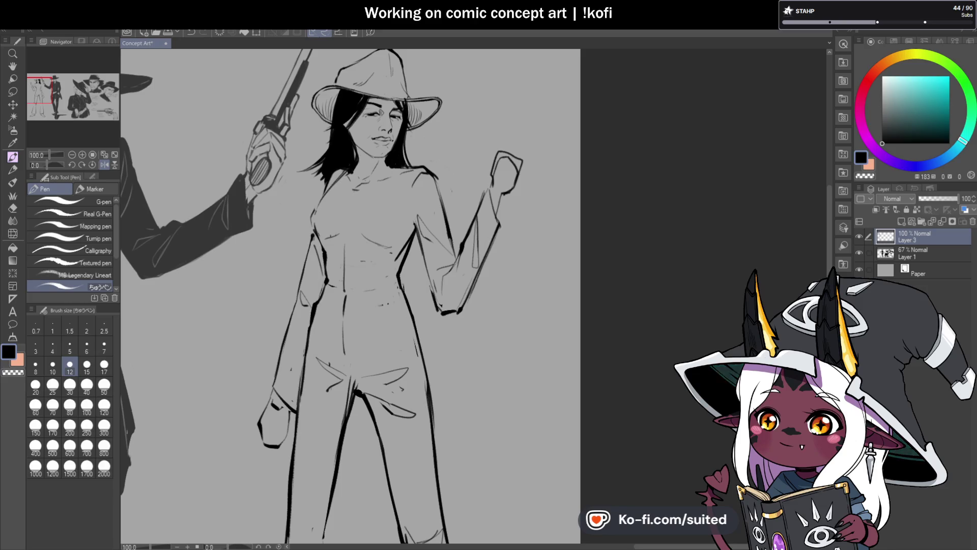
{"action": "scroll", "coordinate": [397, 194], "scroll_direction": "down", "scroll_amount": 1}
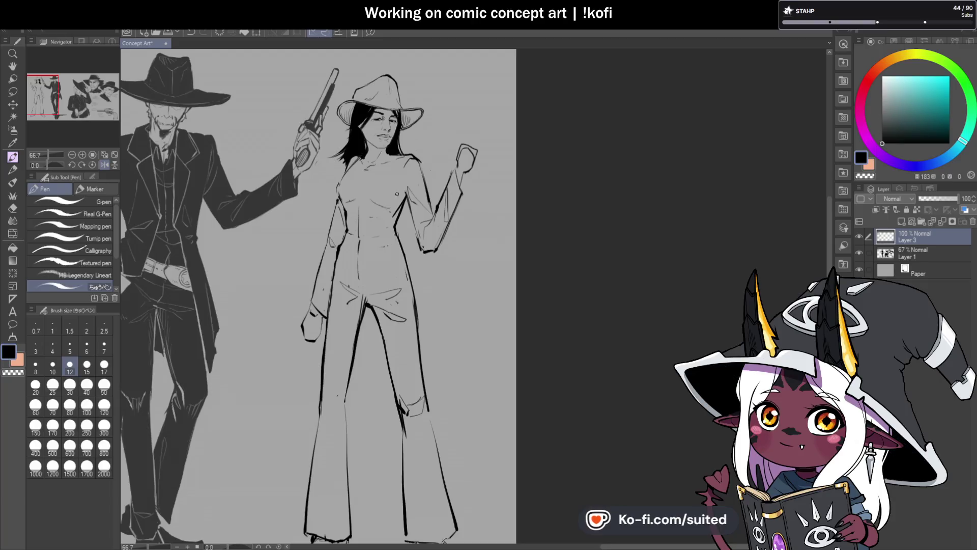
{"action": "scroll", "coordinate": [410, 168], "scroll_direction": "up", "scroll_amount": 1}
{"action": "scroll", "coordinate": [410, 168], "scroll_direction": "down", "scroll_amount": 1}
{"action": "scroll", "coordinate": [303, 133], "scroll_direction": "up", "scroll_amount": 2}
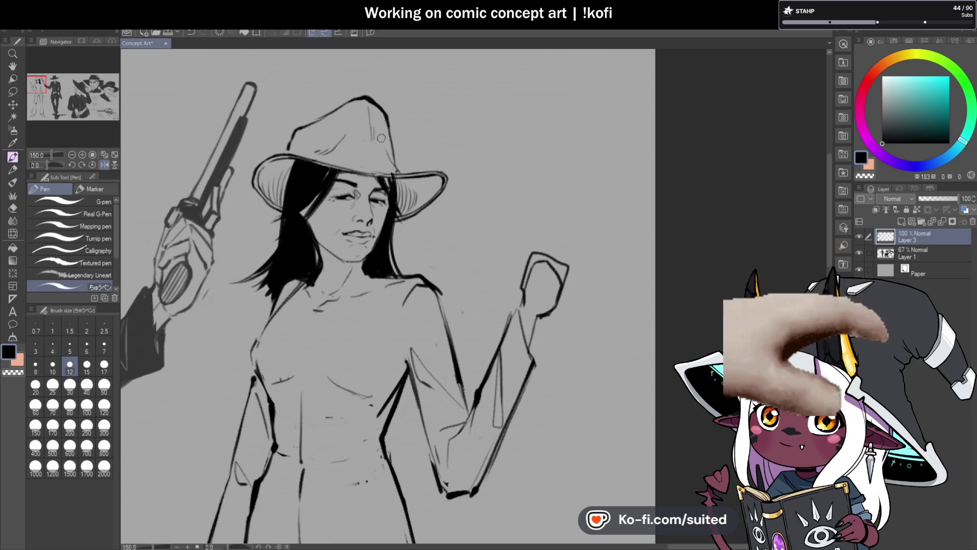
{"action": "scroll", "coordinate": [416, 149], "scroll_direction": "down", "scroll_amount": 2}
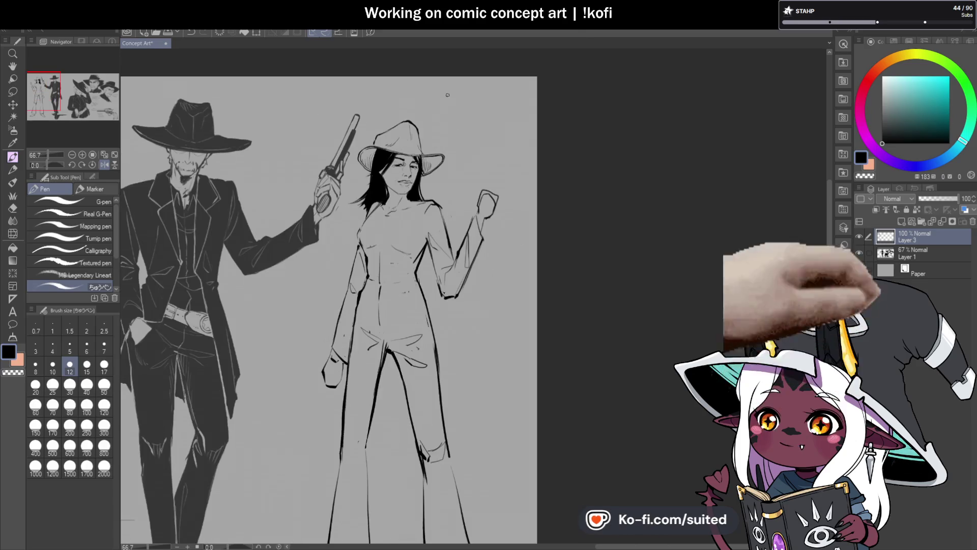
{"action": "scroll", "coordinate": [411, 251], "scroll_direction": "up", "scroll_amount": 2}
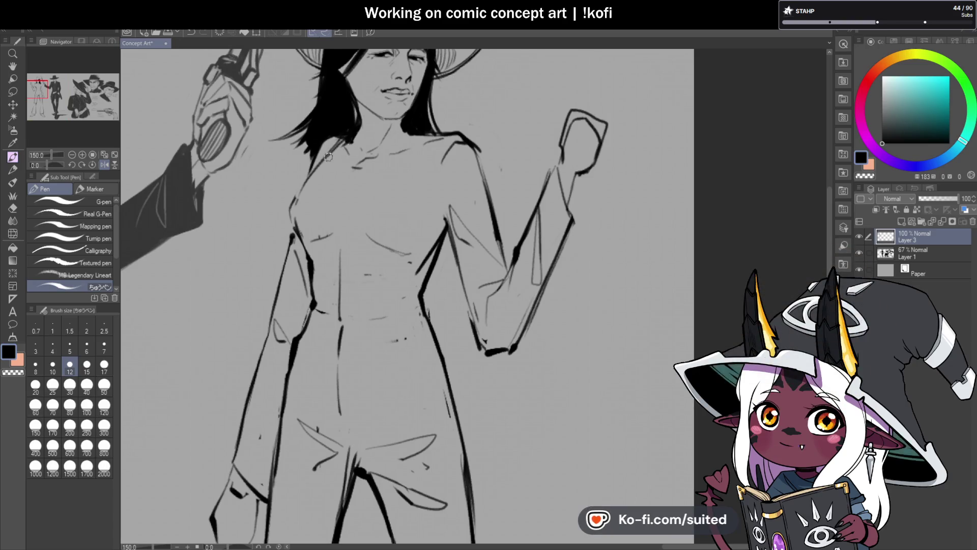
{"action": "scroll", "coordinate": [491, 175], "scroll_direction": "down", "scroll_amount": 3}
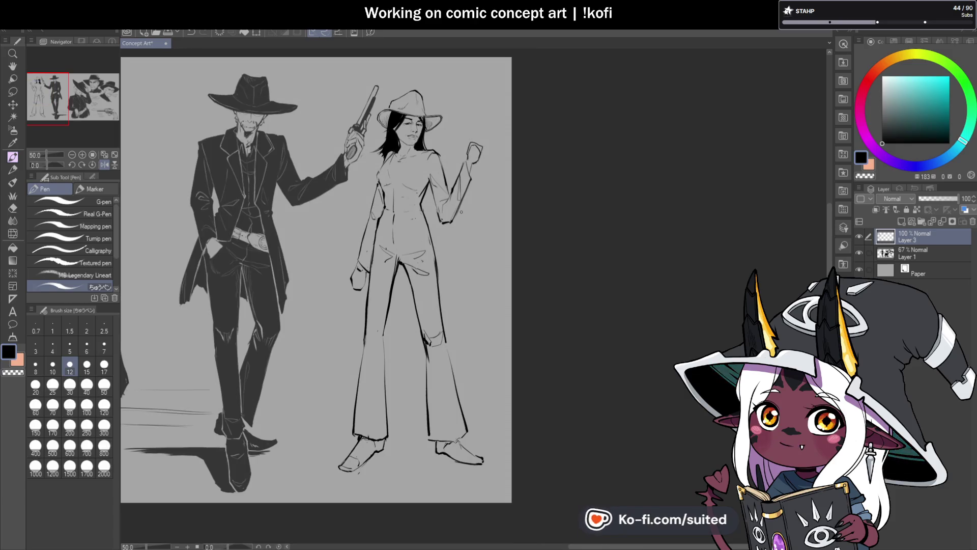
{"action": "scroll", "coordinate": [464, 208], "scroll_direction": "down", "scroll_amount": 1}
{"action": "scroll", "coordinate": [393, 283], "scroll_direction": "up", "scroll_amount": 1}
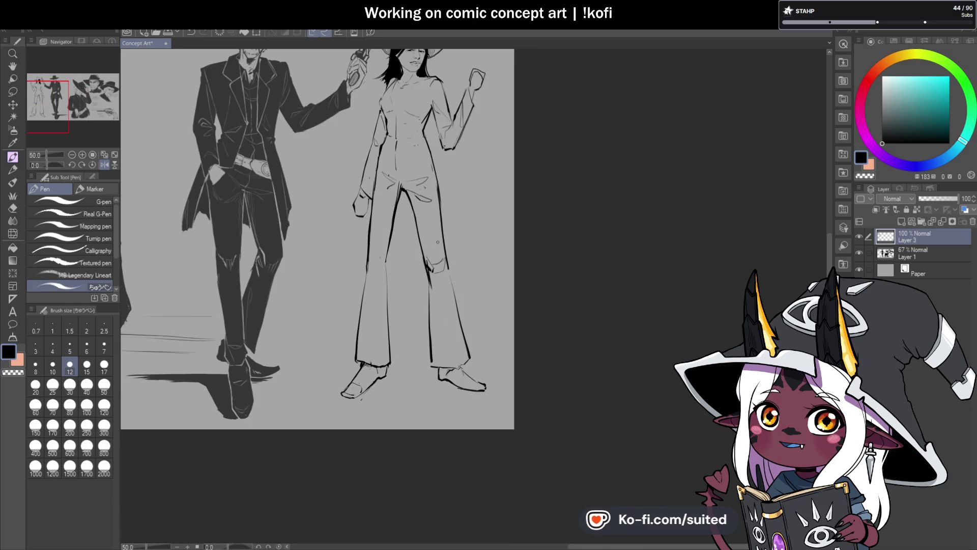
{"action": "scroll", "coordinate": [427, 233], "scroll_direction": "down", "scroll_amount": 1}
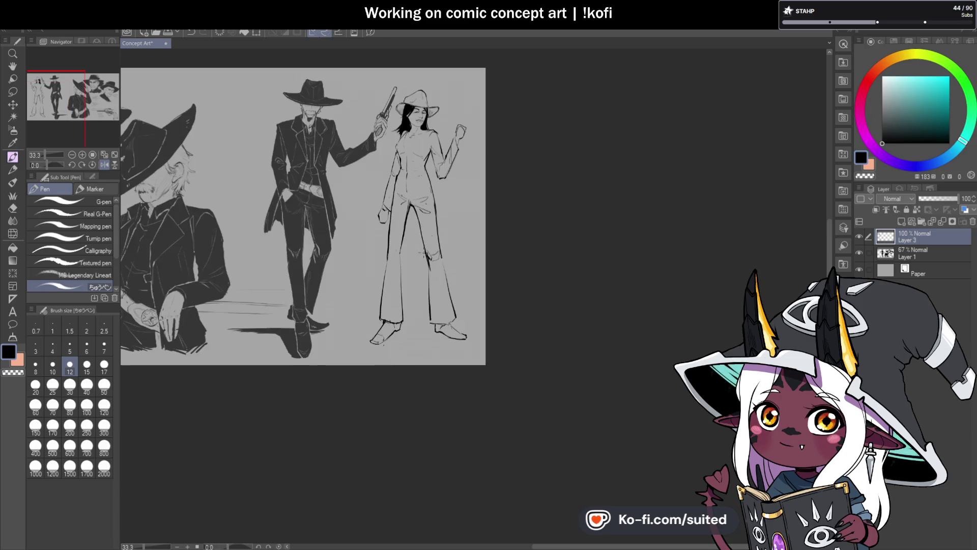
{"action": "scroll", "coordinate": [410, 257], "scroll_direction": "up", "scroll_amount": 2}
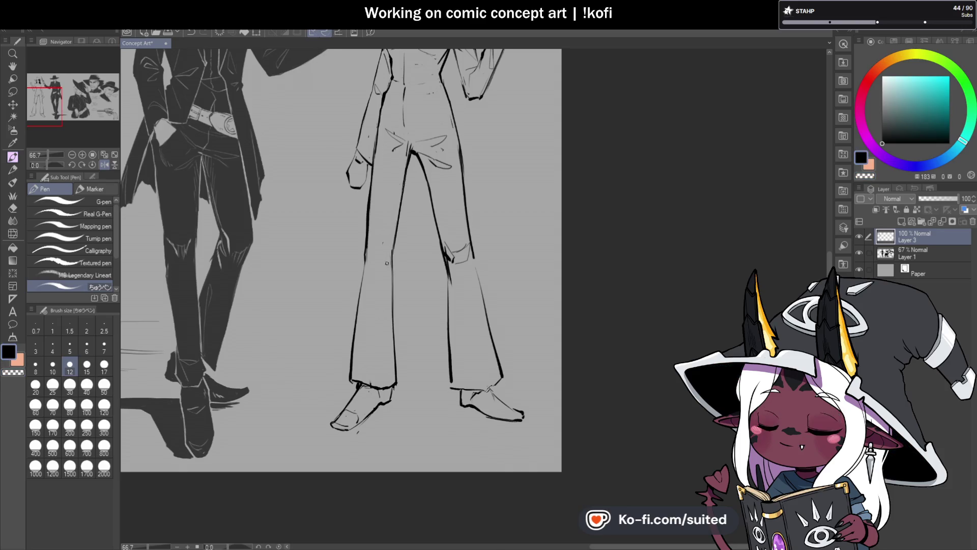
{"action": "scroll", "coordinate": [388, 270], "scroll_direction": "up", "scroll_amount": 3}
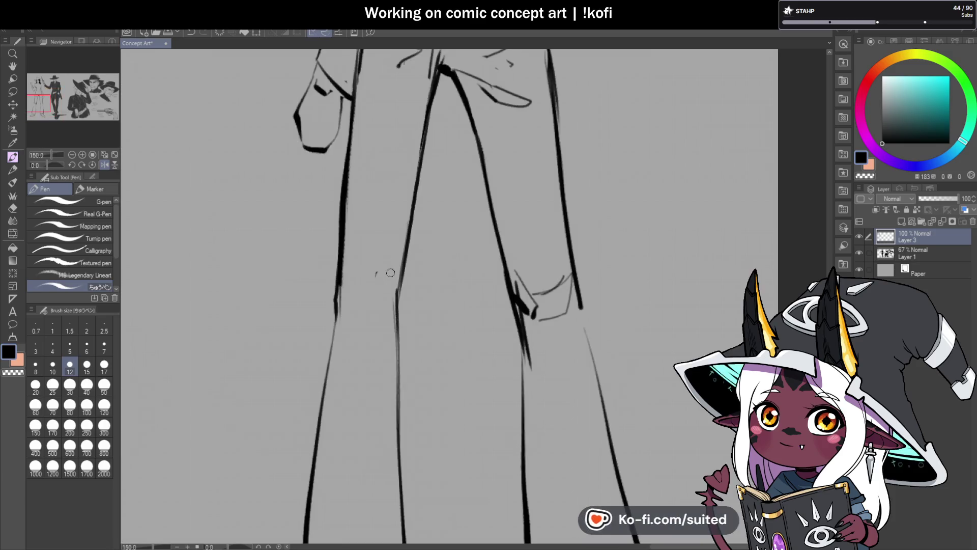
{"action": "scroll", "coordinate": [390, 293], "scroll_direction": "down", "scroll_amount": 5}
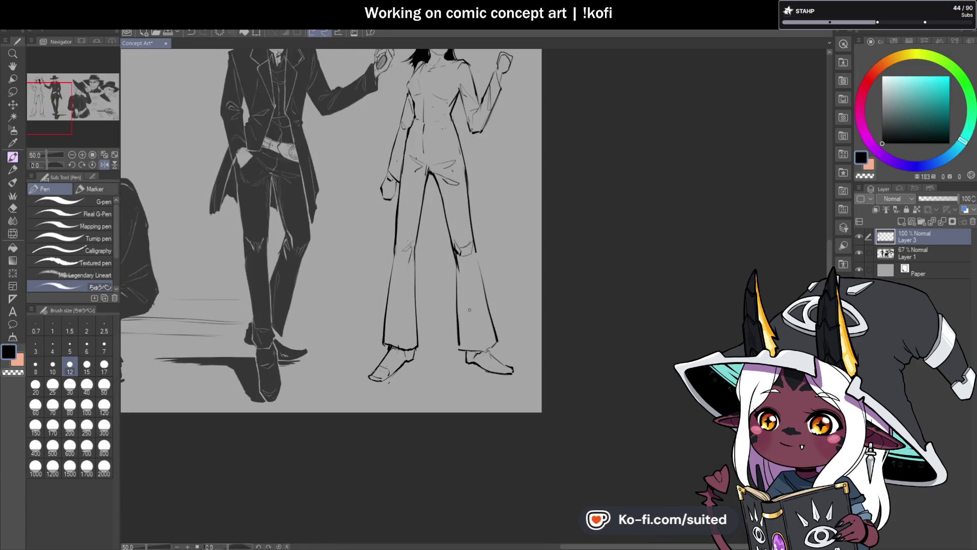
{"action": "scroll", "coordinate": [421, 213], "scroll_direction": "up", "scroll_amount": 5}
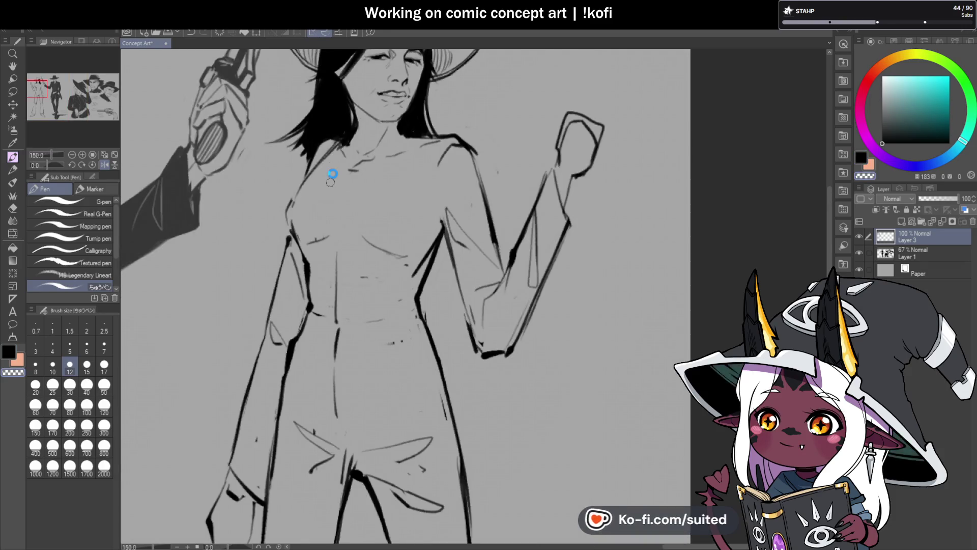
- Save the Concept Art sketch with Ctrl+S
{"action": "key", "text": "ctrl+s"}
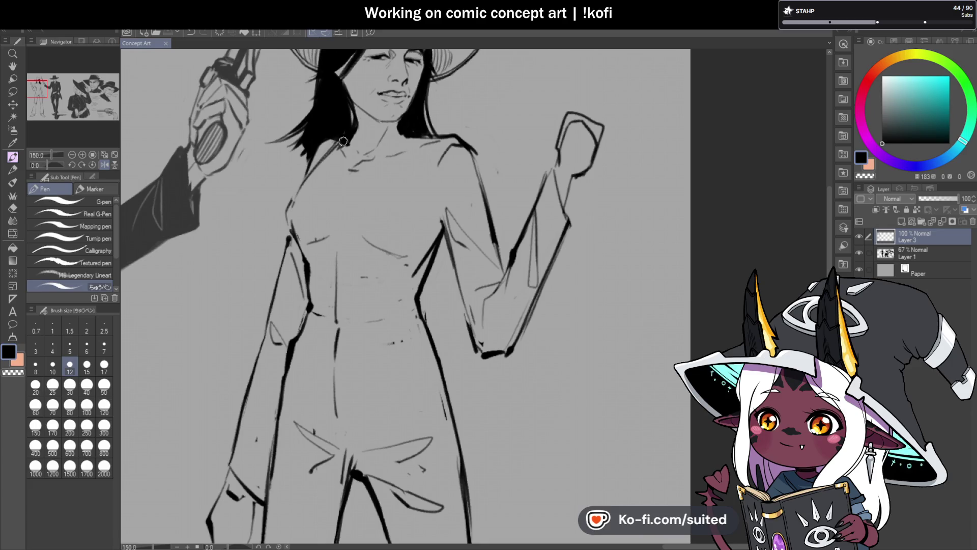
{"action": "scroll", "coordinate": [492, 146], "scroll_direction": "down", "scroll_amount": 3}
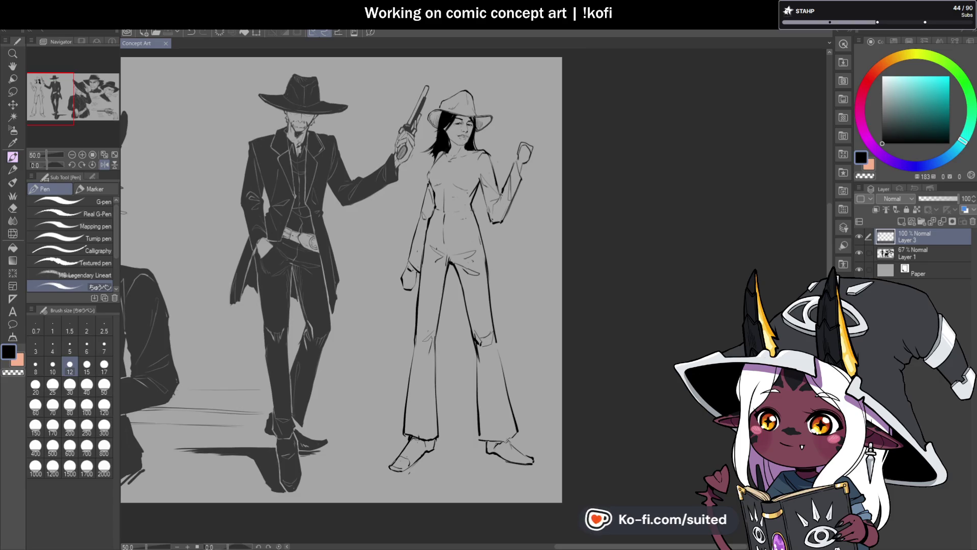
{"action": "scroll", "coordinate": [469, 176], "scroll_direction": "up", "scroll_amount": 2}
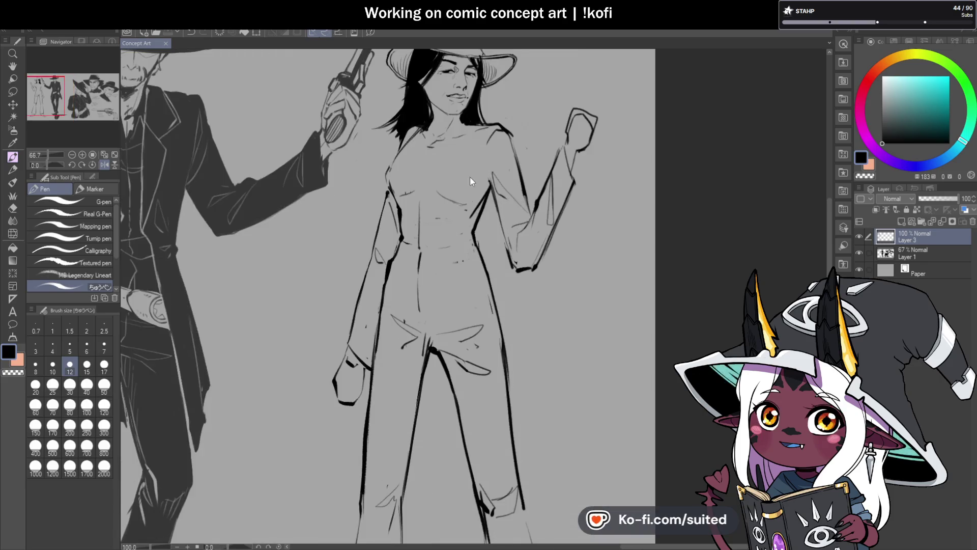
- Draw two diagonal torso lines and a centre line on the figure's chest
{"action": "scroll", "coordinate": [402, 189], "scroll_direction": "up", "scroll_amount": 2}
{"action": "scroll", "coordinate": [402, 192], "scroll_direction": "down", "scroll_amount": 1}
{"action": "scroll", "coordinate": [403, 196], "scroll_direction": "up", "scroll_amount": 1}
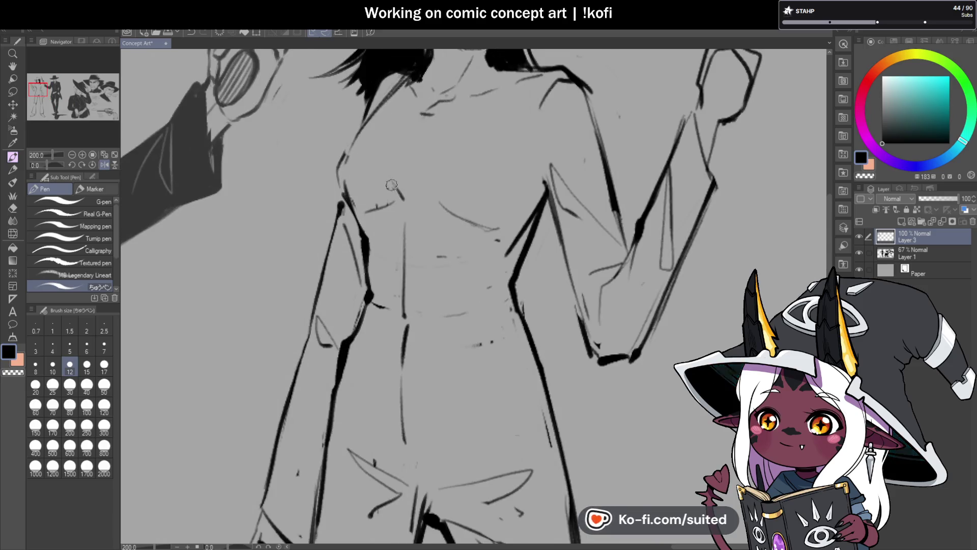
{"action": "left_click_drag", "start_coordinate": [396, 189], "coordinate": [380, 154]}
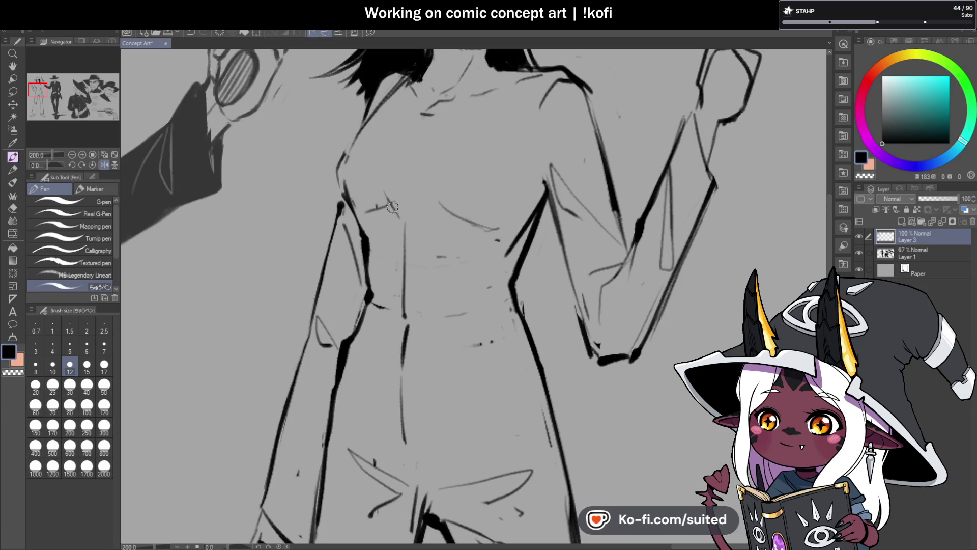
{"action": "left_click_drag", "start_coordinate": [392, 207], "coordinate": [373, 163]}
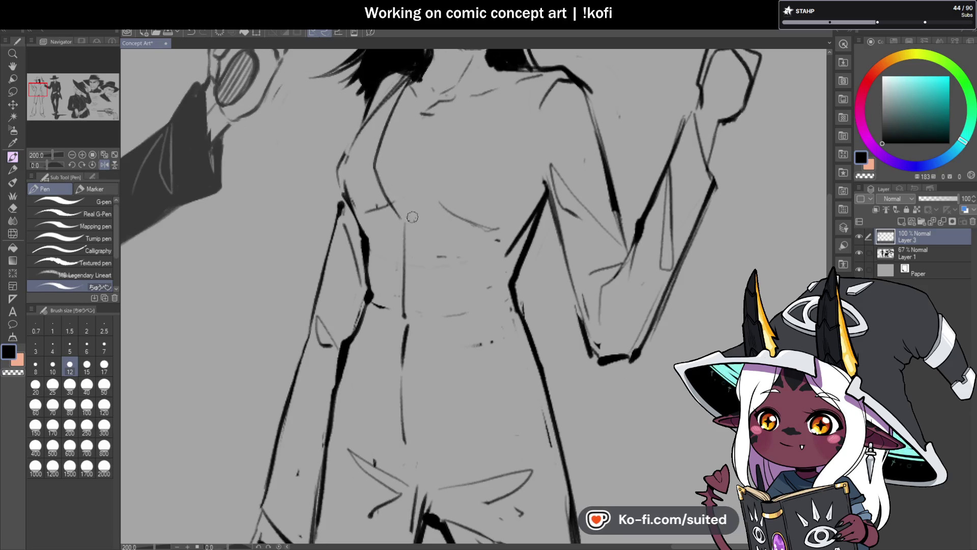
{"action": "left_click_drag", "start_coordinate": [406, 217], "coordinate": [404, 262]}
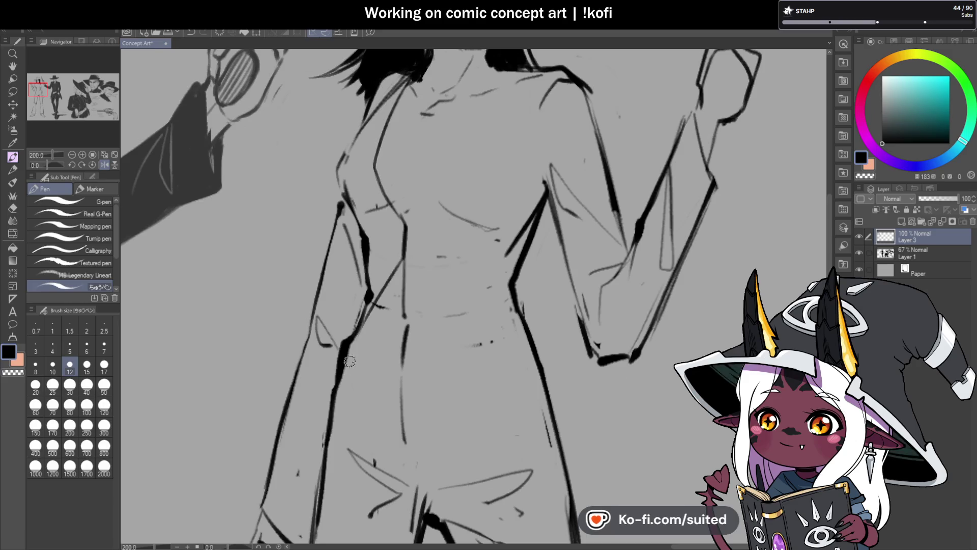
- Draw a long diagonal V-neckline stroke across the open jacket's chest
{"action": "scroll", "coordinate": [403, 258], "scroll_direction": "down", "scroll_amount": 2}
{"action": "scroll", "coordinate": [389, 253], "scroll_direction": "up", "scroll_amount": 2}
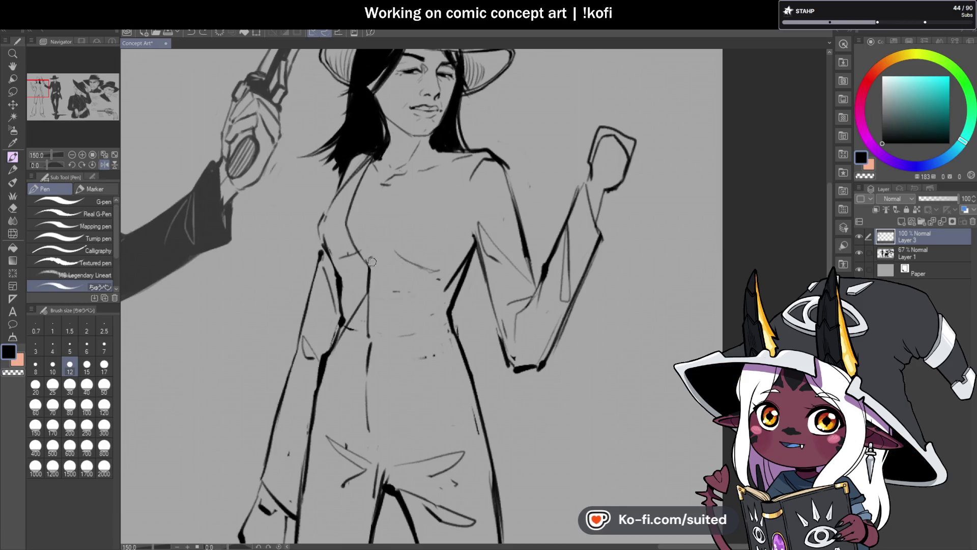
{"action": "left_click_drag", "start_coordinate": [372, 260], "coordinate": [449, 150]}
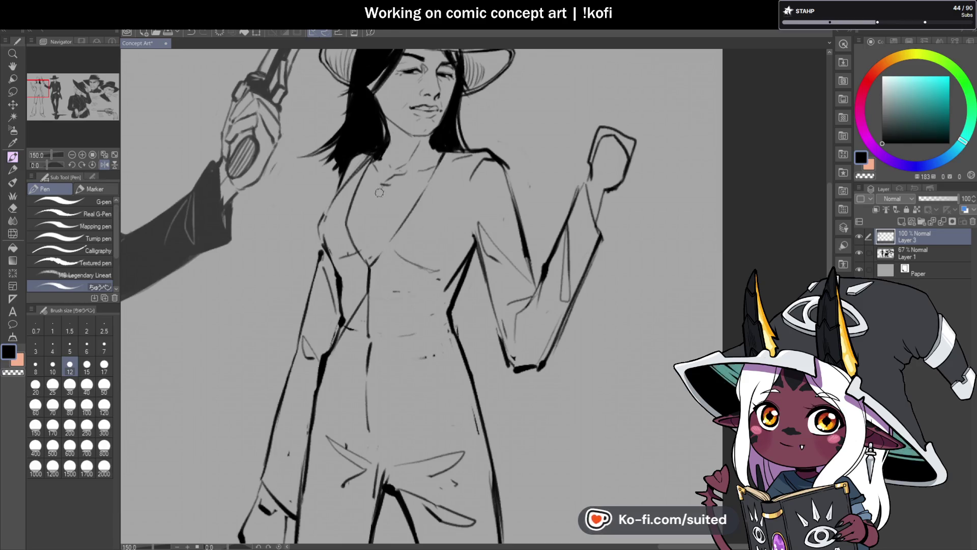
{"action": "scroll", "coordinate": [379, 193], "scroll_direction": "down", "scroll_amount": 4}
{"action": "scroll", "coordinate": [418, 209], "scroll_direction": "up", "scroll_amount": 4}
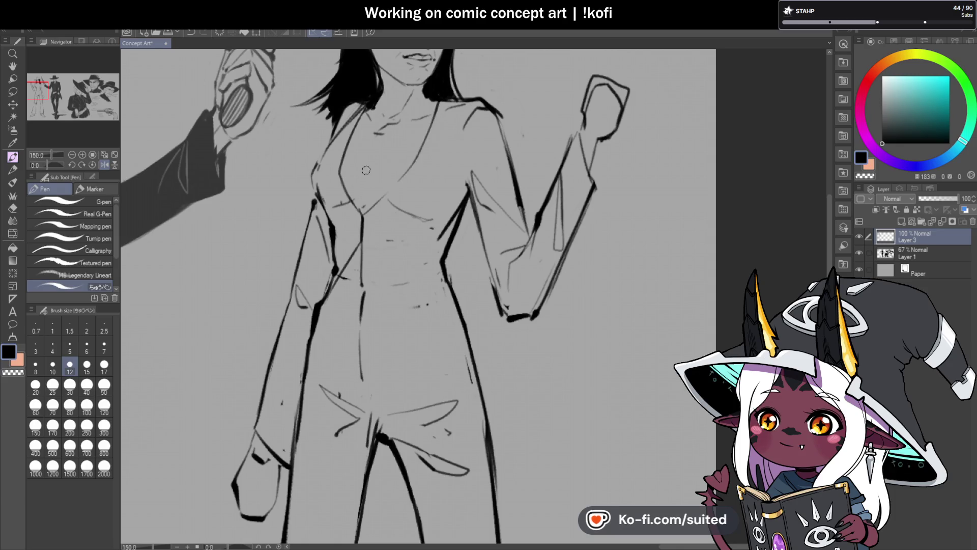
{"action": "scroll", "coordinate": [366, 170], "scroll_direction": "up", "scroll_amount": 1}
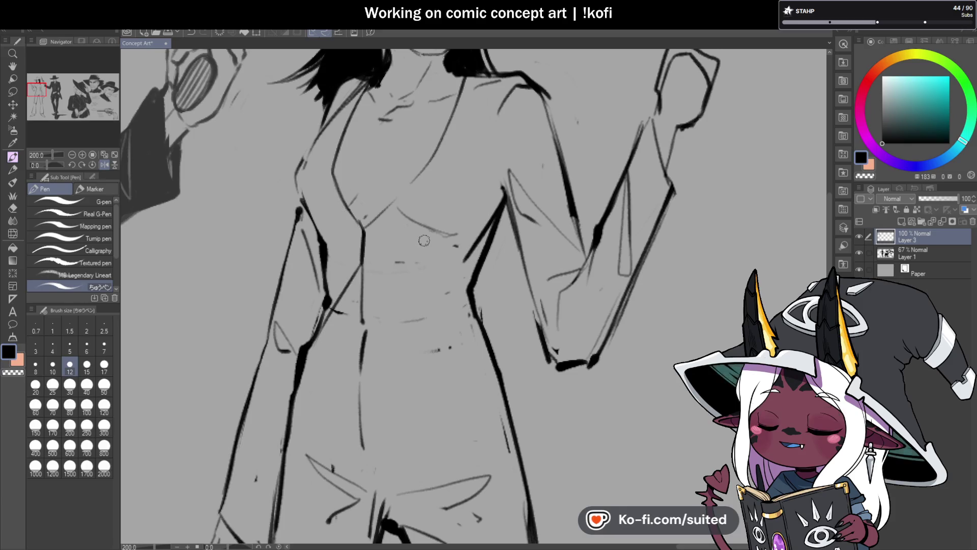
{"action": "scroll", "coordinate": [411, 187], "scroll_direction": "down", "scroll_amount": 1}
{"action": "scroll", "coordinate": [411, 187], "scroll_direction": "down", "scroll_amount": 3}
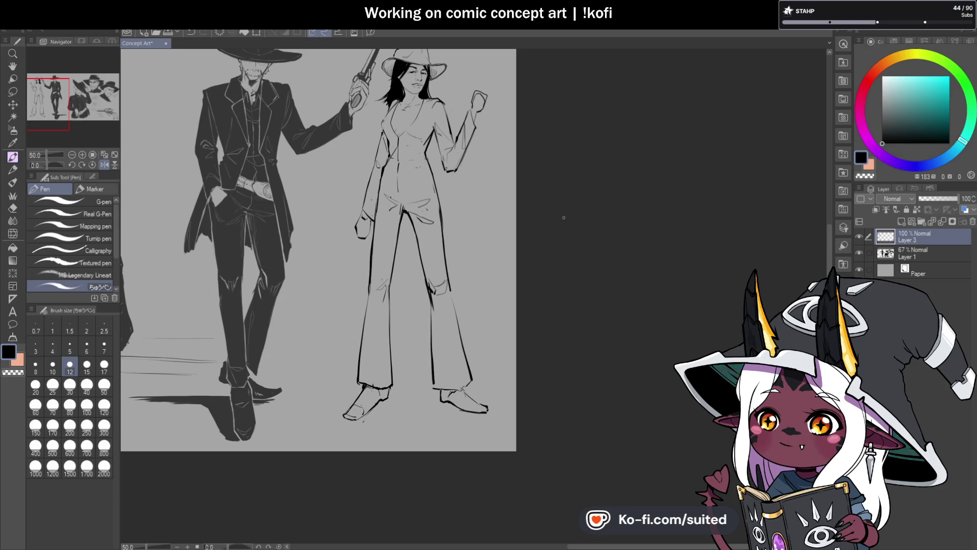
{"action": "key", "text": "m"}
{"action": "mouse_move", "coordinate": [442, 197]}
{"action": "left_mouse_down"}
{"action": "mouse_move", "coordinate": [377, 194]}
{"action": "mouse_move", "coordinate": [391, 437]}
{"action": "mouse_move", "coordinate": [502, 296]}
{"action": "mouse_move", "coordinate": [476, 211]}
{"action": "left_mouse_up"}
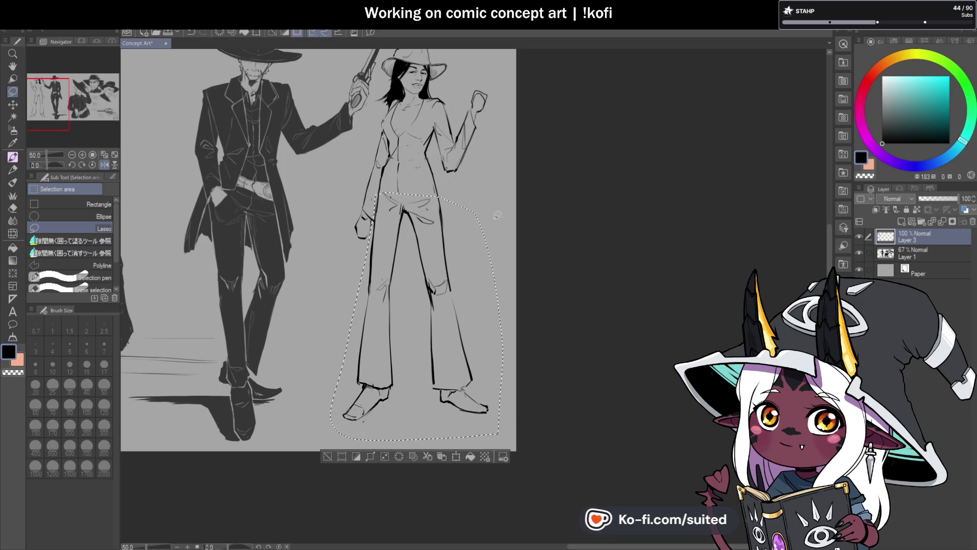
{"action": "key", "text": "ctrl+t"}
{"action": "scroll", "coordinate": [334, 404], "scroll_direction": "down", "scroll_amount": 1}
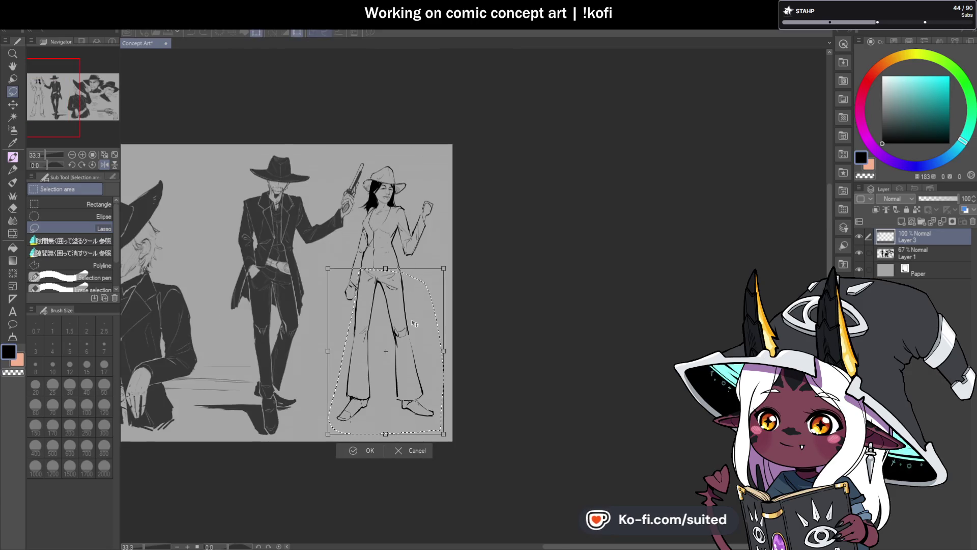
{"action": "mouse_move", "coordinate": [422, 371]}
{"action": "left_mouse_down"}
{"action": "mouse_move", "coordinate": [423, 243]}
{"action": "mouse_move", "coordinate": [418, 348]}
{"action": "left_mouse_up"}
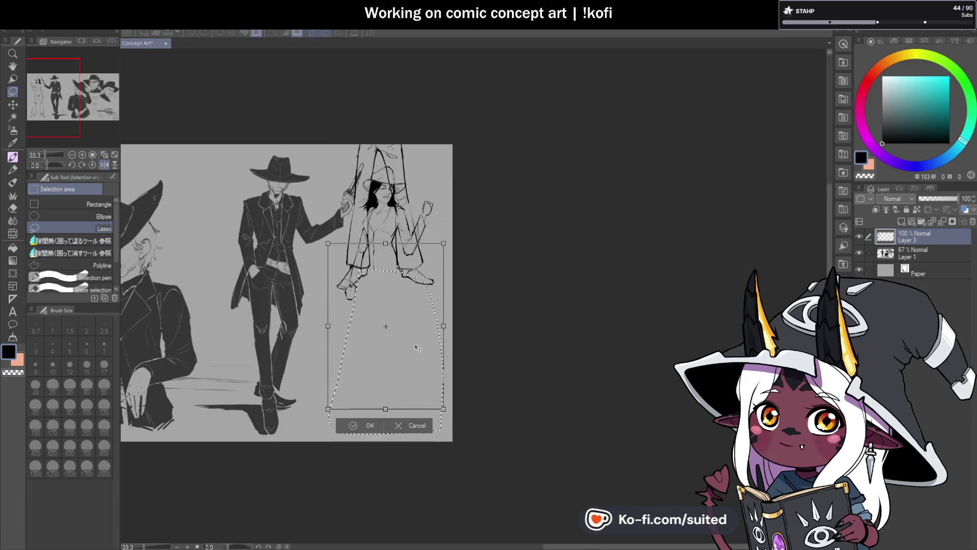
{"action": "key", "text": "Return"}
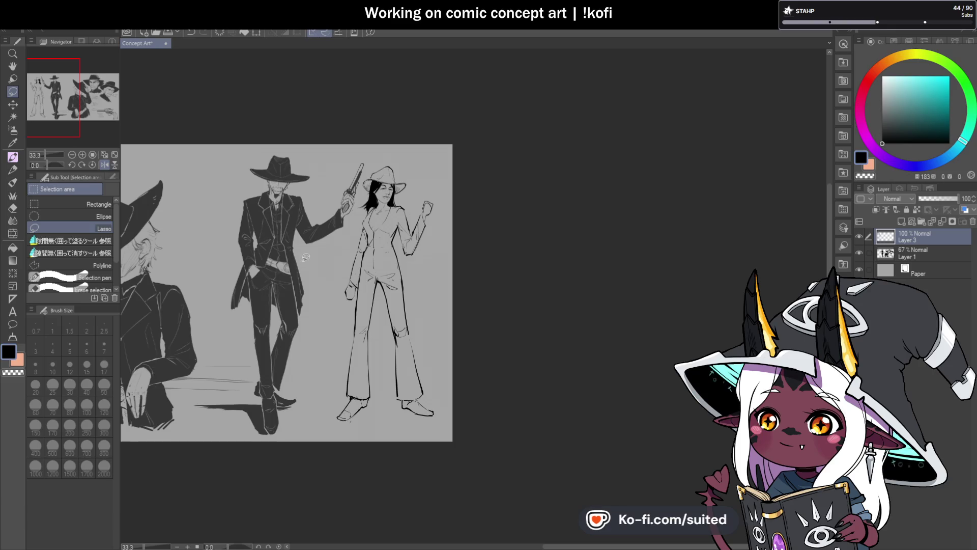
{"action": "key", "text": "alt+bracketleft"}
{"action": "mouse_move", "coordinate": [302, 271]}
{"action": "left_mouse_down"}
{"action": "mouse_move", "coordinate": [275, 264]}
{"action": "mouse_move", "coordinate": [223, 374]}
{"action": "mouse_move", "coordinate": [277, 441]}
{"action": "mouse_move", "coordinate": [272, 264]}
{"action": "left_mouse_up"}
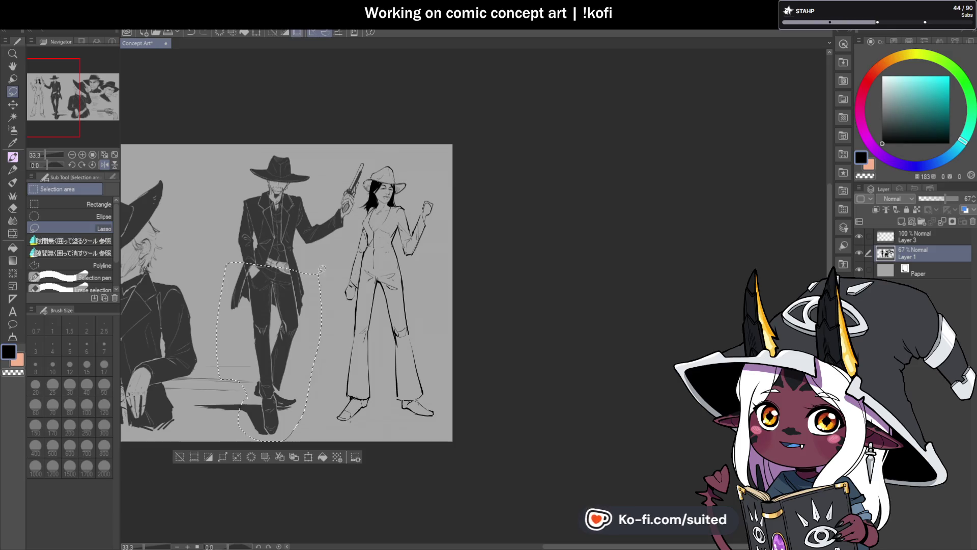
{"action": "key", "text": "ctrl+t"}
{"action": "mouse_move", "coordinate": [317, 402]}
{"action": "left_mouse_down"}
{"action": "mouse_move", "coordinate": [317, 244]}
{"action": "mouse_move", "coordinate": [313, 261]}
{"action": "left_mouse_up"}
{"action": "key", "text": "Escape"}
{"action": "key", "text": "ctrl+d"}
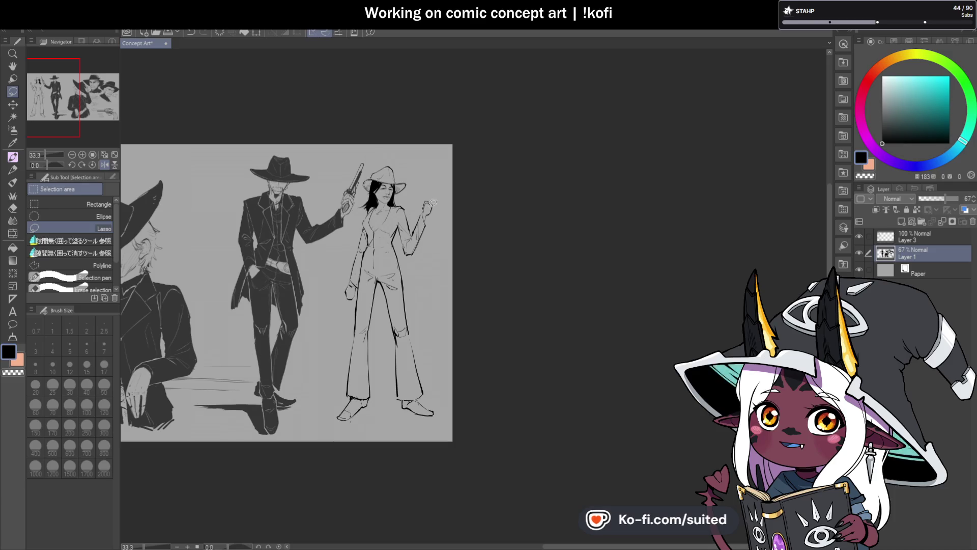
{"action": "scroll", "coordinate": [417, 230], "scroll_direction": "up", "scroll_amount": 2}
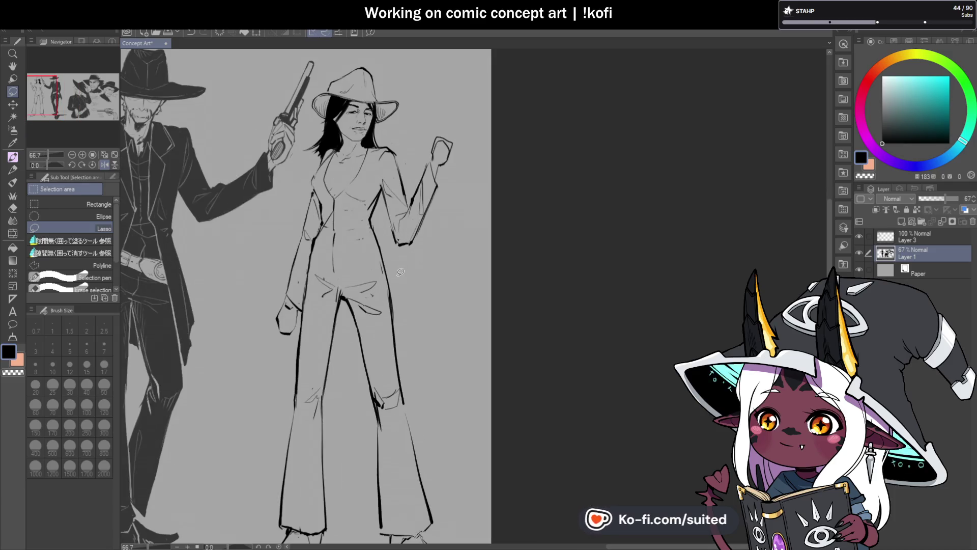
- Switch to the Pen on Layer 3 in black and add a stroke along the hair edge
{"action": "scroll", "coordinate": [401, 272], "scroll_direction": "down", "scroll_amount": 1}
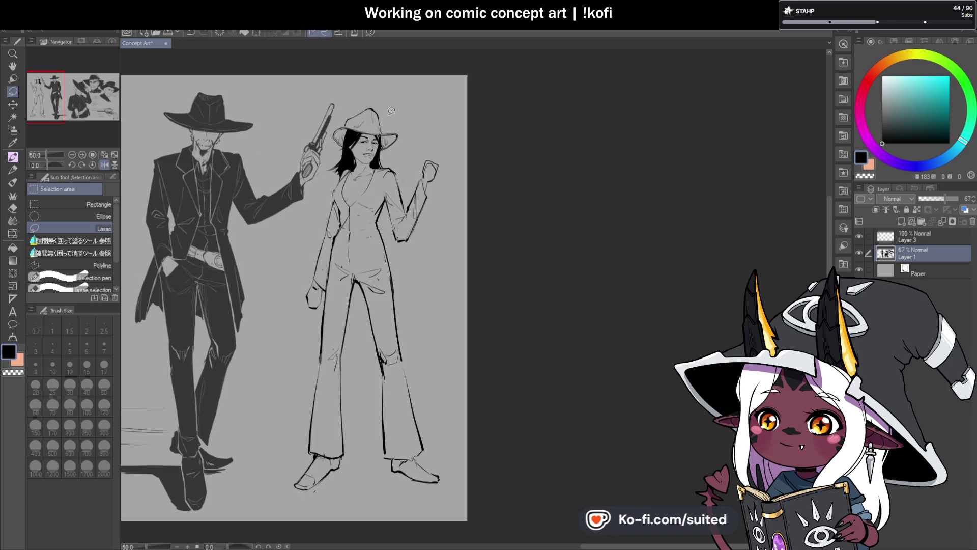
{"action": "scroll", "coordinate": [386, 110], "scroll_direction": "up", "scroll_amount": 4}
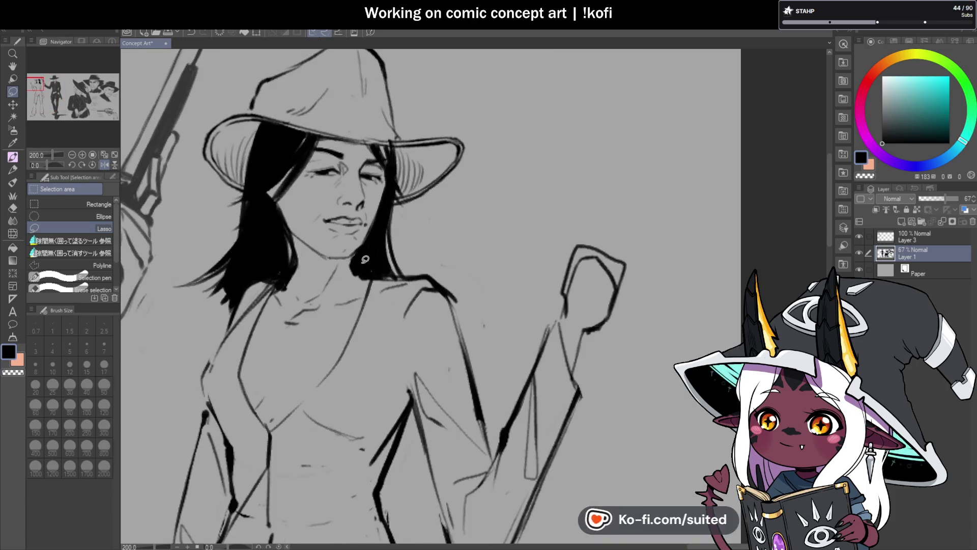
{"action": "key", "text": "p"}
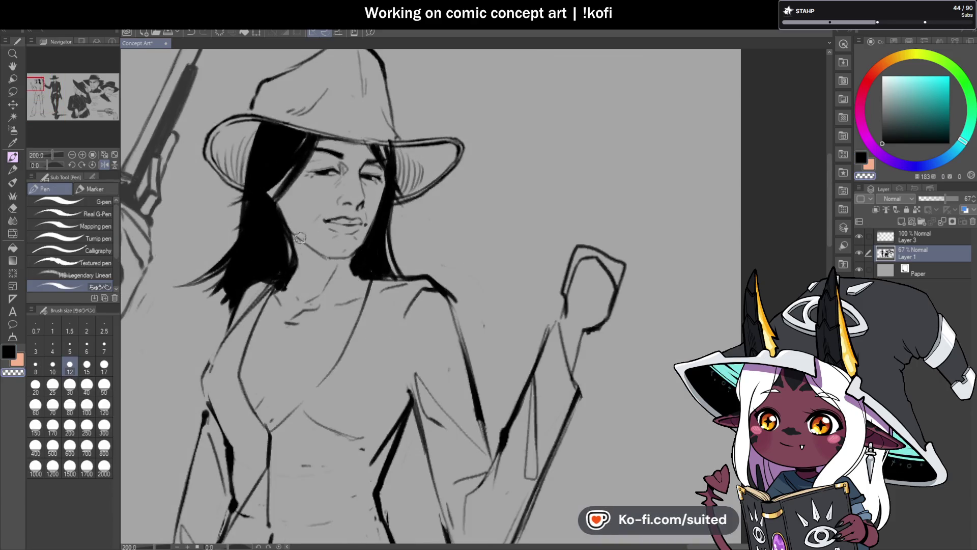
{"action": "left_click", "coordinate": [911, 236]}
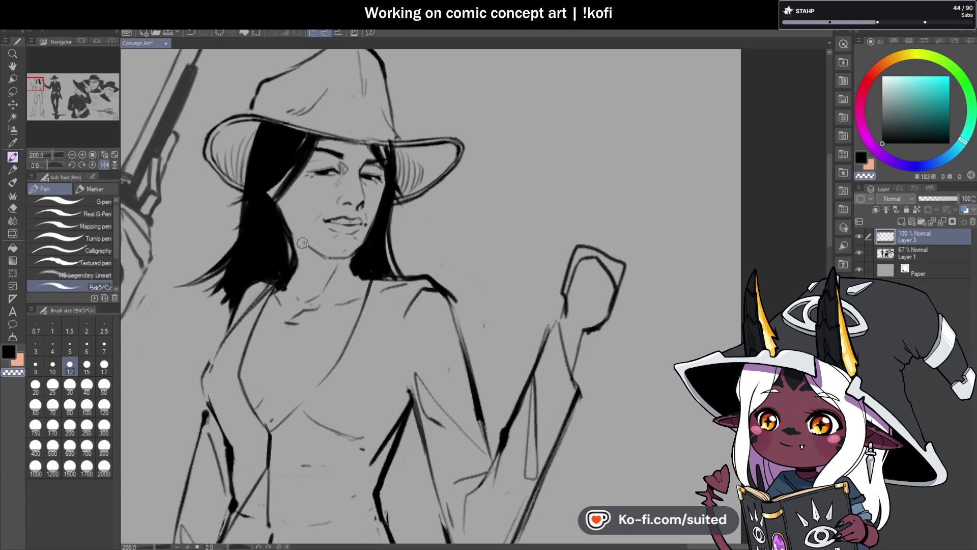
{"action": "key", "text": "c"}
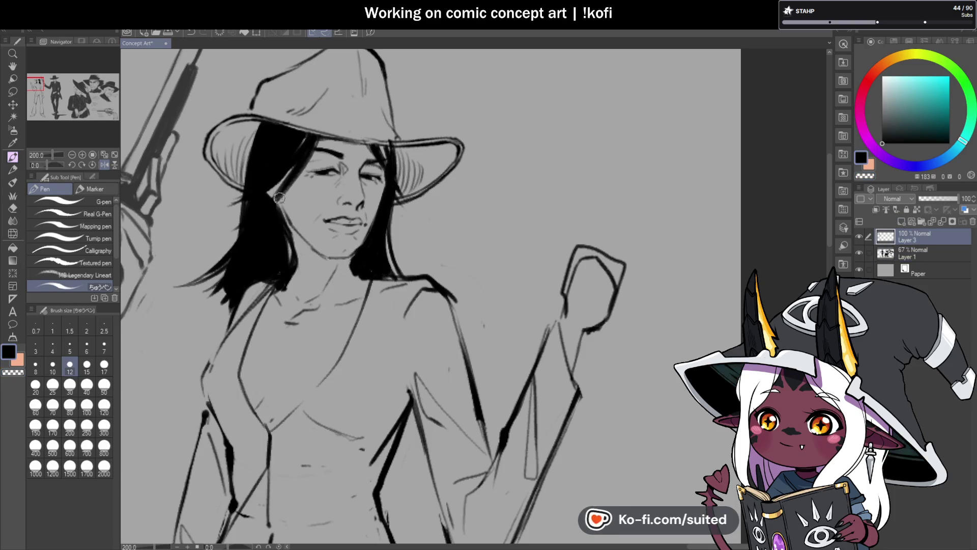
{"action": "left_click_drag", "start_coordinate": [278, 198], "coordinate": [283, 217]}
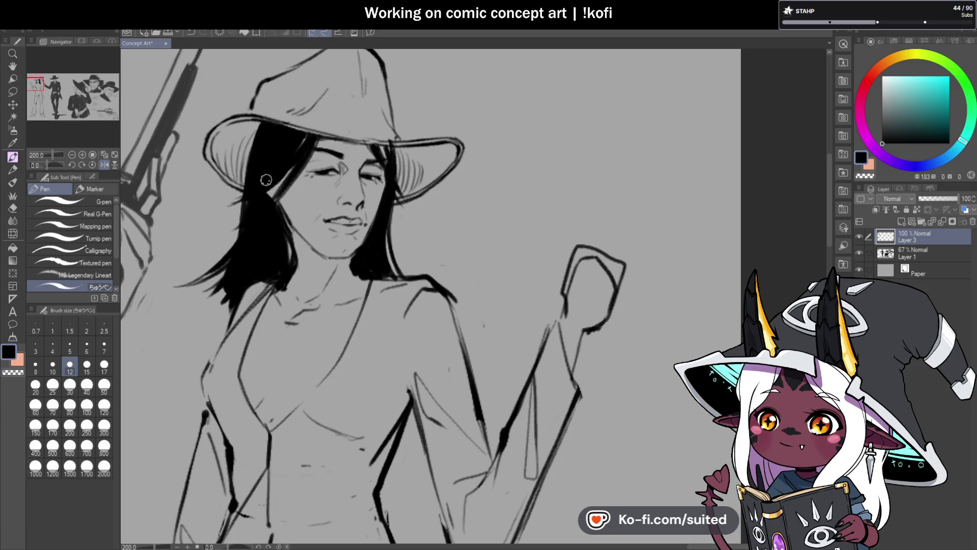
- Erase the jacket line beside the raised arm and redraw it as a bolder line
{"action": "scroll", "coordinate": [433, 176], "scroll_direction": "down", "scroll_amount": 5}
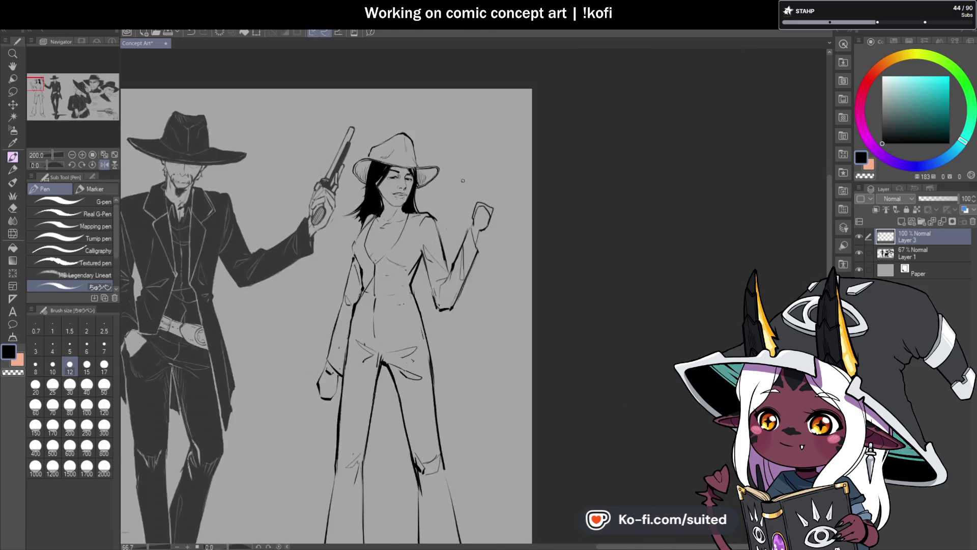
{"action": "scroll", "coordinate": [470, 188], "scroll_direction": "up", "scroll_amount": 5}
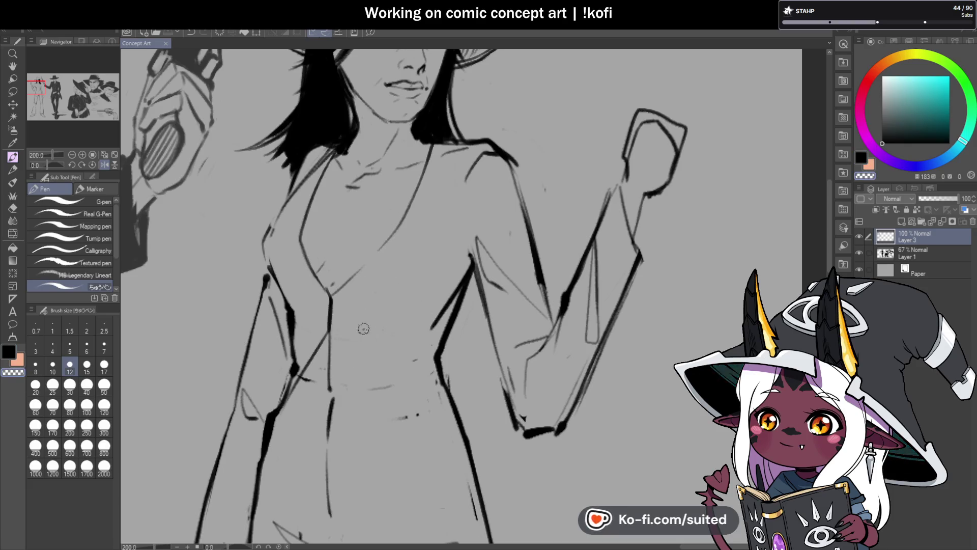
{"action": "left_click_drag", "start_coordinate": [467, 279], "coordinate": [438, 354]}
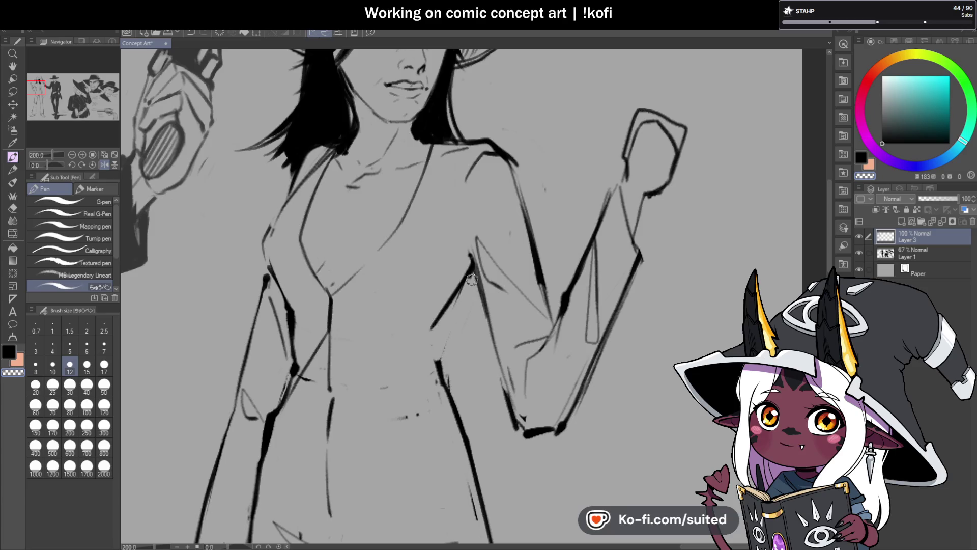
{"action": "left_click_drag", "start_coordinate": [471, 279], "coordinate": [432, 347]}
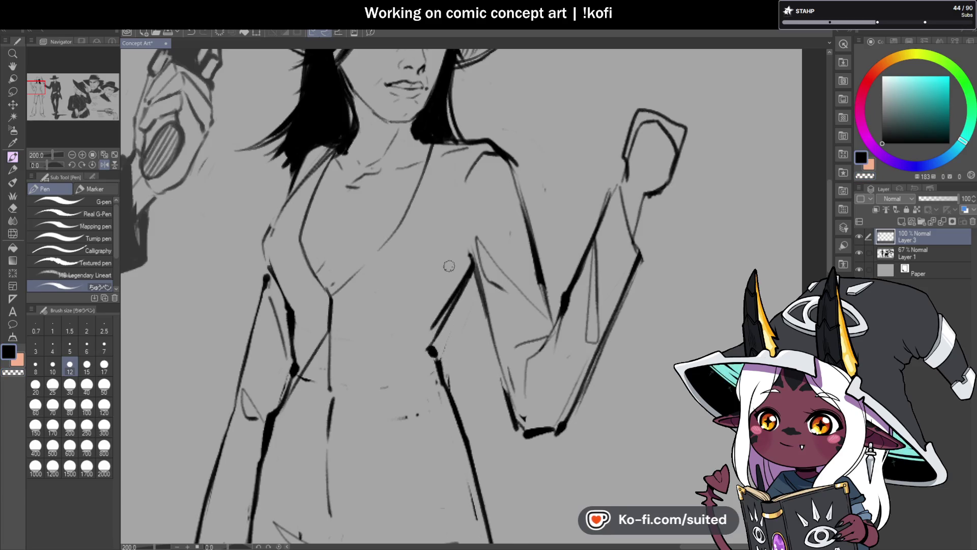
{"action": "scroll", "coordinate": [449, 266], "scroll_direction": "down", "scroll_amount": 5}
{"action": "scroll", "coordinate": [460, 273], "scroll_direction": "up", "scroll_amount": 4}
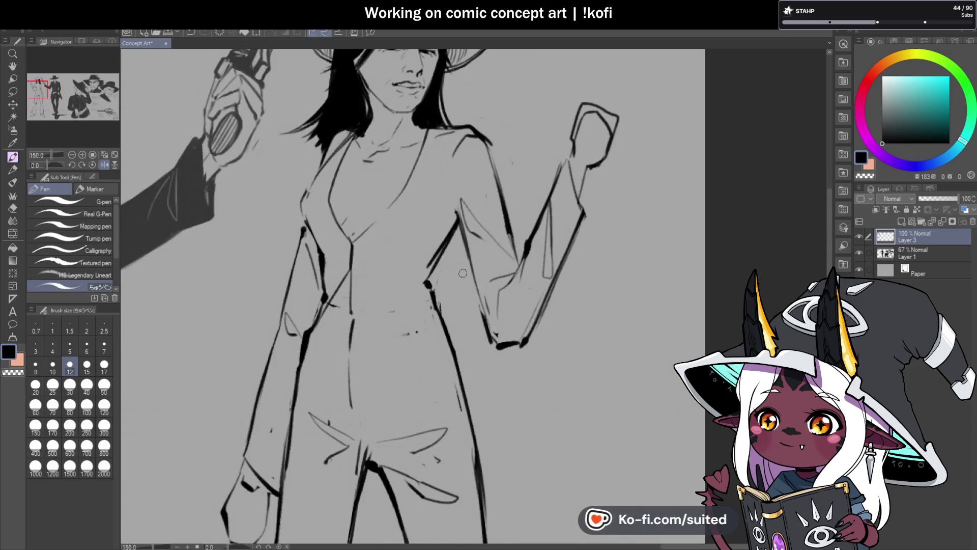
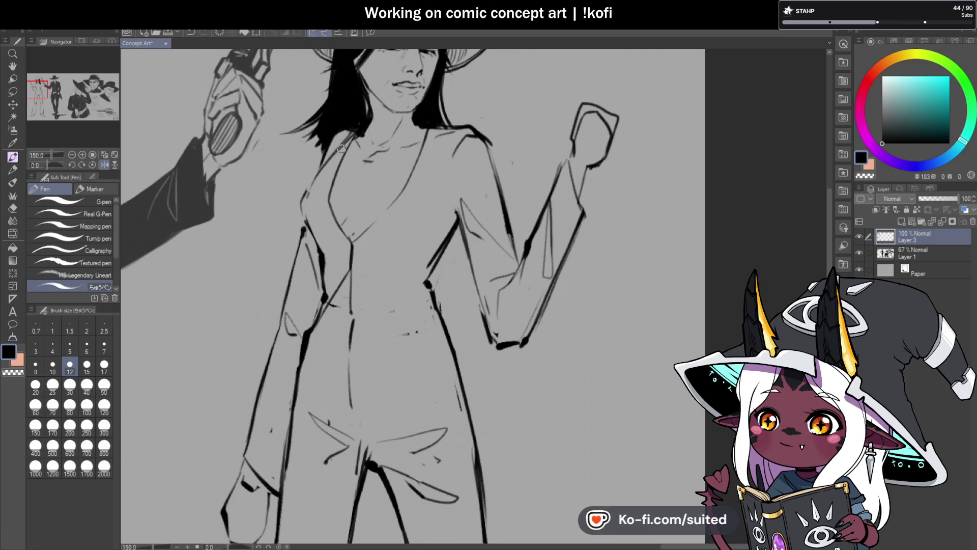
- Ink the coat's neckline and the collar line up to the hair and back down
{"action": "scroll", "coordinate": [326, 239], "scroll_direction": "up", "scroll_amount": 1}
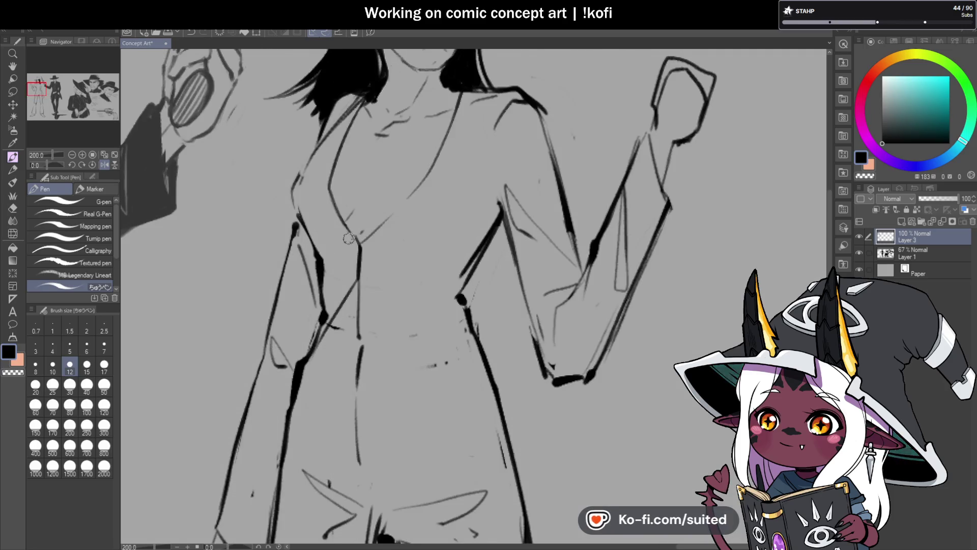
{"action": "left_click_drag", "start_coordinate": [349, 235], "coordinate": [321, 208]}
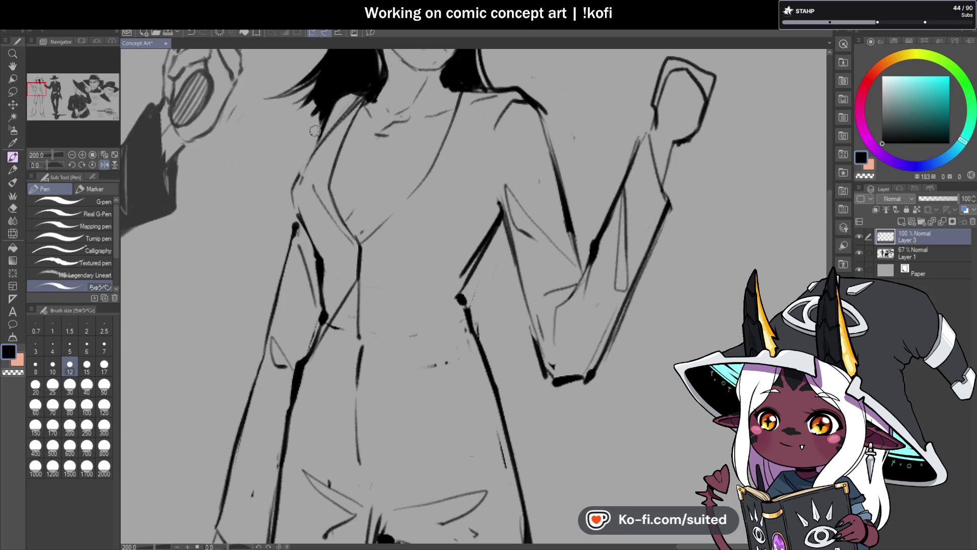
{"action": "left_click_drag", "start_coordinate": [313, 179], "coordinate": [359, 95]}
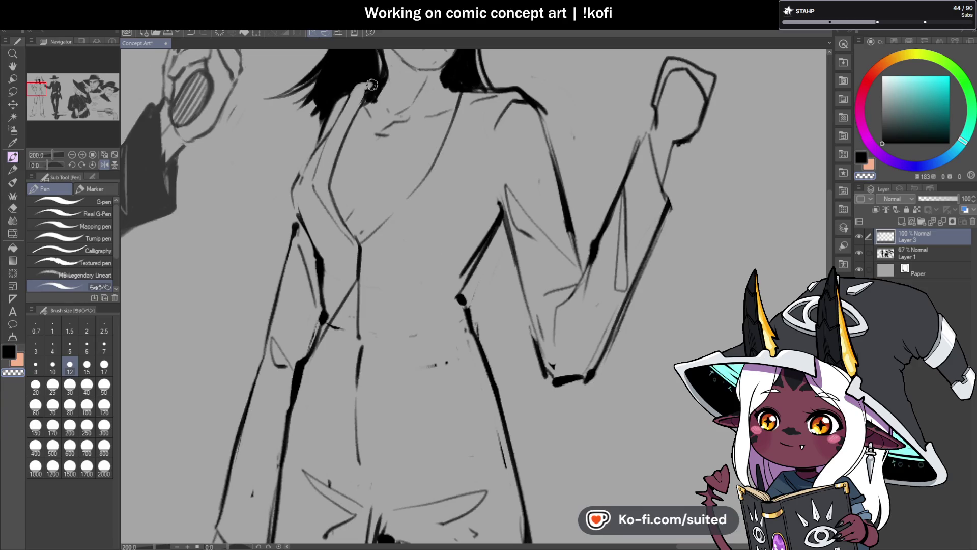
{"action": "mouse_move", "coordinate": [362, 84]}
{"action": "left_mouse_down"}
{"action": "mouse_move", "coordinate": [311, 178]}
{"action": "mouse_move", "coordinate": [313, 195]}
{"action": "left_mouse_up"}
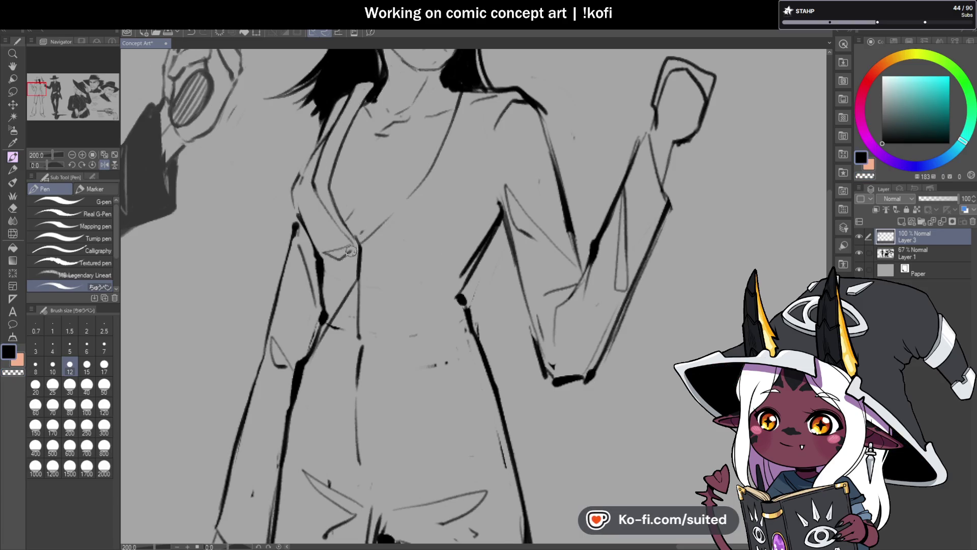
- Add a short stroke under the hair and darken the lines around the neck and collar
{"action": "scroll", "coordinate": [351, 251], "scroll_direction": "down", "scroll_amount": 5}
{"action": "scroll", "coordinate": [326, 107], "scroll_direction": "up", "scroll_amount": 8}
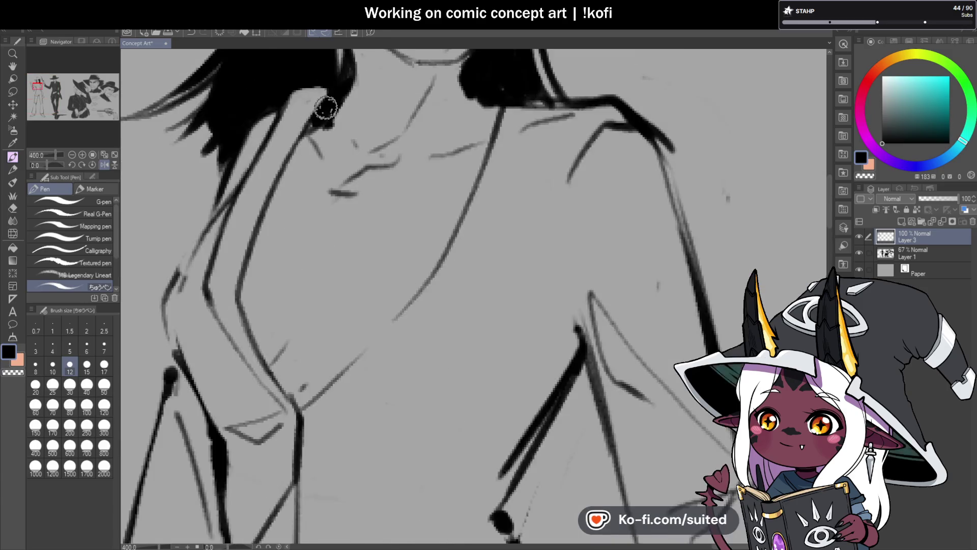
{"action": "left_click_drag", "start_coordinate": [332, 115], "coordinate": [308, 126]}
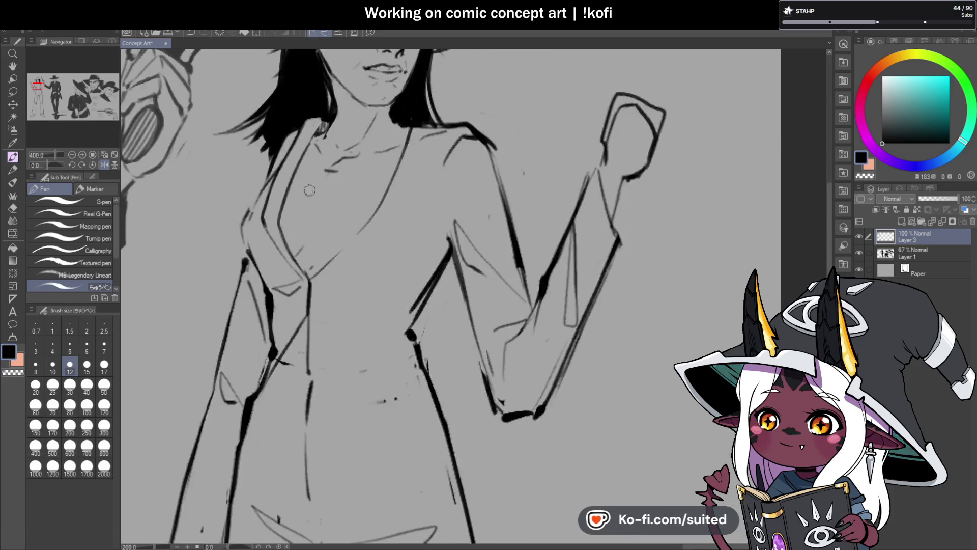
{"action": "scroll", "coordinate": [388, 199], "scroll_direction": "down", "scroll_amount": 4}
{"action": "scroll", "coordinate": [346, 163], "scroll_direction": "up", "scroll_amount": 2}
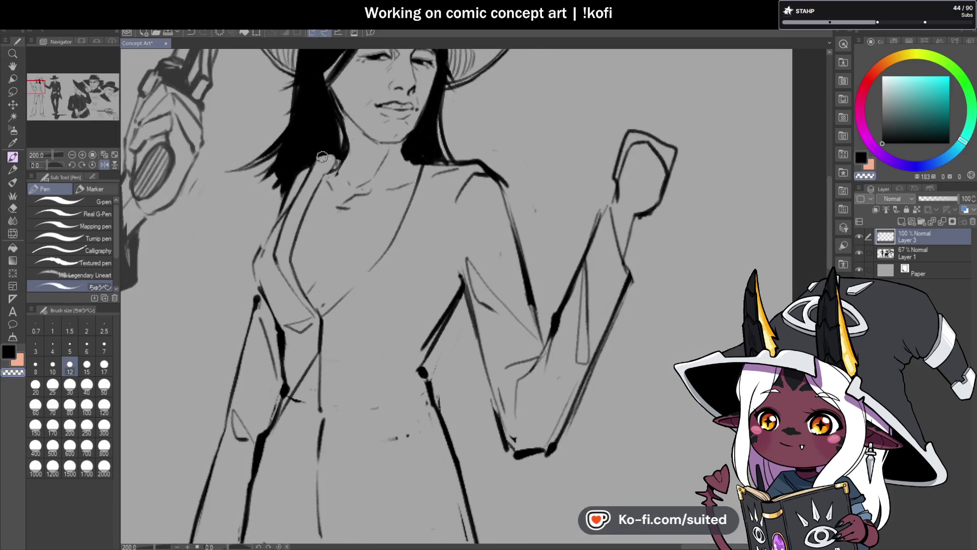
{"action": "left_click_drag", "start_coordinate": [336, 155], "coordinate": [313, 171]}
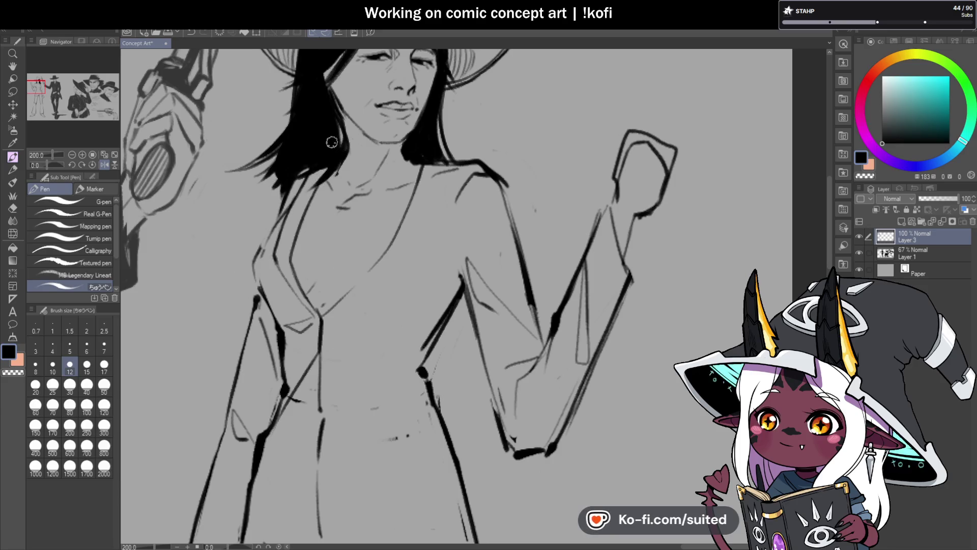
- Toggle to transparent colour and back to black, then add a faint thin chest line
{"action": "scroll", "coordinate": [361, 231], "scroll_direction": "down", "scroll_amount": 2}
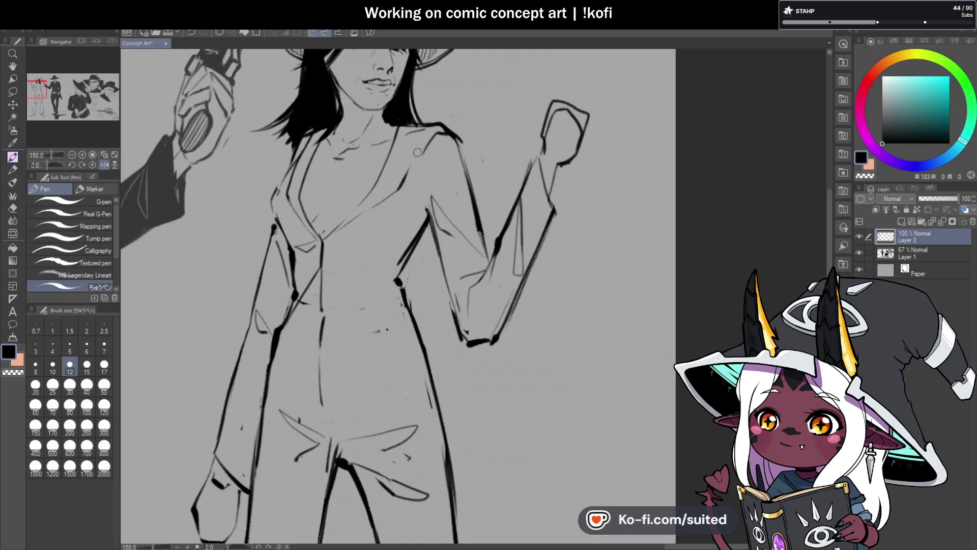
{"action": "key", "text": "c"}
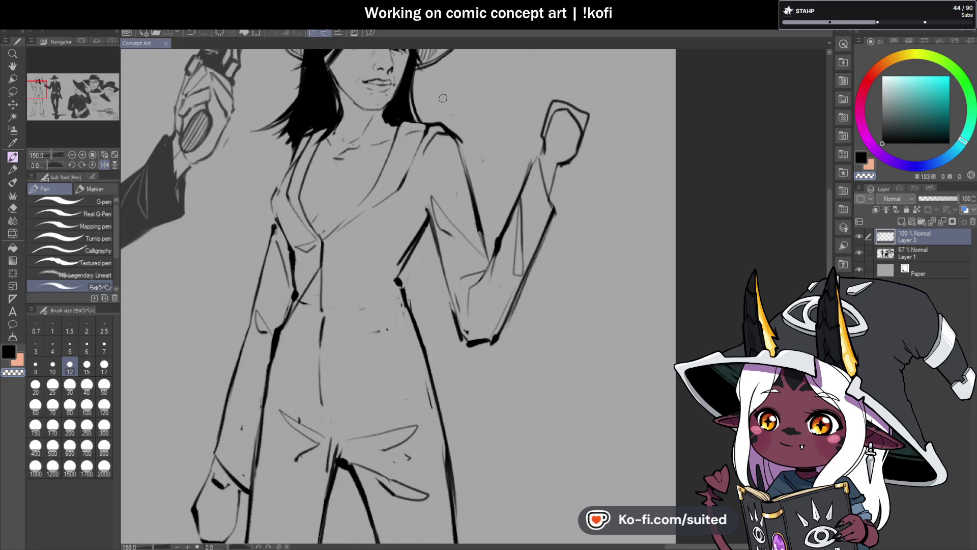
{"action": "key", "text": "c"}
{"action": "scroll", "coordinate": [365, 238], "scroll_direction": "down", "scroll_amount": 5}
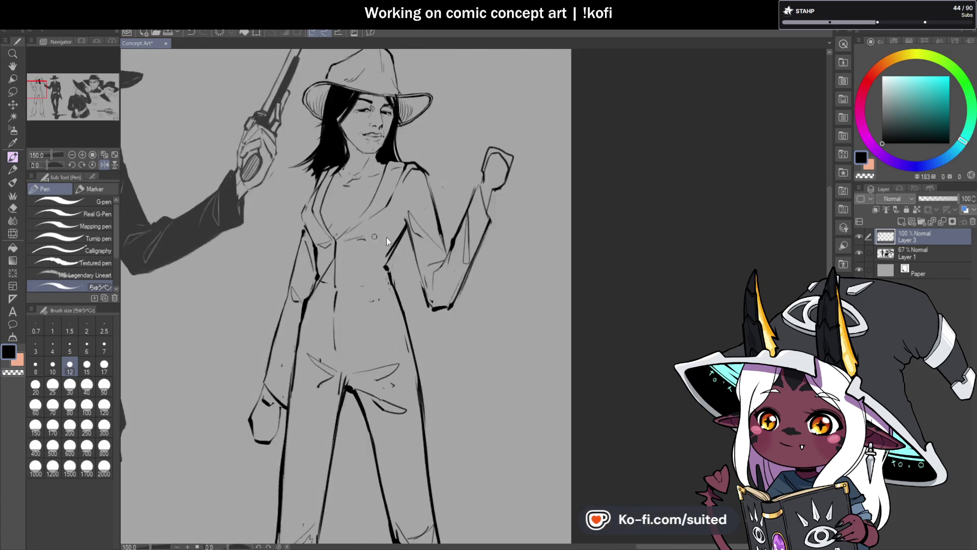
{"action": "scroll", "coordinate": [387, 238], "scroll_direction": "up", "scroll_amount": 7}
{"action": "scroll", "coordinate": [335, 215], "scroll_direction": "down", "scroll_amount": 3}
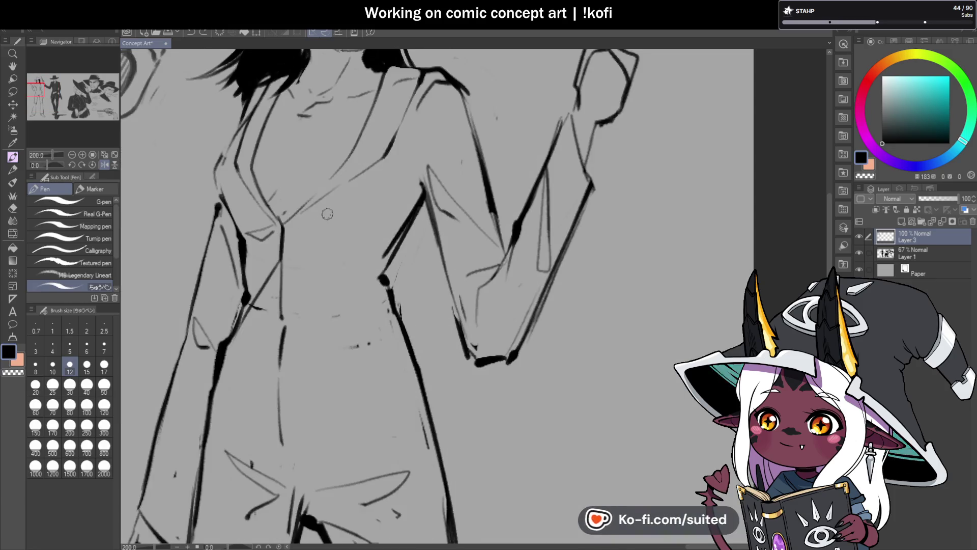
{"action": "scroll", "coordinate": [326, 223], "scroll_direction": "up", "scroll_amount": 3}
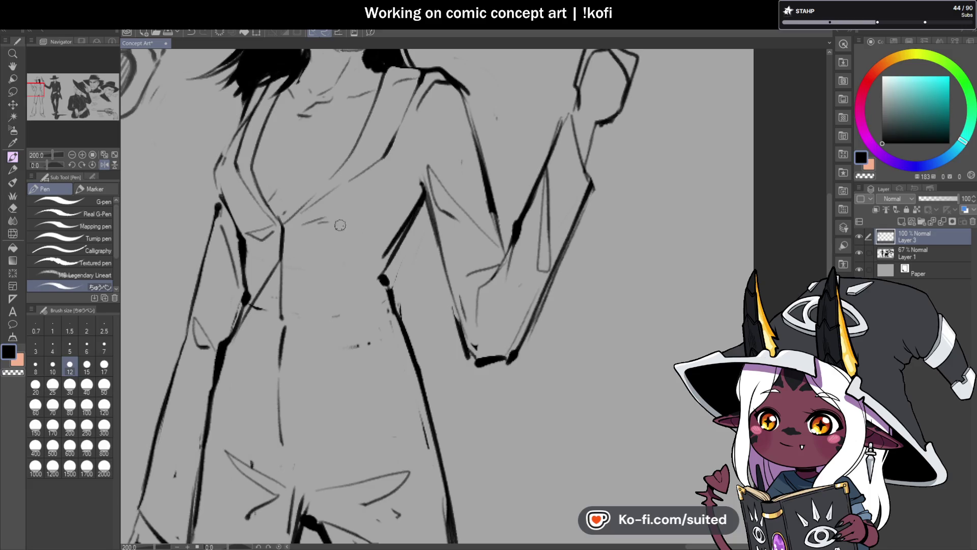
{"action": "left_click_drag", "start_coordinate": [401, 169], "coordinate": [400, 201]}
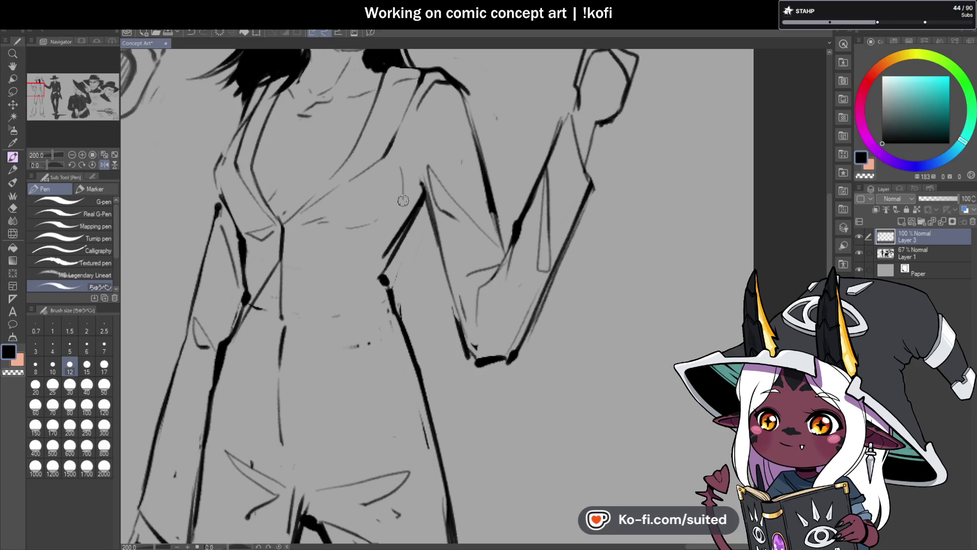
{"action": "scroll", "coordinate": [396, 208], "scroll_direction": "down", "scroll_amount": 5}
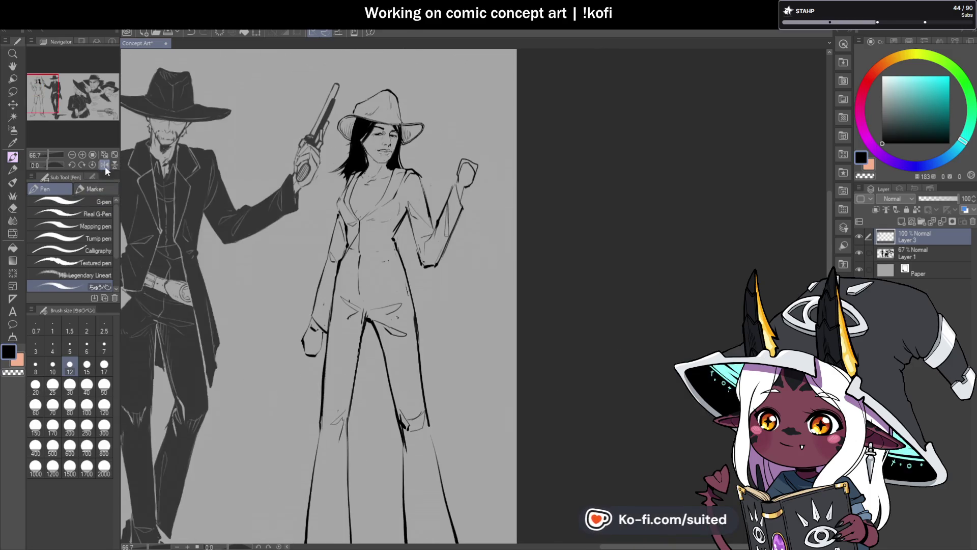
{"action": "left_click", "coordinate": [104, 165]}
{"action": "scroll", "coordinate": [582, 196], "scroll_direction": "up", "scroll_amount": 4}
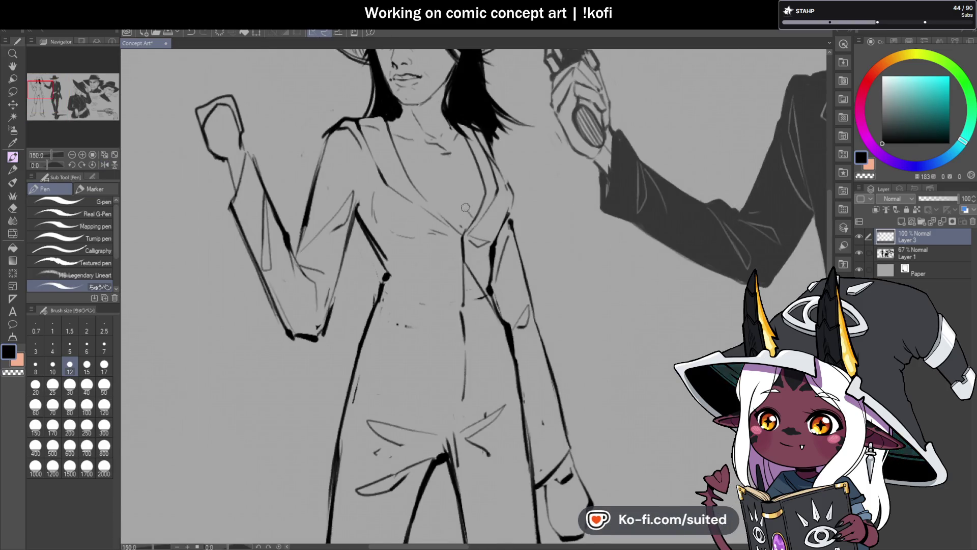
{"action": "scroll", "coordinate": [463, 197], "scroll_direction": "up", "scroll_amount": 2}
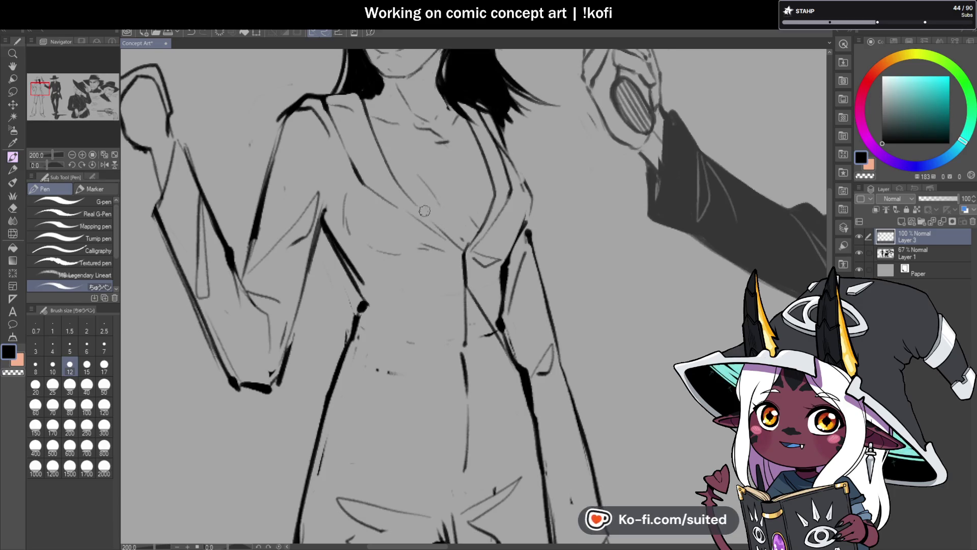
{"action": "scroll", "coordinate": [430, 197], "scroll_direction": "down", "scroll_amount": 5}
{"action": "scroll", "coordinate": [363, 189], "scroll_direction": "up", "scroll_amount": 4}
{"action": "scroll", "coordinate": [364, 189], "scroll_direction": "up", "scroll_amount": 2}
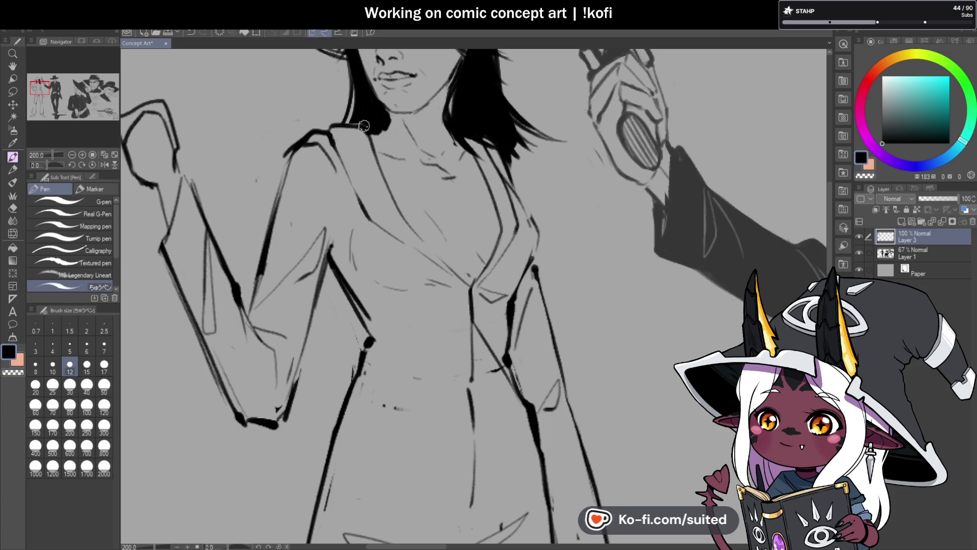
{"action": "scroll", "coordinate": [388, 204], "scroll_direction": "down", "scroll_amount": 1}
{"action": "key", "text": "ctrl+0"}
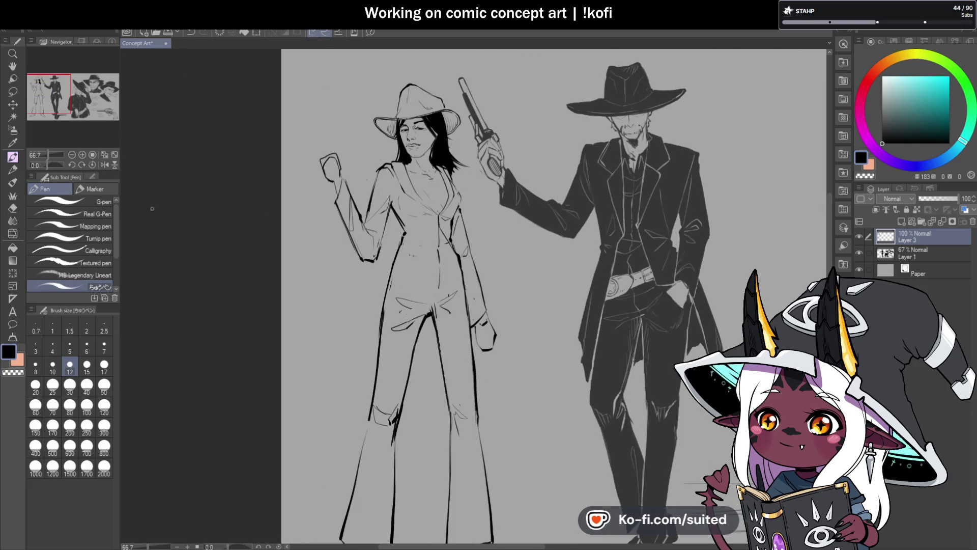
{"action": "key", "text": "h"}
{"action": "scroll", "coordinate": [504, 188], "scroll_direction": "up", "scroll_amount": 2}
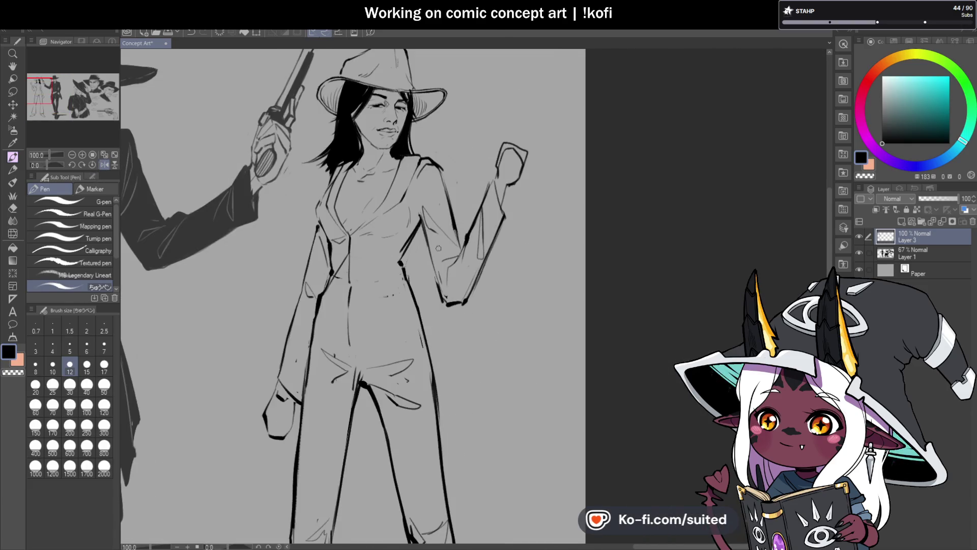
- Undo the last stroke and save the drawing
{"action": "scroll", "coordinate": [373, 333], "scroll_direction": "up", "scroll_amount": 1}
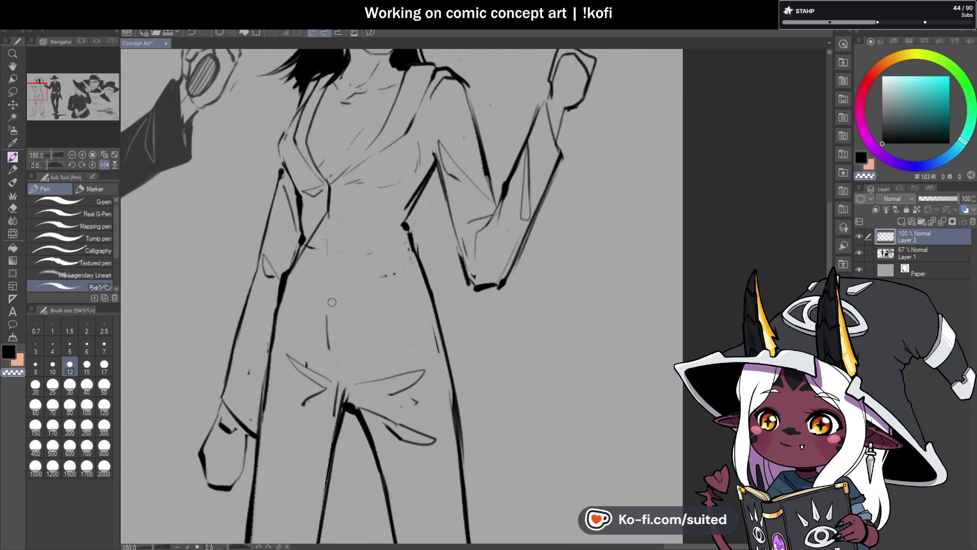
{"action": "key", "text": "ctrl+z"}
{"action": "key", "text": "ctrl+s"}
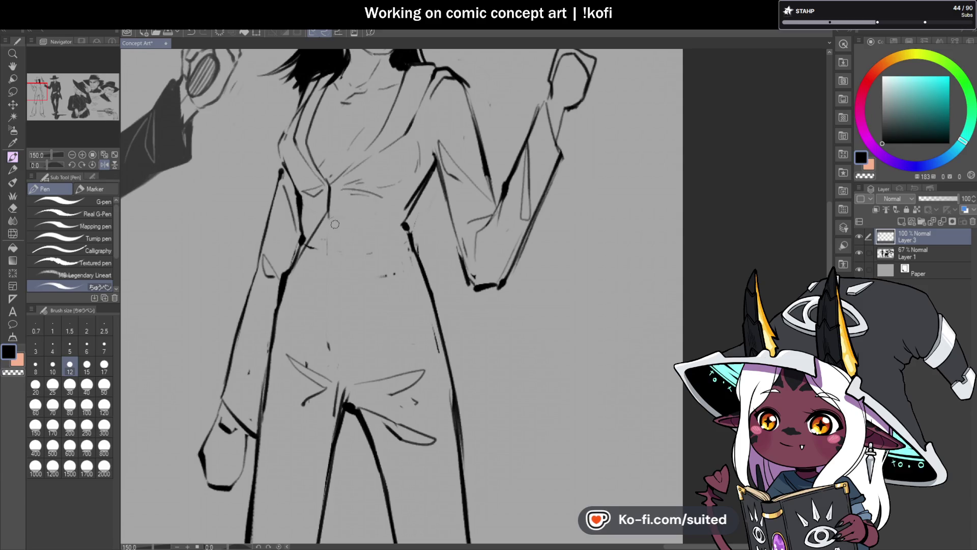
- Ink the coat's edges below the waist, its lower edge, left coat line and left lapel
{"action": "left_click_drag", "start_coordinate": [328, 217], "coordinate": [377, 332]}
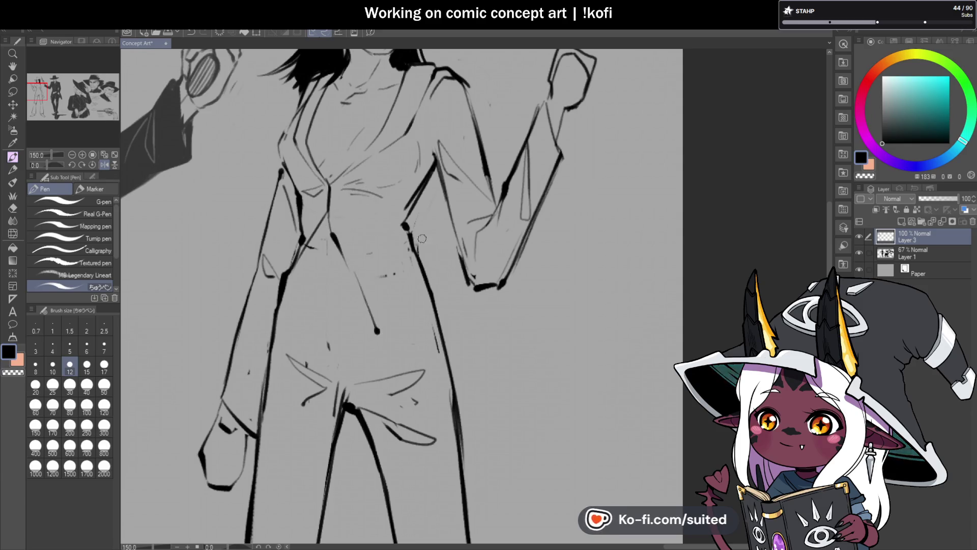
{"action": "left_click_drag", "start_coordinate": [406, 224], "coordinate": [424, 250]}
{"action": "key", "text": "ctrl+z"}
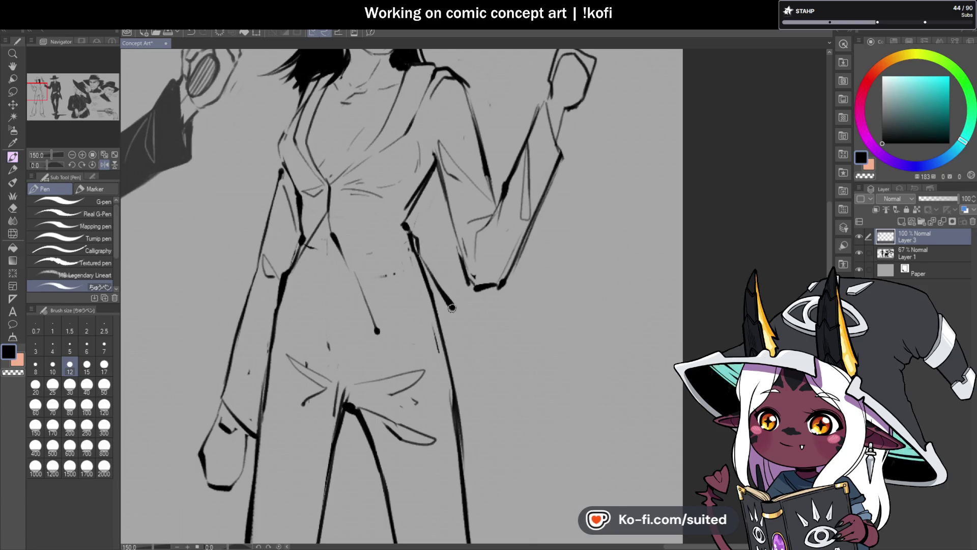
{"action": "left_click_drag", "start_coordinate": [453, 307], "coordinate": [423, 335]}
{"action": "left_click_drag", "start_coordinate": [301, 249], "coordinate": [264, 336]}
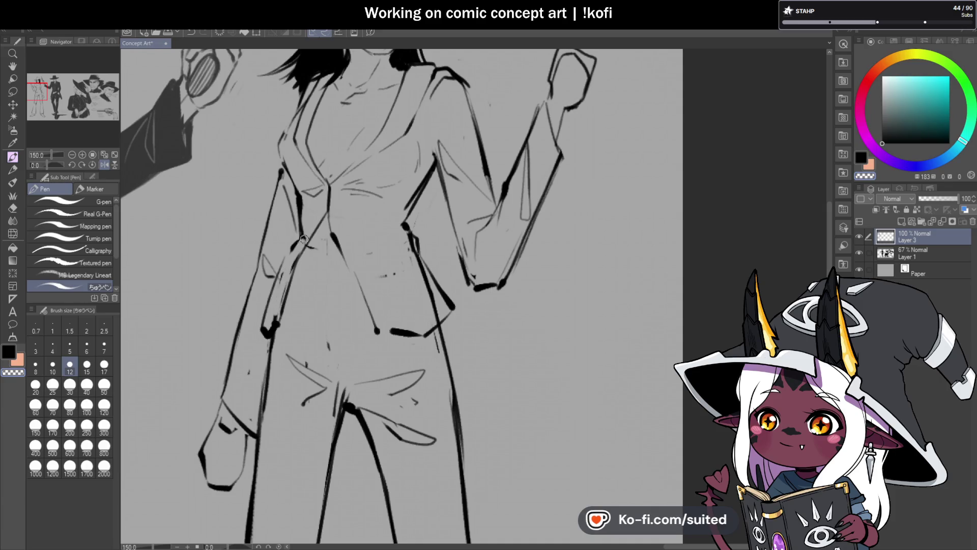
{"action": "left_click_drag", "start_coordinate": [322, 209], "coordinate": [300, 240]}
- Pan to see both figures, toggling to transparent colour and back to black
{"action": "key", "text": "c"}
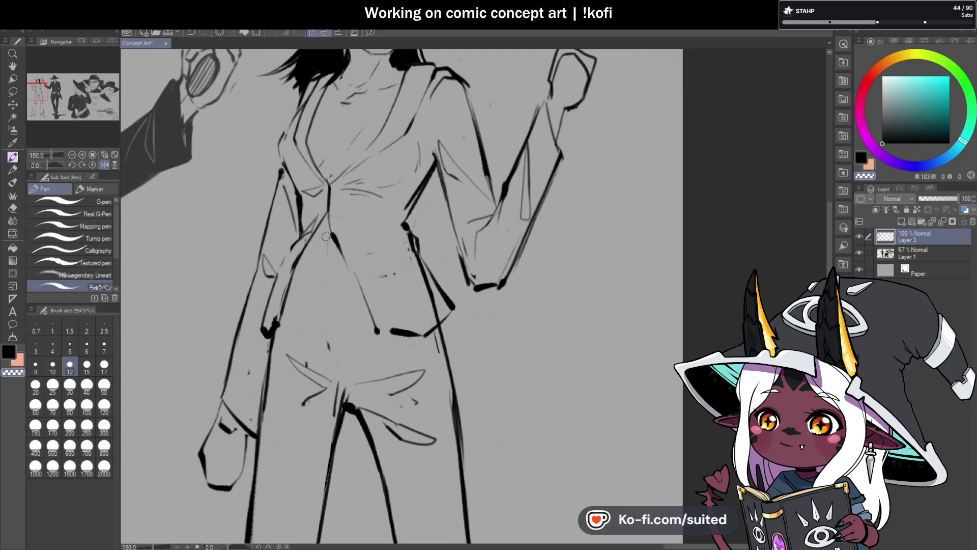
{"action": "scroll", "coordinate": [325, 236], "scroll_direction": "down", "scroll_amount": 3}
{"action": "left_click_drag", "start_coordinate": [85, 174], "coordinate": [238, 174]}
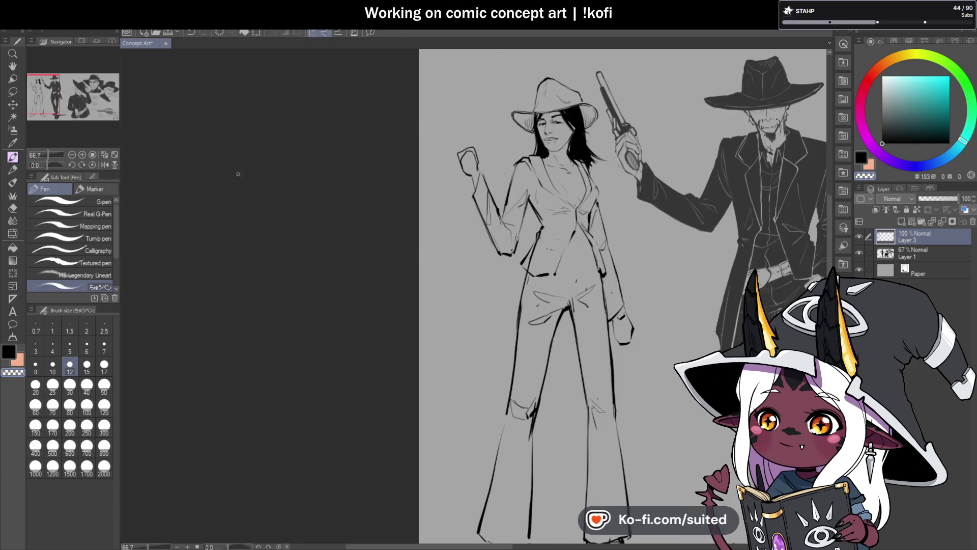
{"action": "scroll", "coordinate": [568, 264], "scroll_direction": "up", "scroll_amount": 3}
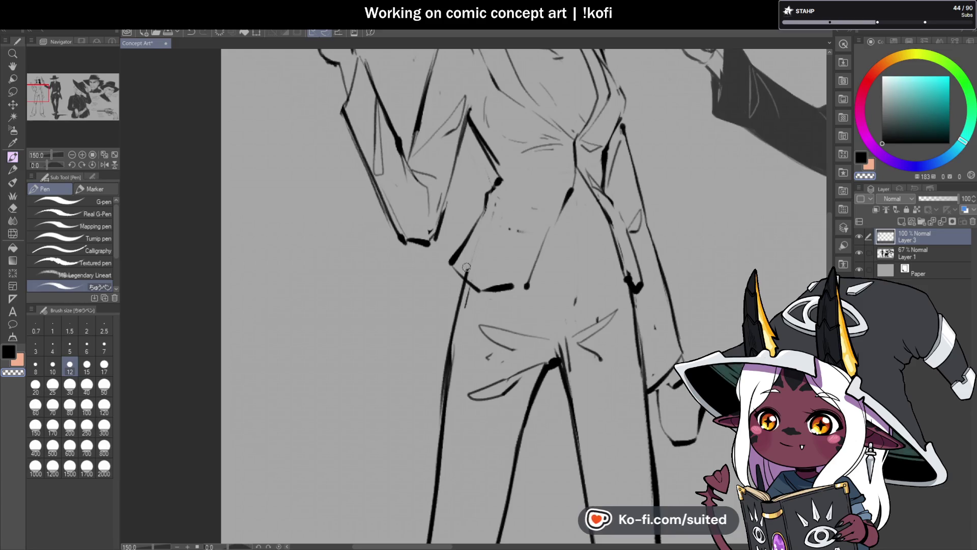
{"action": "key", "text": "c"}
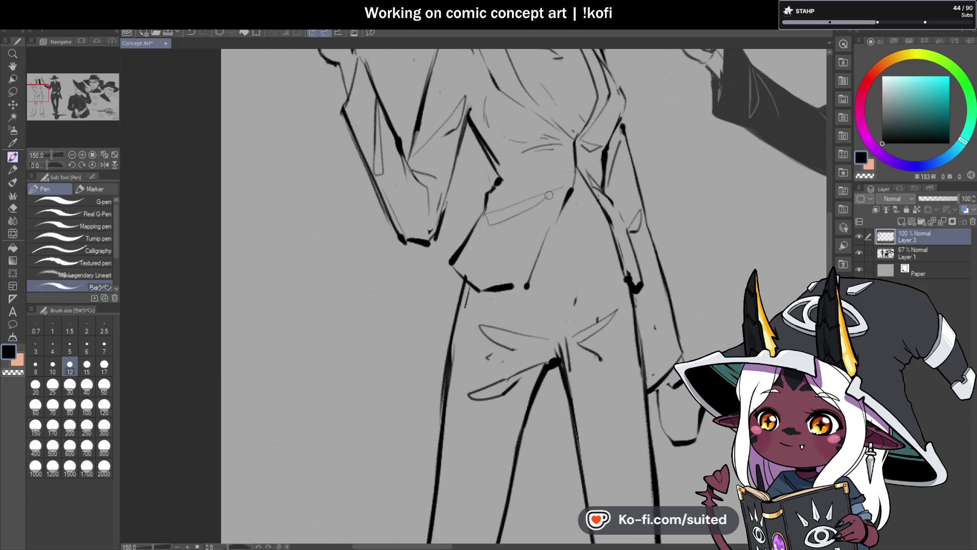
{"action": "scroll", "coordinate": [473, 273], "scroll_direction": "down", "scroll_amount": 3}
{"action": "scroll", "coordinate": [472, 273], "scroll_direction": "up", "scroll_amount": 1}
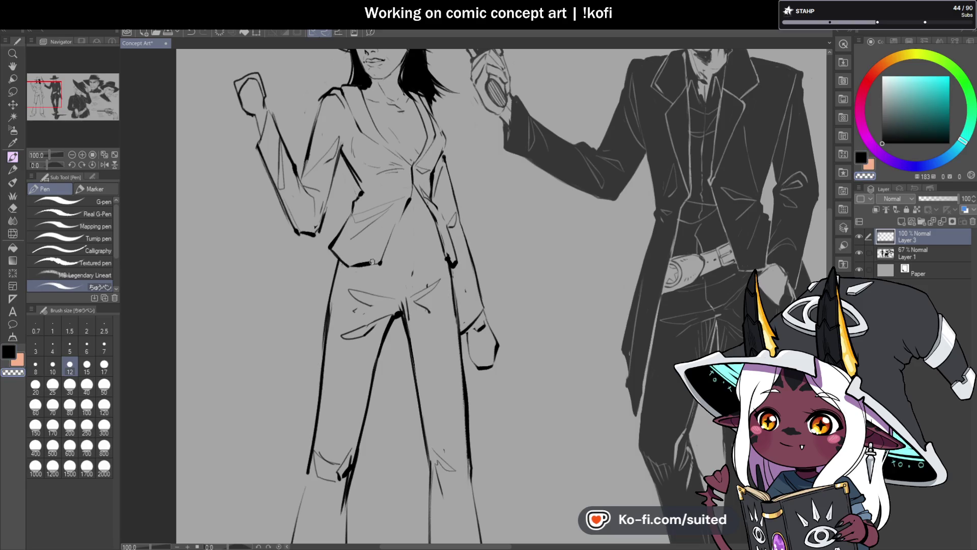
- Ink a diagonal line down to the jacket hem and mirror the canvas to check it
{"action": "left_click_drag", "start_coordinate": [406, 205], "coordinate": [383, 259]}
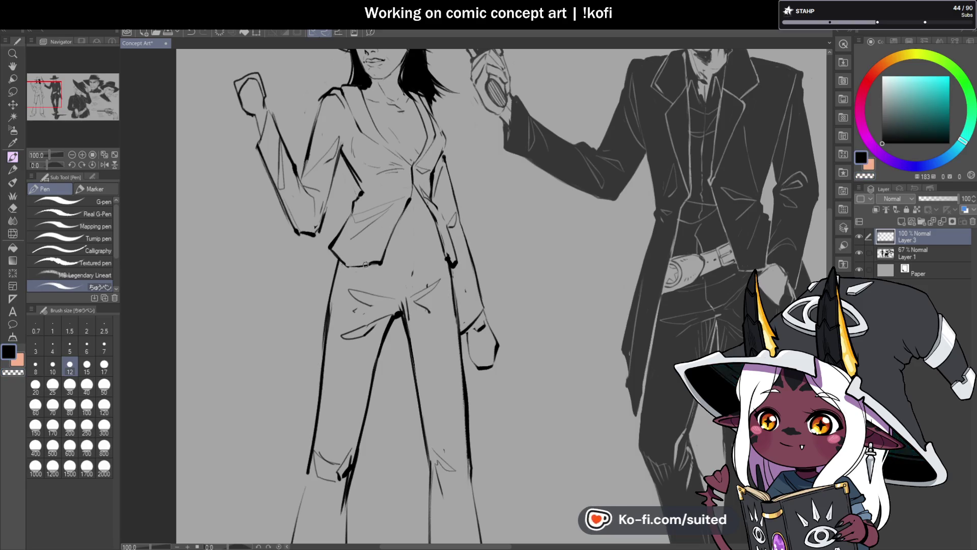
{"action": "scroll", "coordinate": [357, 285], "scroll_direction": "down", "scroll_amount": 2}
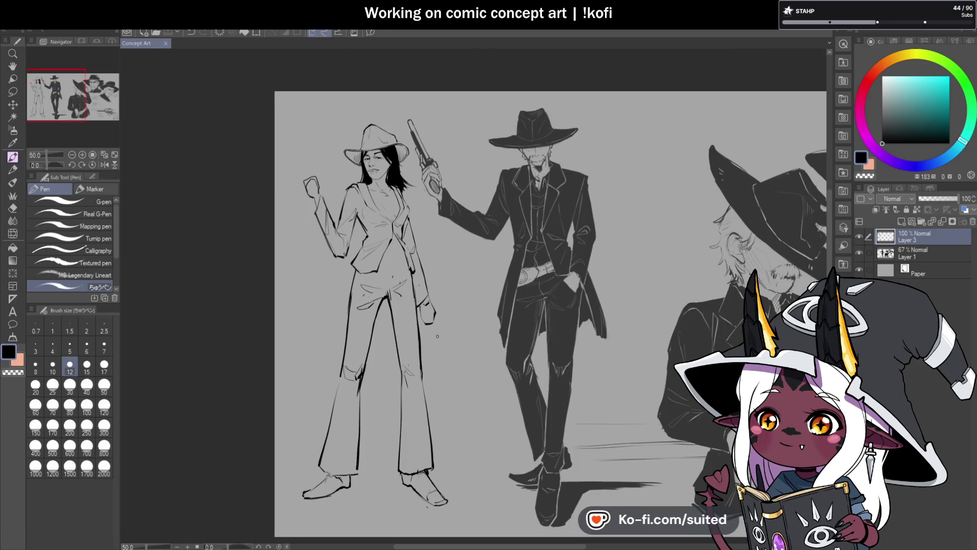
{"action": "scroll", "coordinate": [413, 285], "scroll_direction": "up", "scroll_amount": 1}
{"action": "left_click", "coordinate": [105, 162]}
{"action": "scroll", "coordinate": [425, 219], "scroll_direction": "down", "scroll_amount": 1}
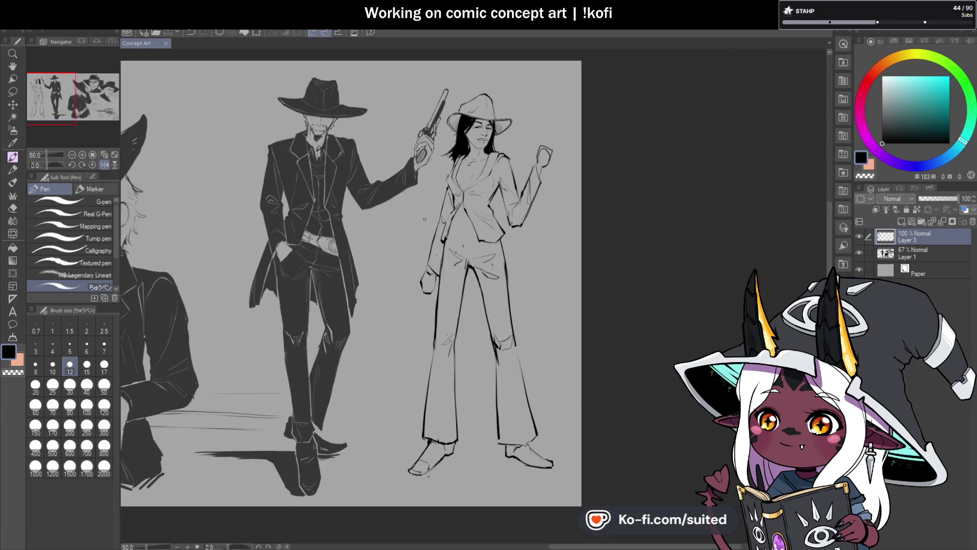
{"action": "scroll", "coordinate": [486, 231], "scroll_direction": "up", "scroll_amount": 4}
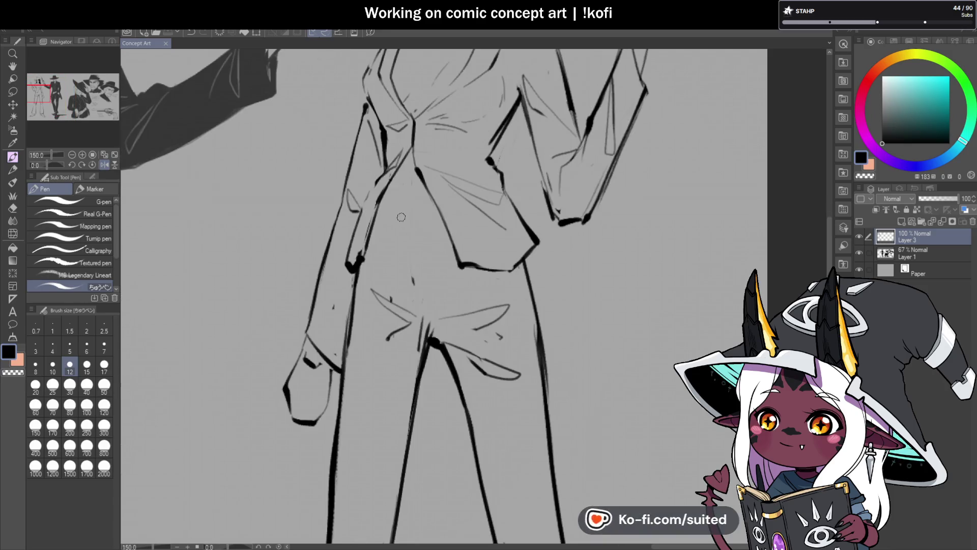
- Add a short waist stroke and ink the waistline across the woman's hips
{"action": "left_click_drag", "start_coordinate": [399, 221], "coordinate": [401, 214]}
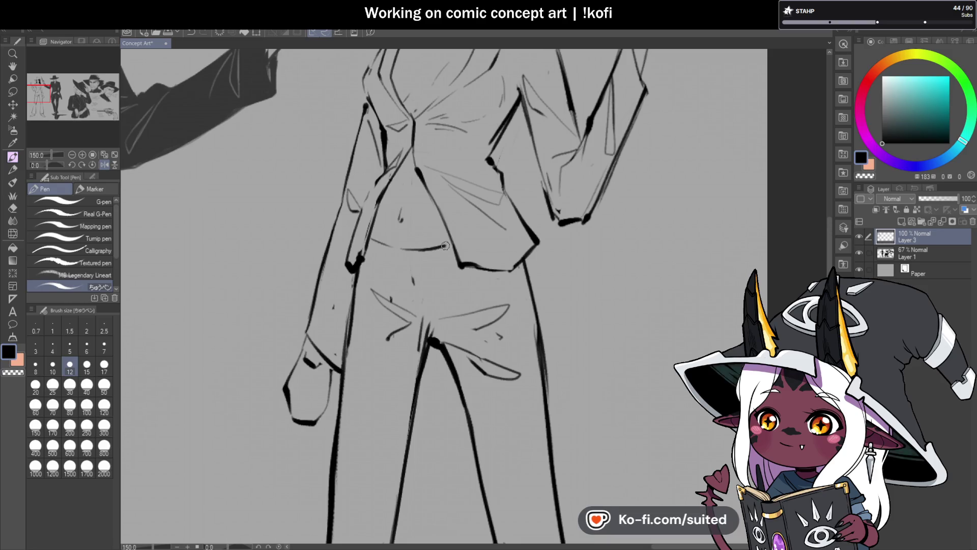
{"action": "left_click_drag", "start_coordinate": [371, 244], "coordinate": [448, 255]}
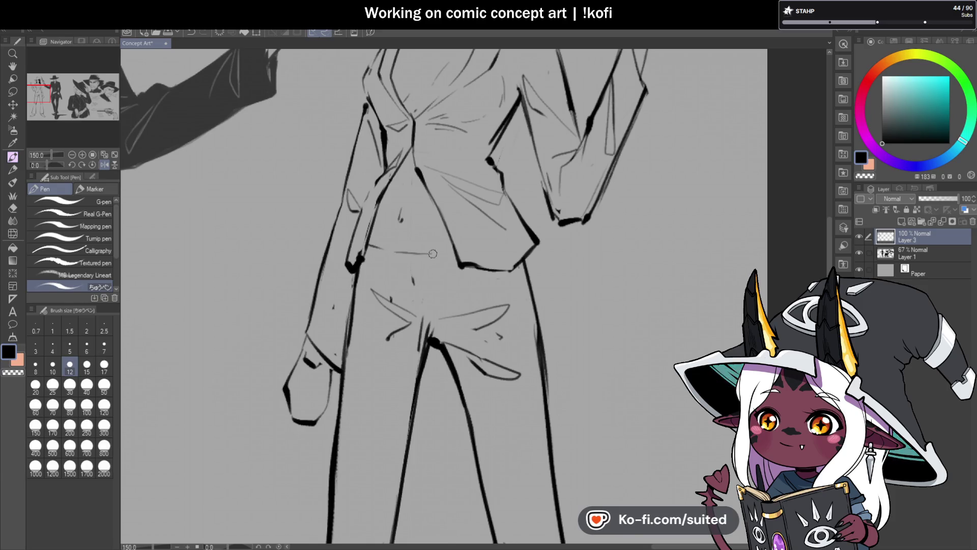
{"action": "scroll", "coordinate": [448, 247], "scroll_direction": "down", "scroll_amount": 5}
{"action": "scroll", "coordinate": [363, 272], "scroll_direction": "up", "scroll_amount": 5}
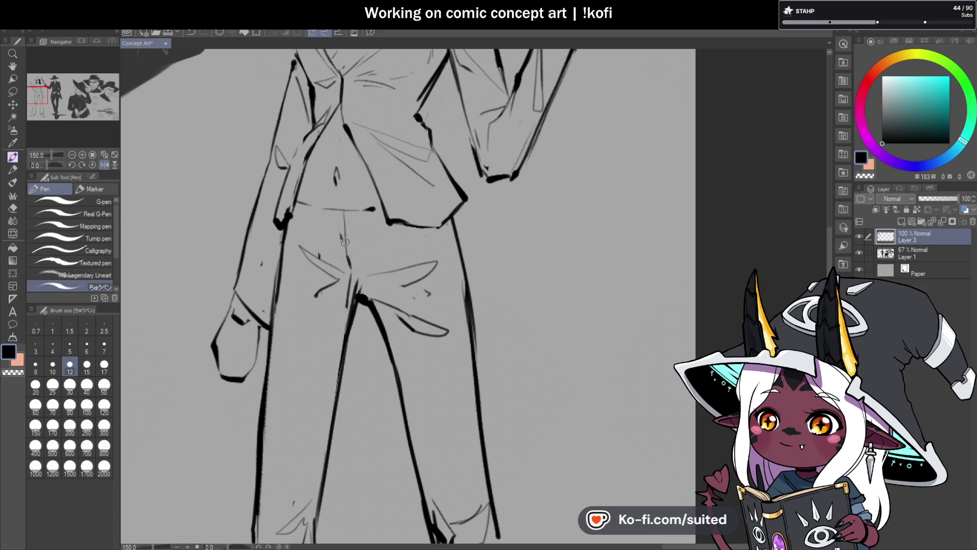
{"action": "scroll", "coordinate": [460, 224], "scroll_direction": "down", "scroll_amount": 5}
- Flip the canvas back to normal, then mirror it again for a fresh look
{"action": "left_click", "coordinate": [104, 164]}
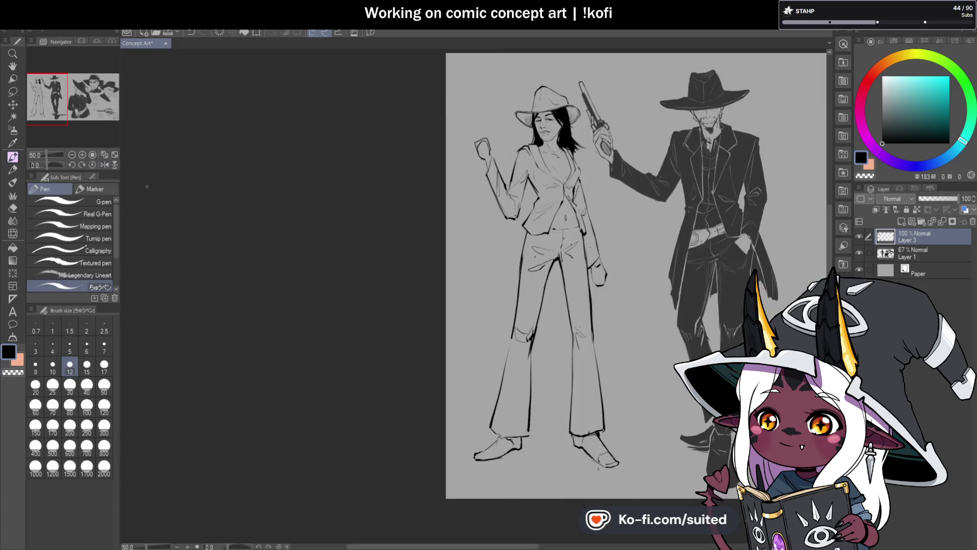
{"action": "scroll", "coordinate": [458, 275], "scroll_direction": "down", "scroll_amount": 1}
{"action": "scroll", "coordinate": [458, 275], "scroll_direction": "up", "scroll_amount": 2}
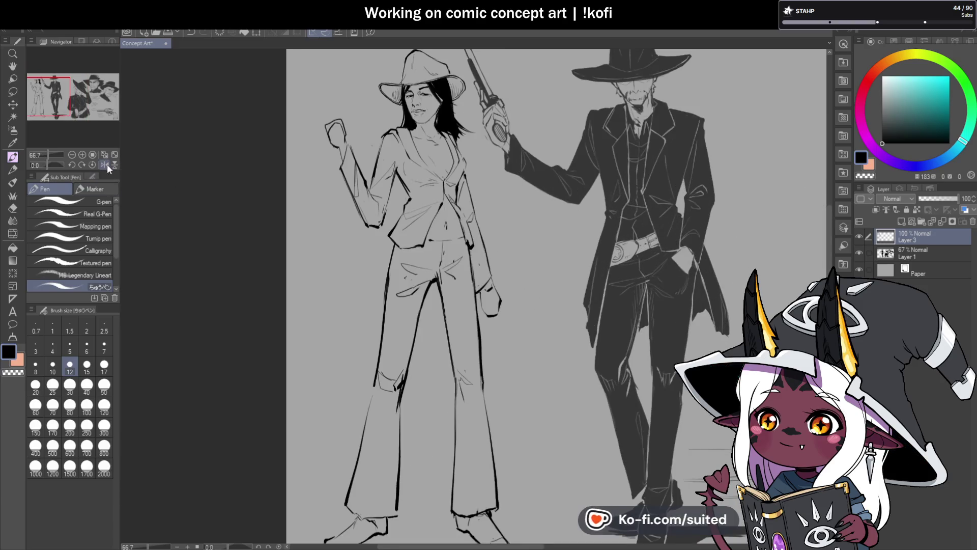
{"action": "left_click", "coordinate": [105, 164]}
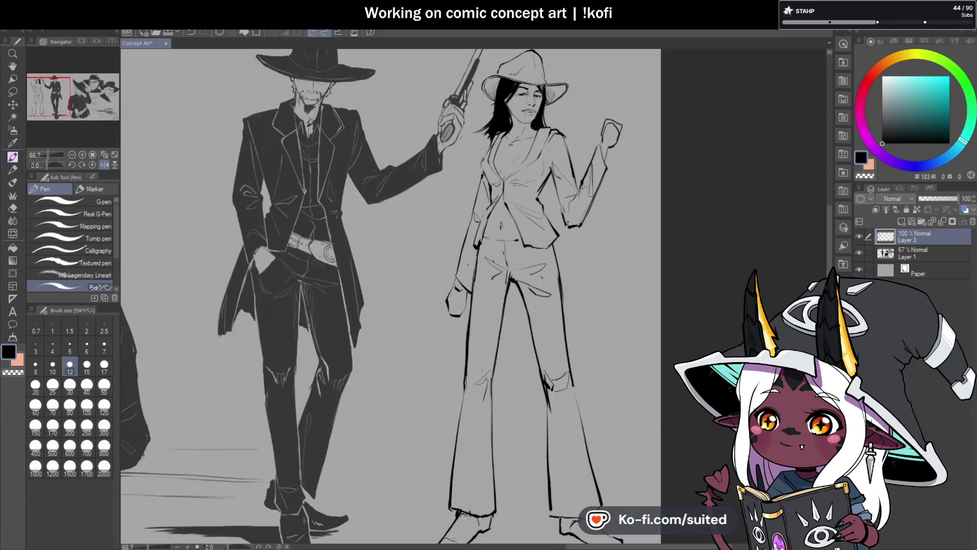
{"action": "scroll", "coordinate": [583, 187], "scroll_direction": "up", "scroll_amount": 2}
{"action": "scroll", "coordinate": [595, 191], "scroll_direction": "down", "scroll_amount": 3}
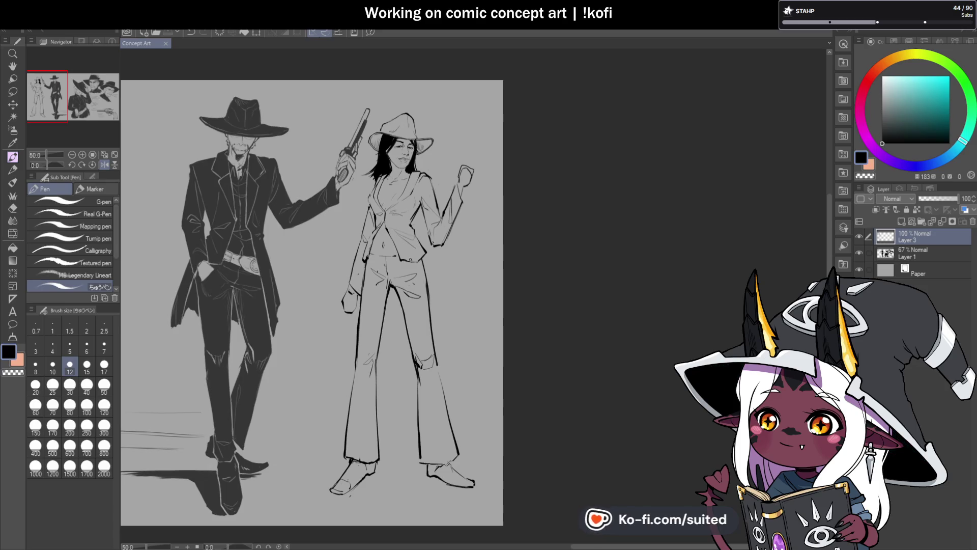
{"action": "scroll", "coordinate": [382, 260], "scroll_direction": "up", "scroll_amount": 4}
- Redraw the waistline across the hips darker and longer
{"action": "left_click_drag", "start_coordinate": [355, 236], "coordinate": [358, 236]}
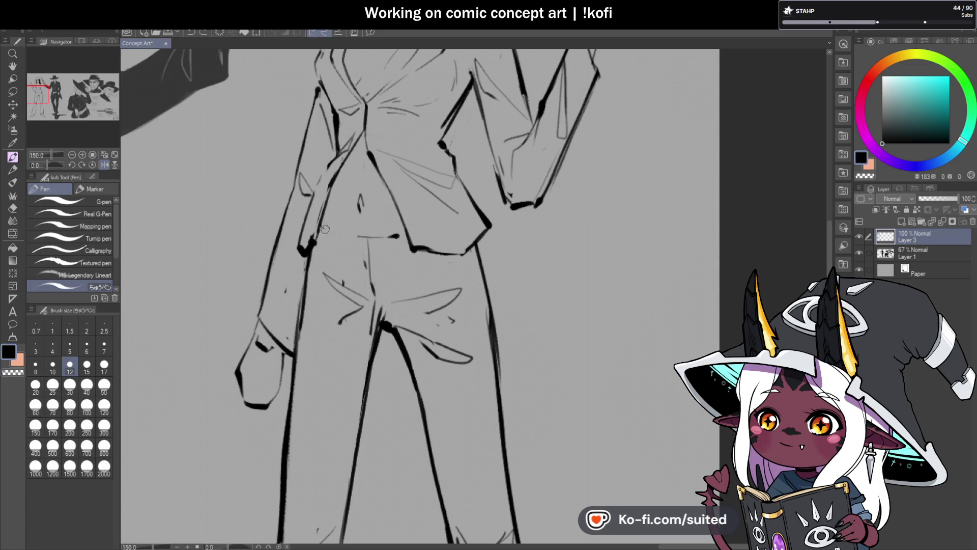
{"action": "left_click_drag", "start_coordinate": [349, 237], "coordinate": [410, 236]}
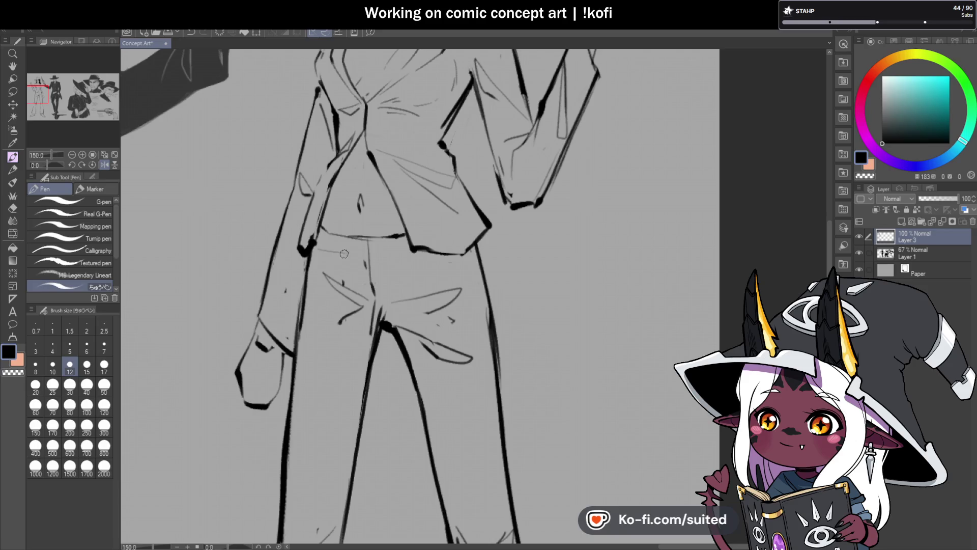
{"action": "scroll", "coordinate": [378, 261], "scroll_direction": "down", "scroll_amount": 3}
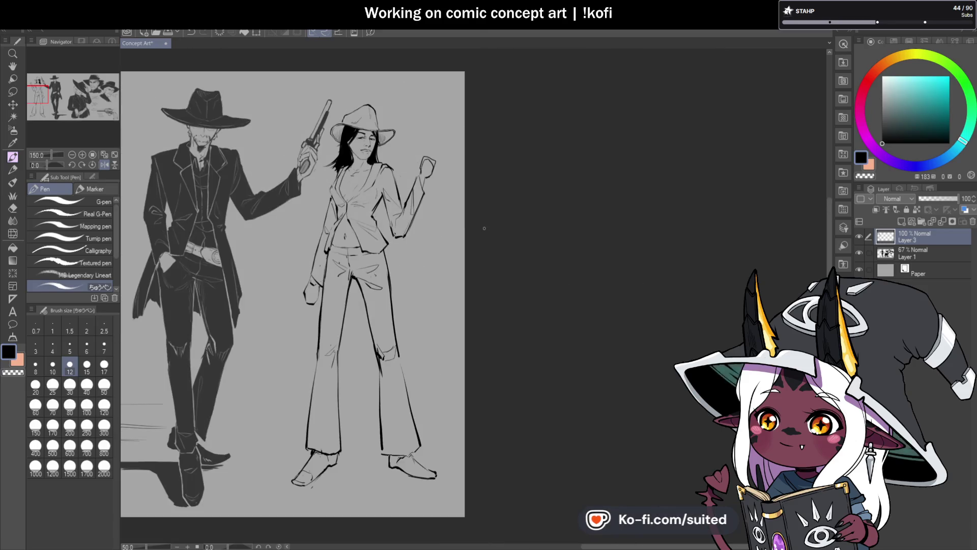
{"action": "scroll", "coordinate": [344, 230], "scroll_direction": "up", "scroll_amount": 3}
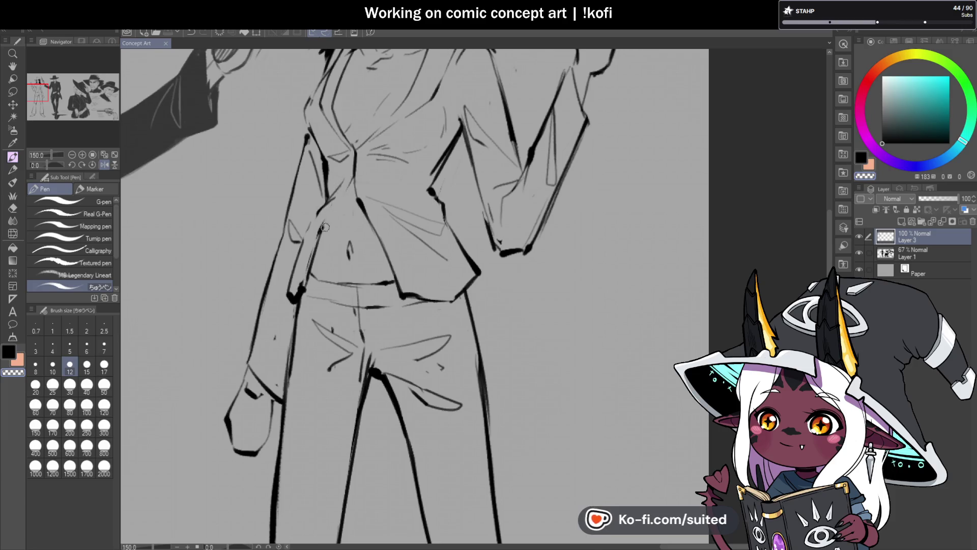
- Ink the jacket's left side and edge down toward the hem, undoing a misplaced hem stroke
{"action": "left_click_drag", "start_coordinate": [328, 226], "coordinate": [315, 250]}
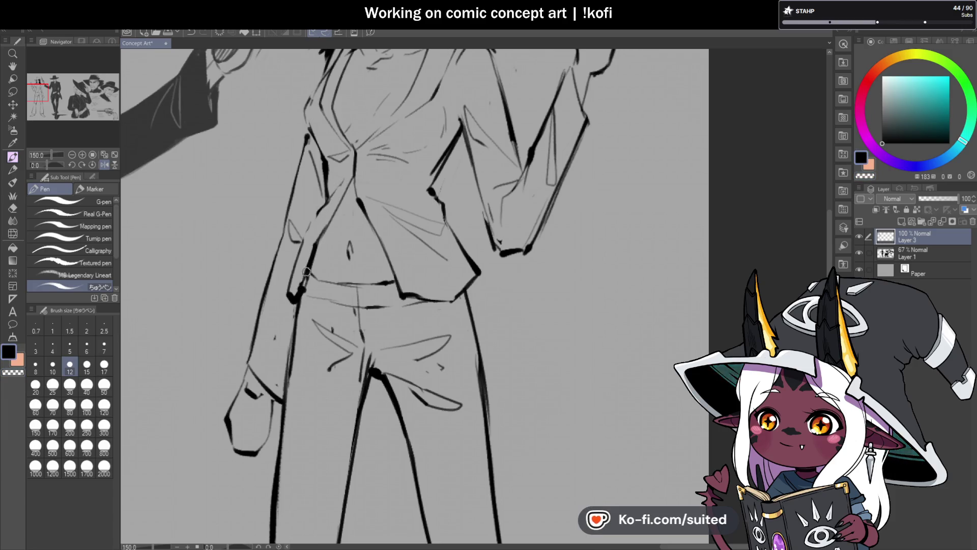
{"action": "left_click_drag", "start_coordinate": [292, 281], "coordinate": [290, 316]}
{"action": "key", "text": "ctrl+z"}
{"action": "left_click_drag", "start_coordinate": [334, 190], "coordinate": [303, 250]}
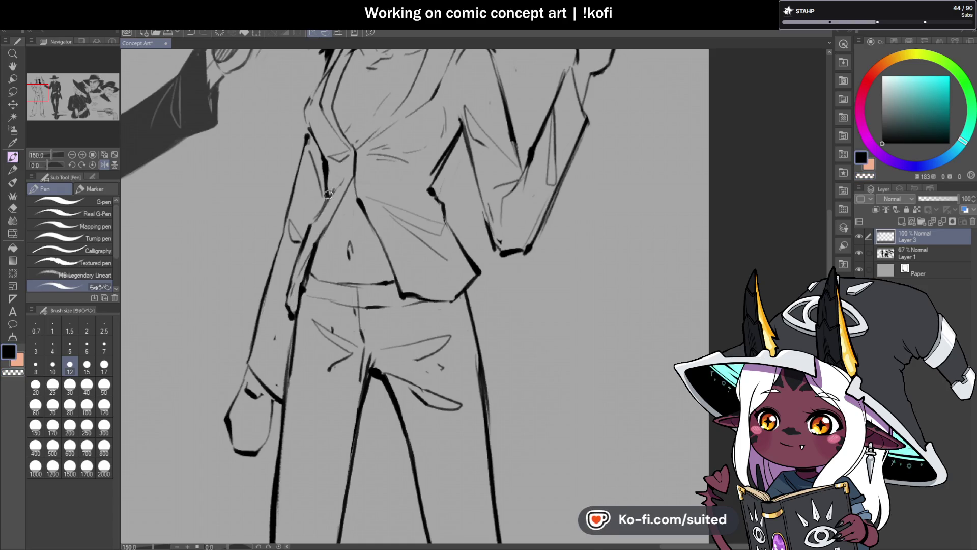
{"action": "scroll", "coordinate": [346, 168], "scroll_direction": "down", "scroll_amount": 3}
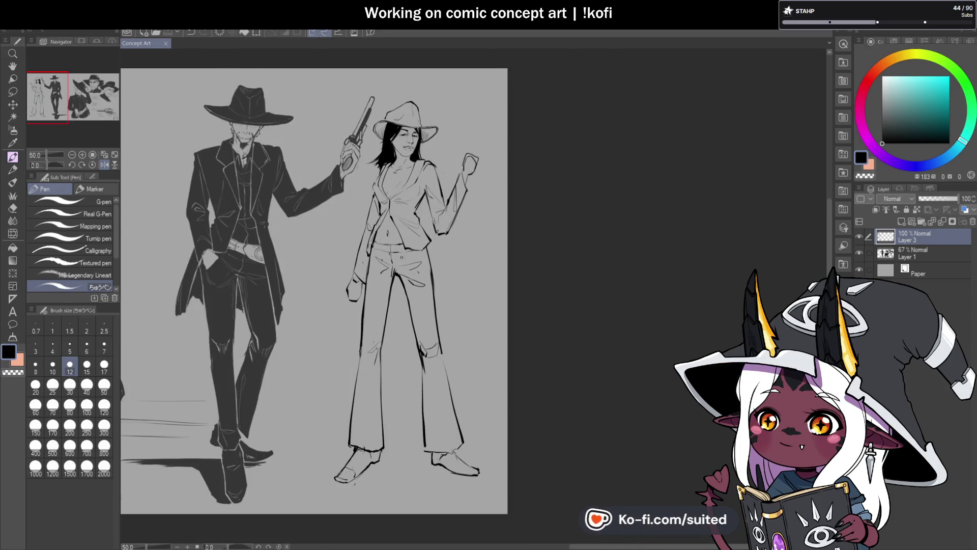
- Erase the rough pocket and hip lines with transparent colour
{"action": "scroll", "coordinate": [432, 214], "scroll_direction": "up", "scroll_amount": 1}
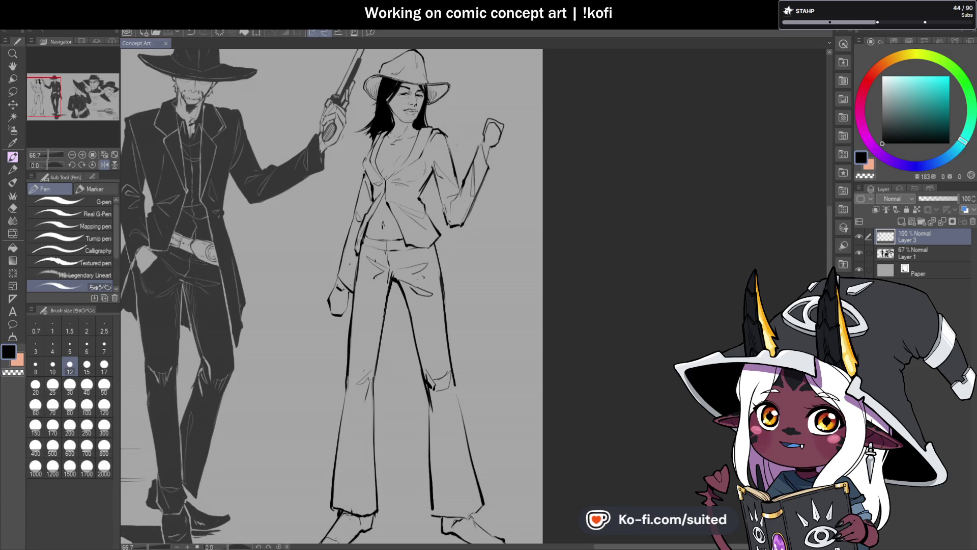
{"action": "scroll", "coordinate": [437, 202], "scroll_direction": "down", "scroll_amount": 1}
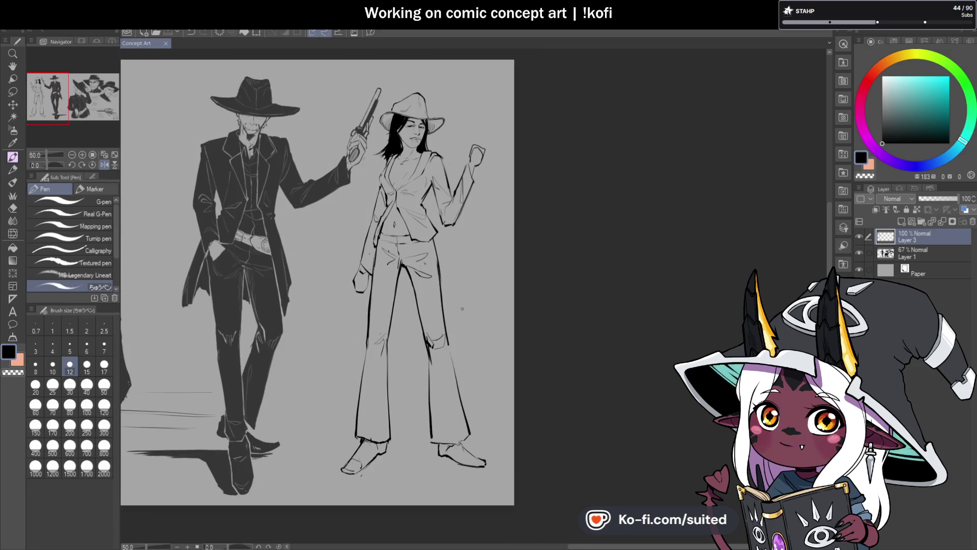
{"action": "scroll", "coordinate": [415, 267], "scroll_direction": "up", "scroll_amount": 2}
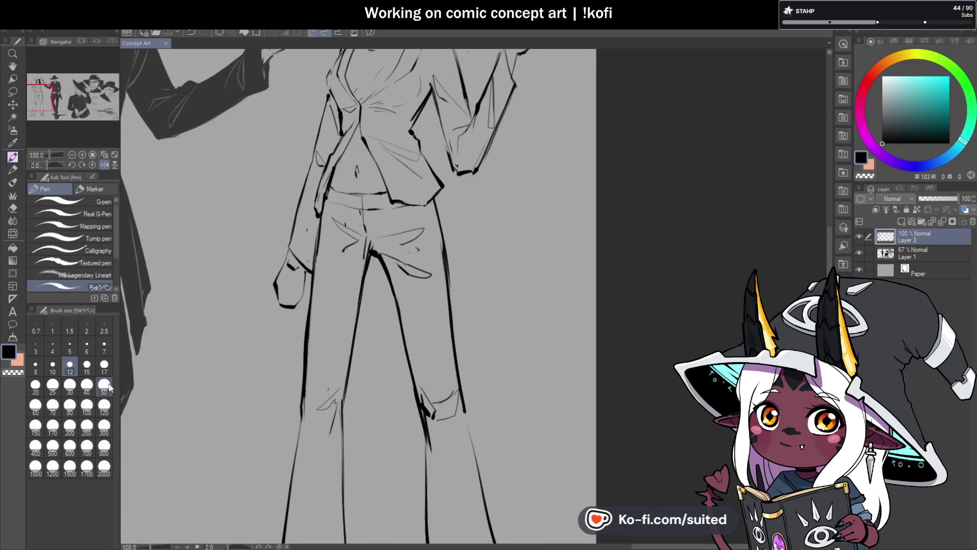
{"action": "key", "text": "c"}
{"action": "mouse_move", "coordinate": [408, 247]}
{"action": "left_mouse_down"}
{"action": "mouse_move", "coordinate": [393, 229]}
{"action": "mouse_move", "coordinate": [418, 229]}
{"action": "mouse_move", "coordinate": [350, 224]}
{"action": "mouse_move", "coordinate": [341, 248]}
{"action": "mouse_move", "coordinate": [431, 295]}
{"action": "mouse_move", "coordinate": [407, 297]}
{"action": "mouse_move", "coordinate": [448, 248]}
{"action": "left_mouse_up"}
- At brush size 12, ink two new pocket lines on the trousers
{"action": "left_click", "coordinate": [70, 364]}
{"action": "scroll", "coordinate": [397, 239], "scroll_direction": "up", "scroll_amount": 1}
{"action": "mouse_move", "coordinate": [340, 253]}
{"action": "left_mouse_down"}
{"action": "mouse_move", "coordinate": [292, 307]}
{"action": "mouse_move", "coordinate": [318, 357]}
{"action": "left_mouse_up"}
{"action": "scroll", "coordinate": [368, 255], "scroll_direction": "down", "scroll_amount": 1}
{"action": "scroll", "coordinate": [368, 252], "scroll_direction": "up", "scroll_amount": 2}
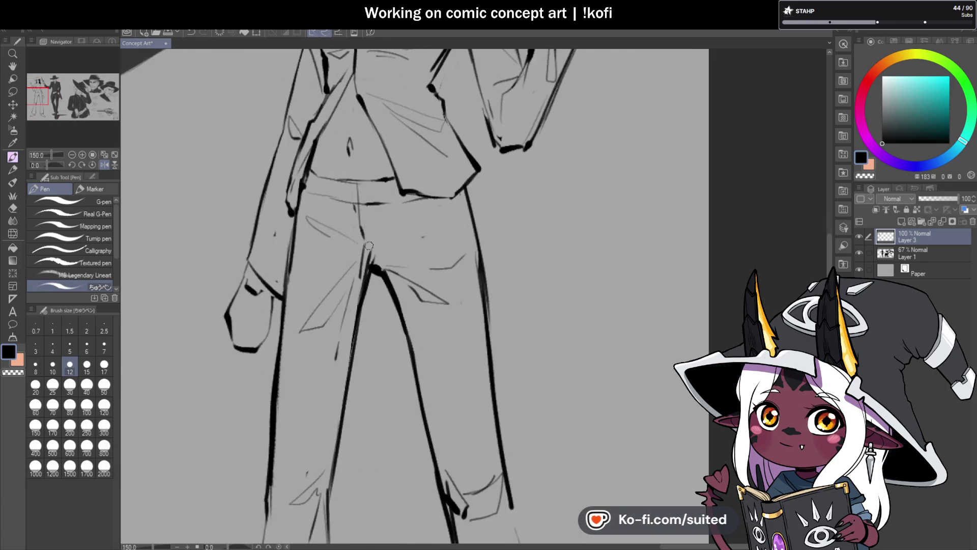
{"action": "mouse_move", "coordinate": [400, 244]}
{"action": "left_mouse_down"}
{"action": "mouse_move", "coordinate": [456, 221]}
{"action": "mouse_move", "coordinate": [402, 266]}
{"action": "left_mouse_up"}
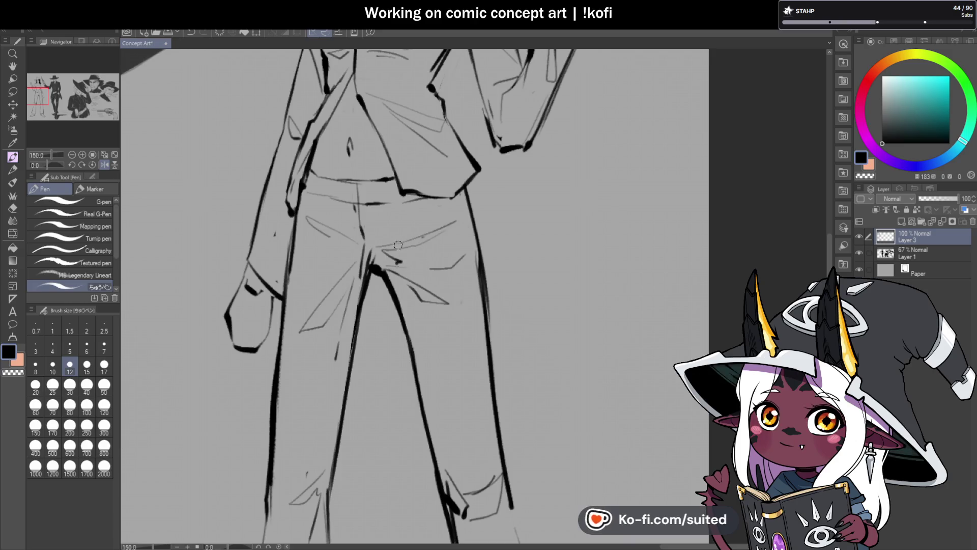
{"action": "scroll", "coordinate": [398, 245], "scroll_direction": "down", "scroll_amount": 3}
- Unmirror the canvas to review the figures, then mirror it again to check proportions
{"action": "left_click", "coordinate": [104, 164]}
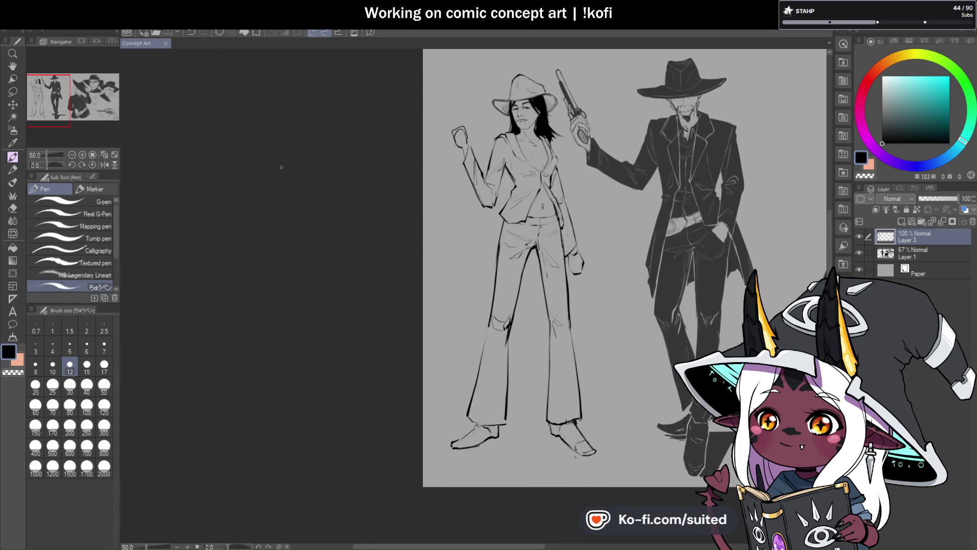
{"action": "scroll", "coordinate": [485, 192], "scroll_direction": "down", "scroll_amount": 2}
{"action": "scroll", "coordinate": [623, 226], "scroll_direction": "up", "scroll_amount": 2}
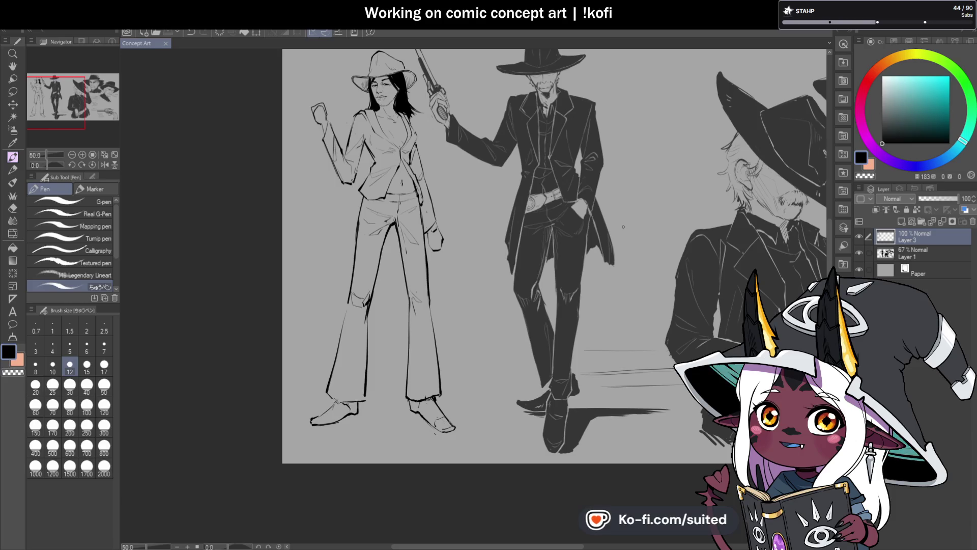
{"action": "left_click", "coordinate": [104, 164]}
{"action": "scroll", "coordinate": [472, 216], "scroll_direction": "up", "scroll_amount": 2}
{"action": "scroll", "coordinate": [473, 216], "scroll_direction": "down", "scroll_amount": 1}
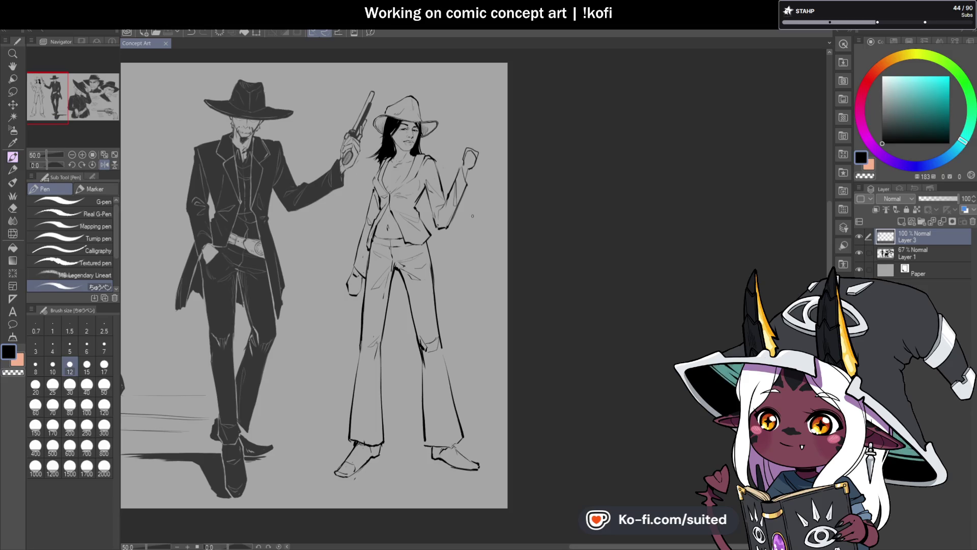